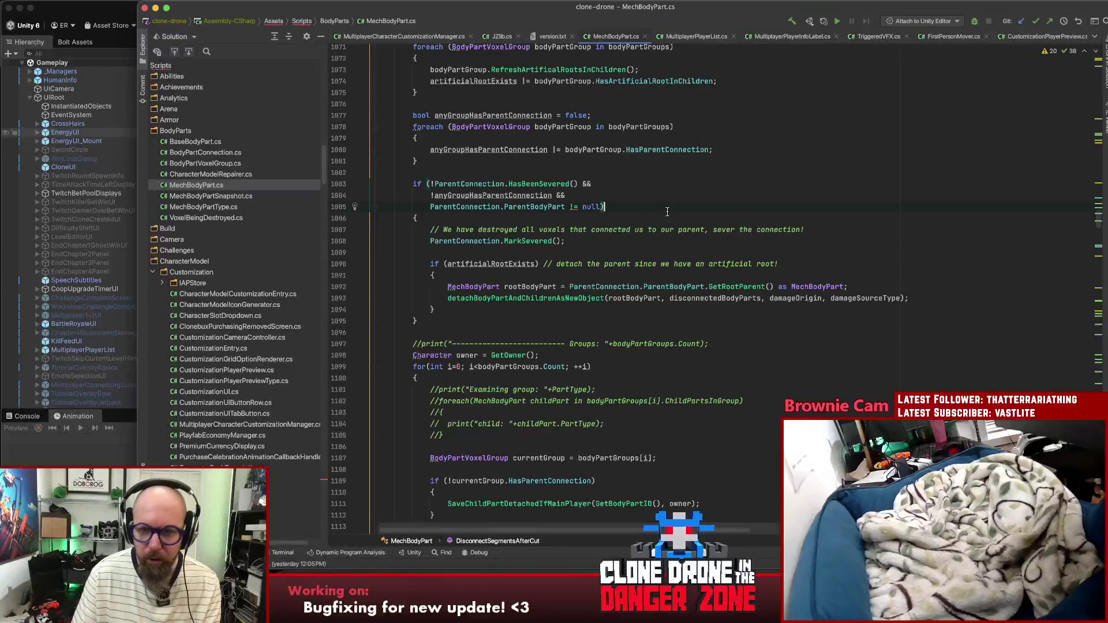
Step: Inspect the MarkSevered declaration, the _hasBeenSevered field and HasBeenSevered, then return to the call
{"action": "left_click", "coordinate": [535, 241]}
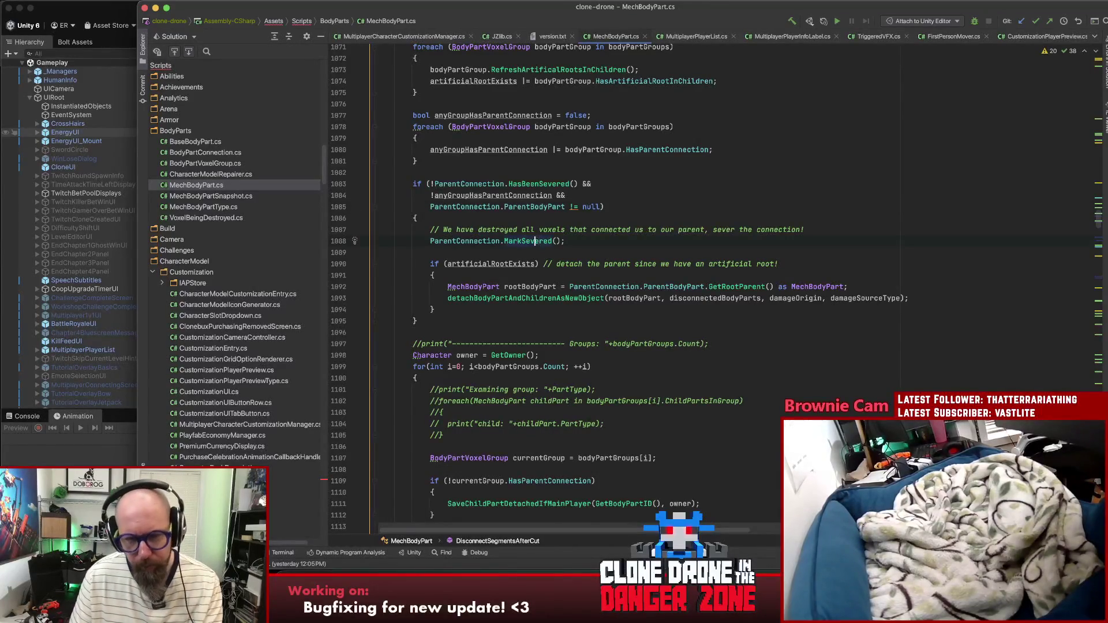
{"action": "left_click", "coordinate": [535, 241], "text": "super"}
{"action": "left_click", "coordinate": [449, 290]}
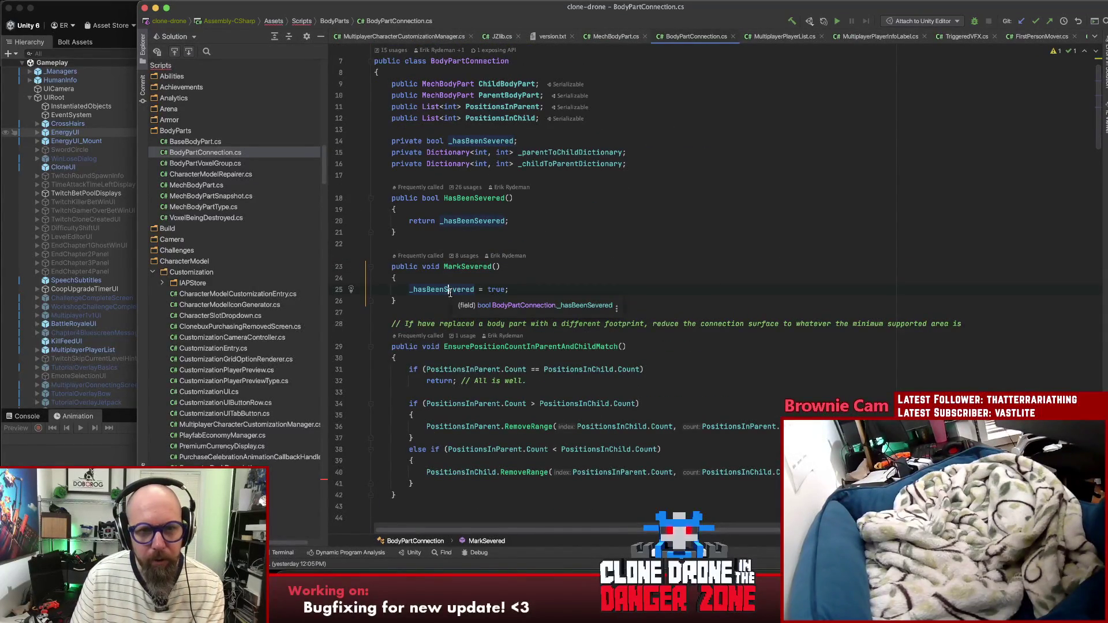
{"action": "scroll", "coordinate": [649, 232], "scroll_direction": "down", "scroll_amount": 10}
{"action": "scroll", "coordinate": [649, 232], "scroll_direction": "up", "scroll_amount": 10}
{"action": "left_click", "coordinate": [646, 236]}
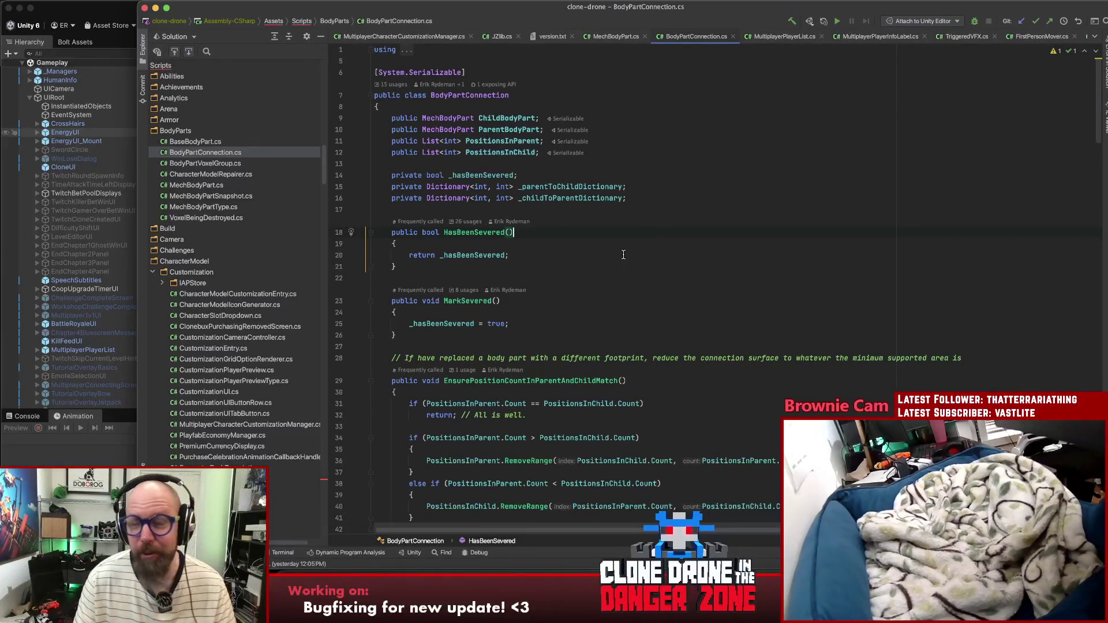
{"action": "key", "text": "super+b"}
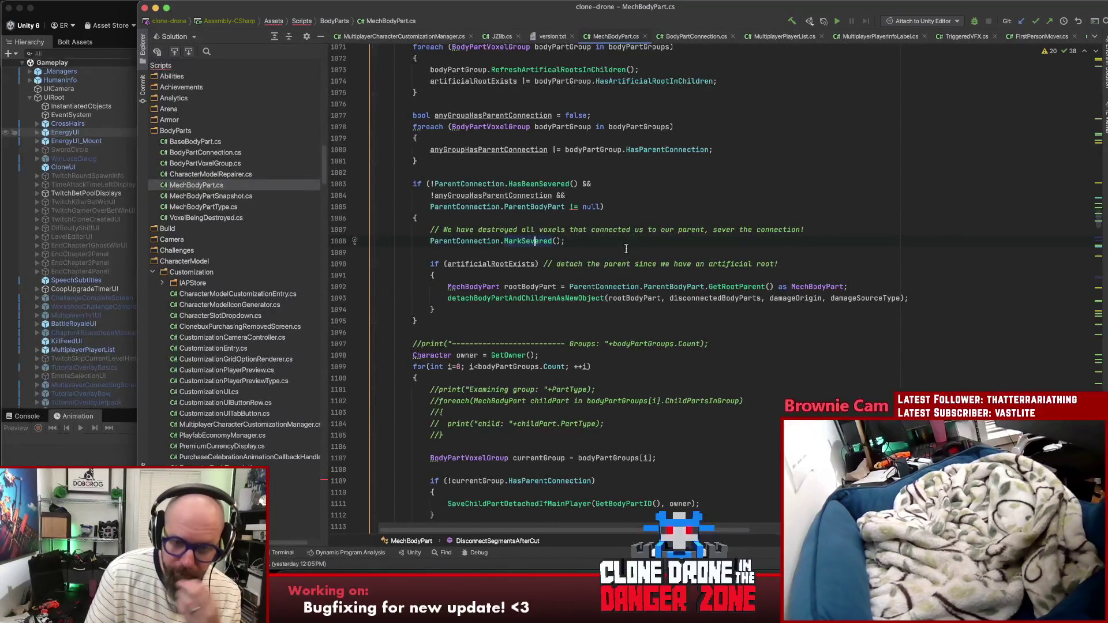
Step: Scroll to lines 1136-1137 and check the HasConnectionToChildBodyPart definition
{"action": "scroll", "coordinate": [623, 257], "scroll_direction": "down", "scroll_amount": 3}
{"action": "scroll", "coordinate": [627, 258], "scroll_direction": "down", "scroll_amount": 5}
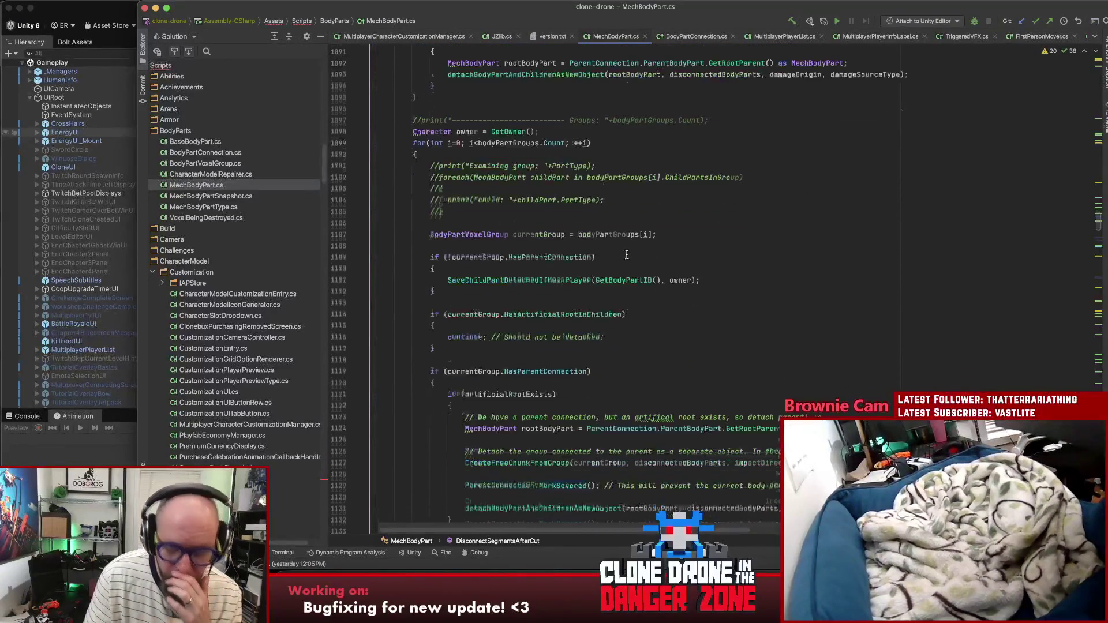
{"action": "scroll", "coordinate": [706, 239], "scroll_direction": "down", "scroll_amount": 1}
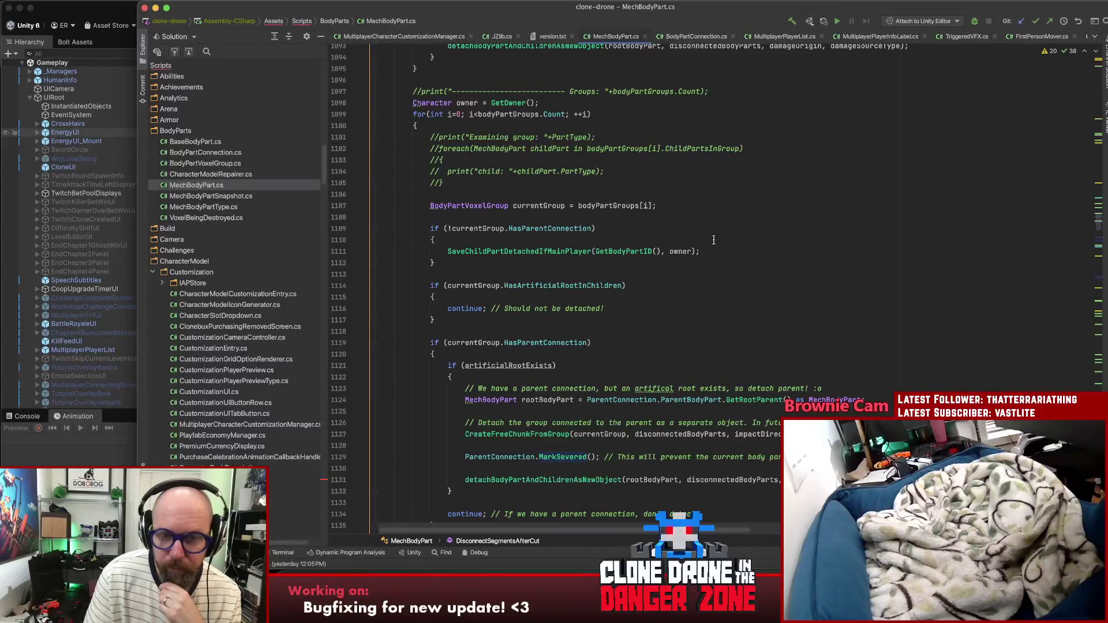
{"action": "scroll", "coordinate": [711, 242], "scroll_direction": "down", "scroll_amount": 2}
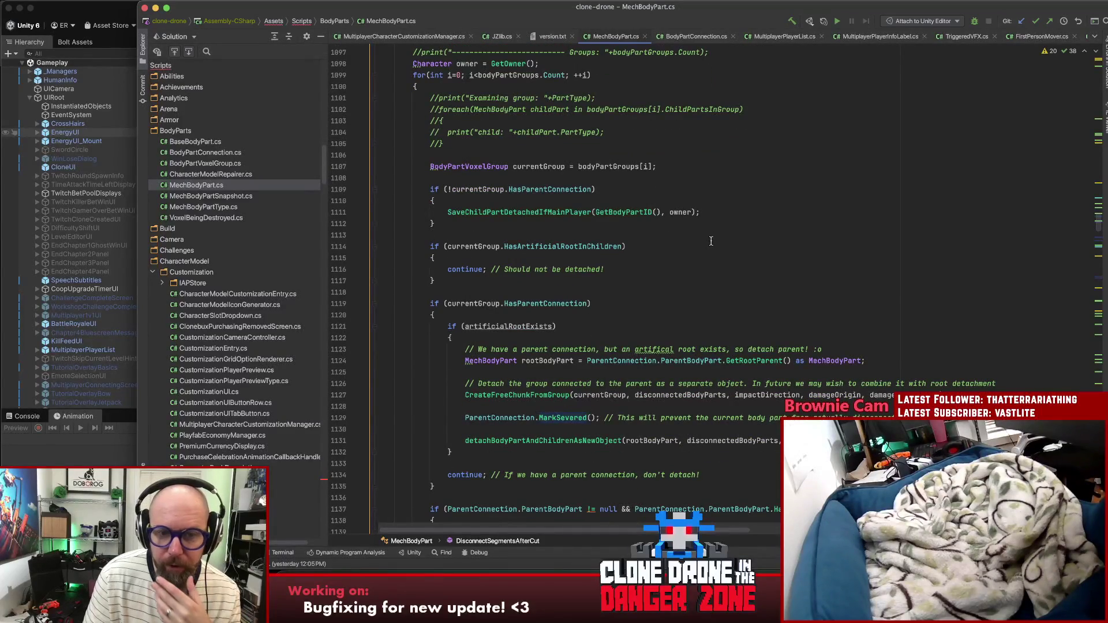
{"action": "scroll", "coordinate": [714, 245], "scroll_direction": "down", "scroll_amount": 3}
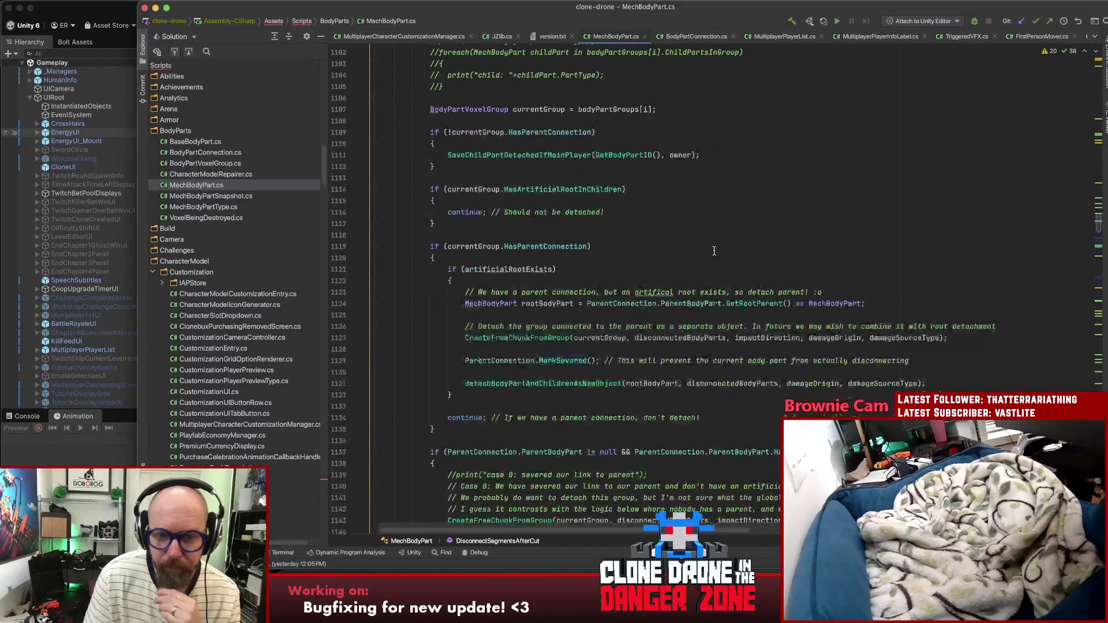
{"action": "scroll", "coordinate": [714, 252], "scroll_direction": "down", "scroll_amount": 5}
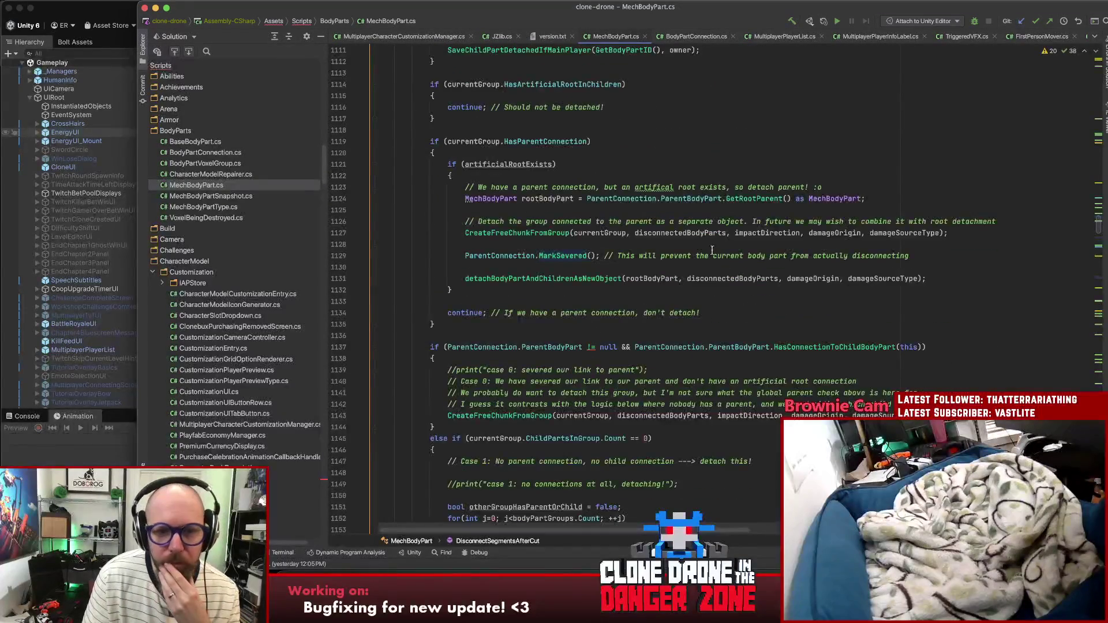
{"action": "left_click", "coordinate": [434, 141]}
{"action": "left_click", "coordinate": [426, 332]}
{"action": "left_click", "coordinate": [428, 348]}
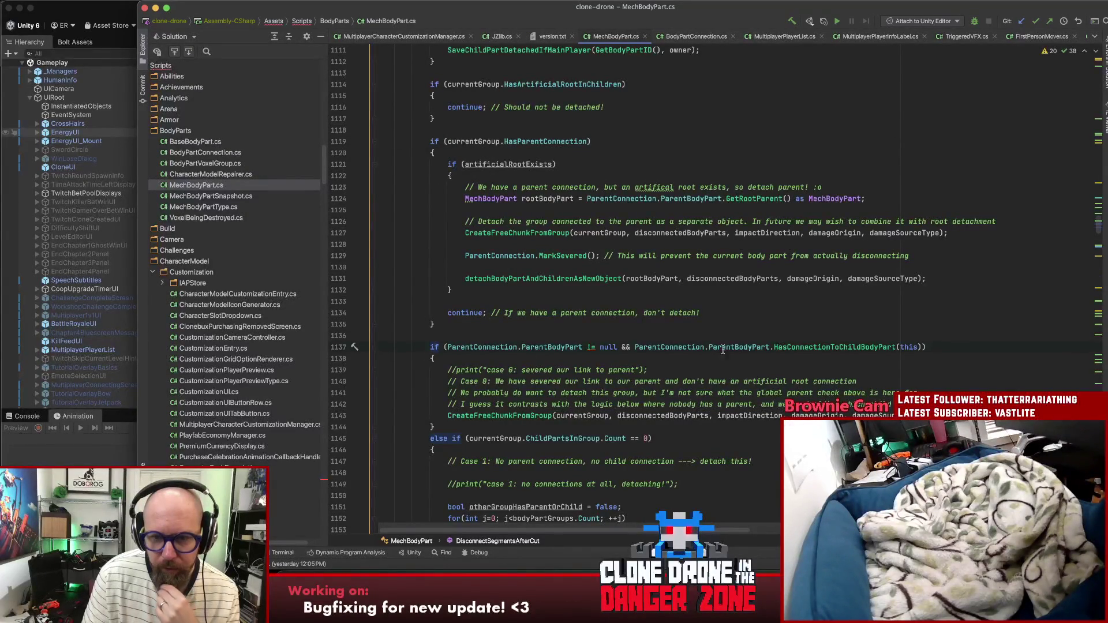
{"action": "left_click", "coordinate": [819, 348], "text": "super"}
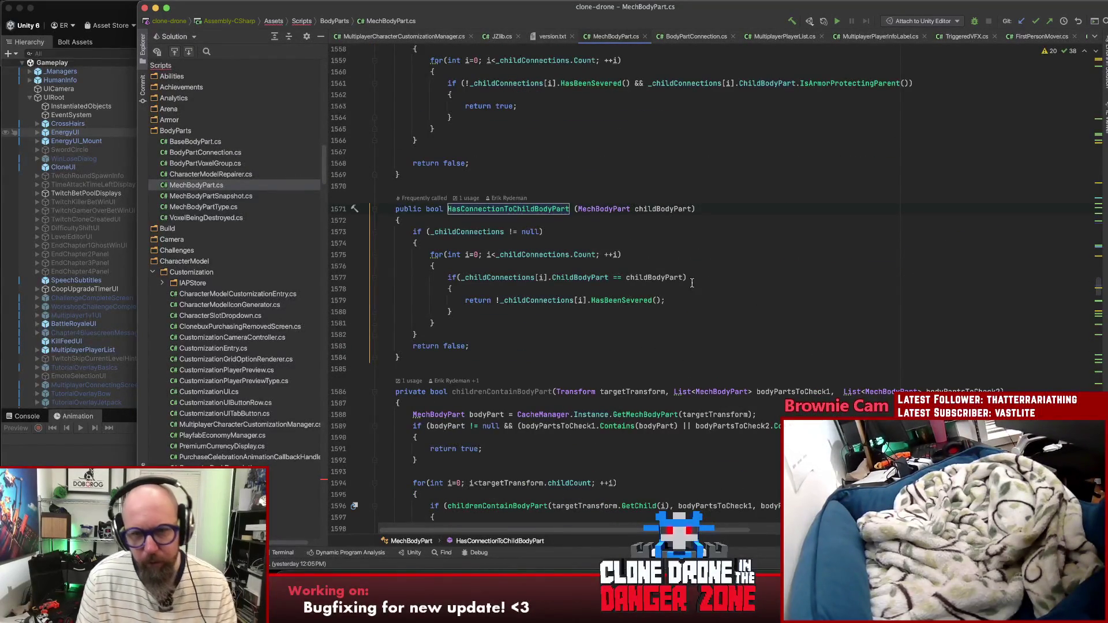
{"action": "key", "text": "super+bracketleft"}
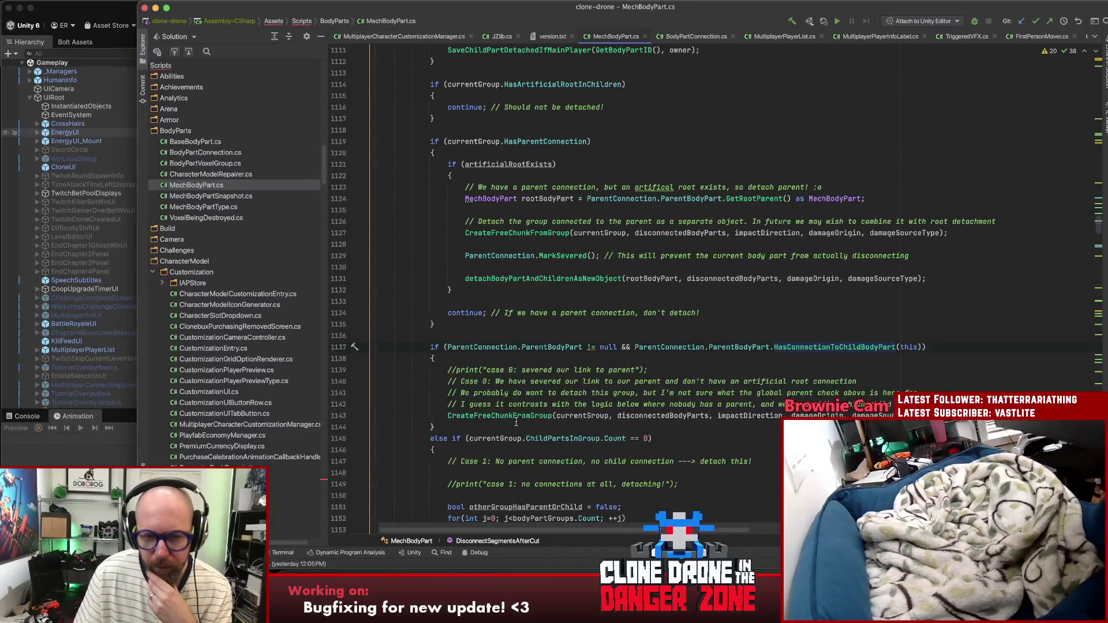
{"action": "left_click", "coordinate": [514, 422]}
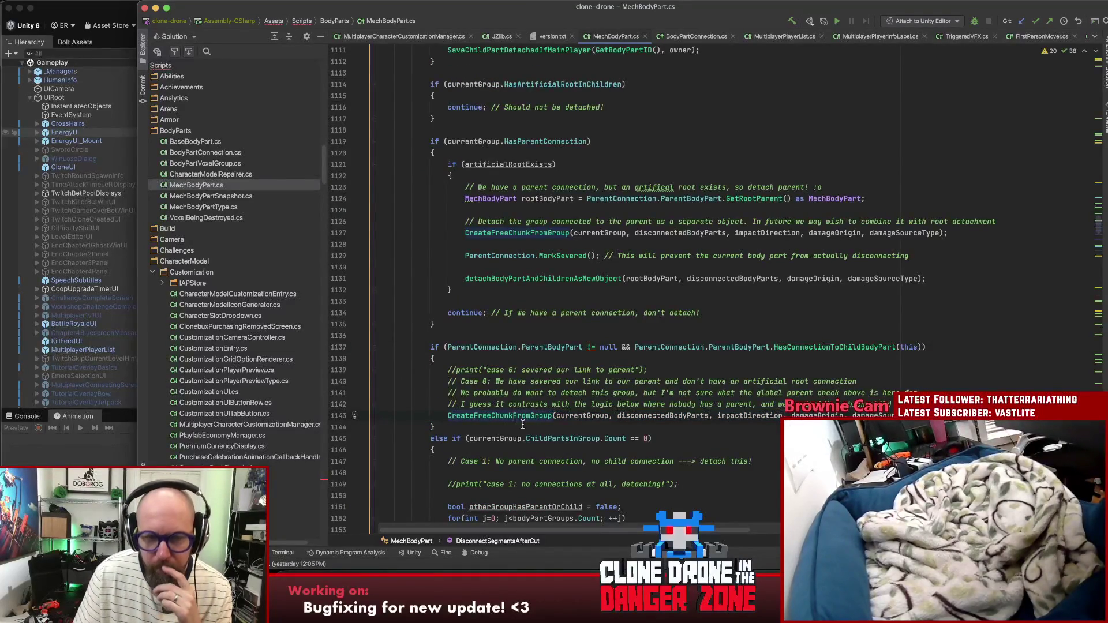
Step: Highlight usages of HasParentConnection, MarkSevered, ParentBodyPart and ParentConnection around line 1137
{"action": "scroll", "coordinate": [522, 423], "scroll_direction": "up", "scroll_amount": 10}
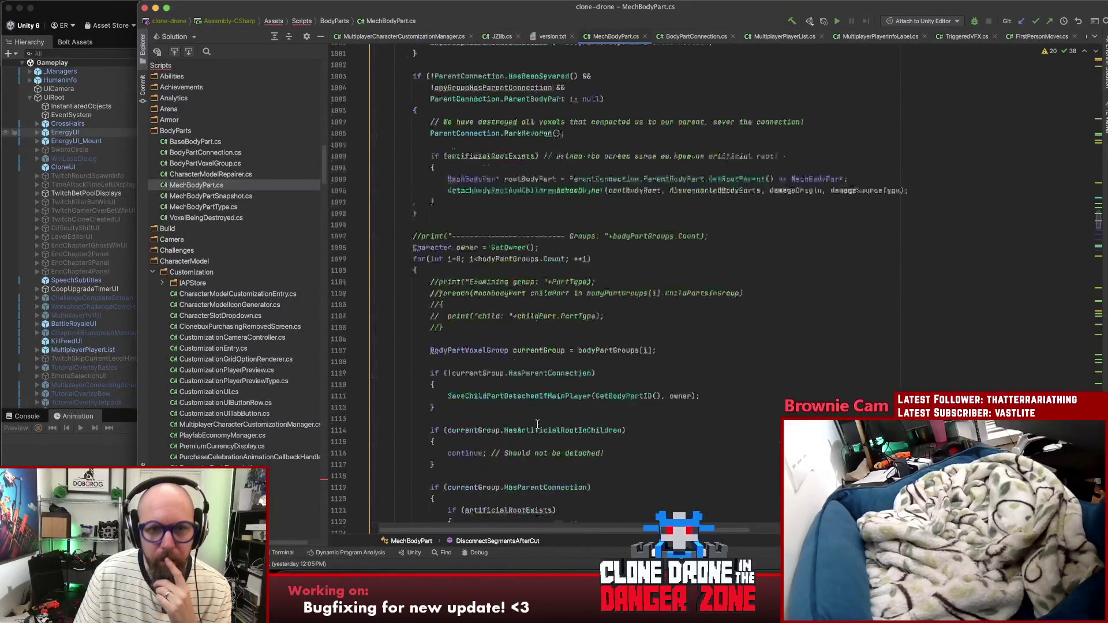
{"action": "scroll", "coordinate": [535, 425], "scroll_direction": "up", "scroll_amount": 3}
{"action": "scroll", "coordinate": [542, 426], "scroll_direction": "down", "scroll_amount": 5}
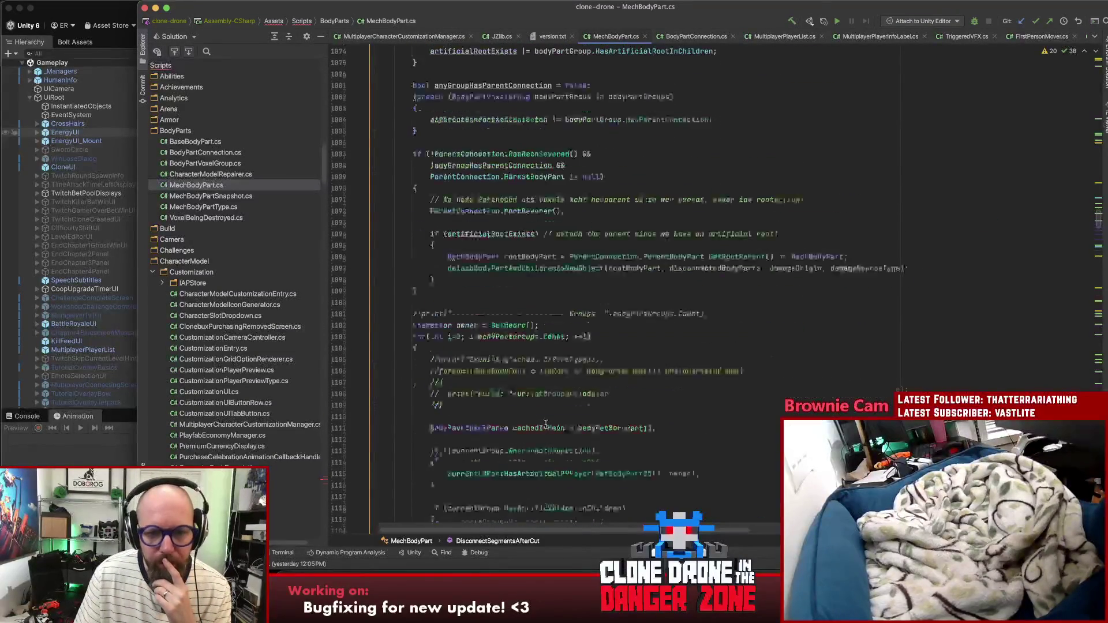
{"action": "scroll", "coordinate": [546, 426], "scroll_direction": "down", "scroll_amount": 5}
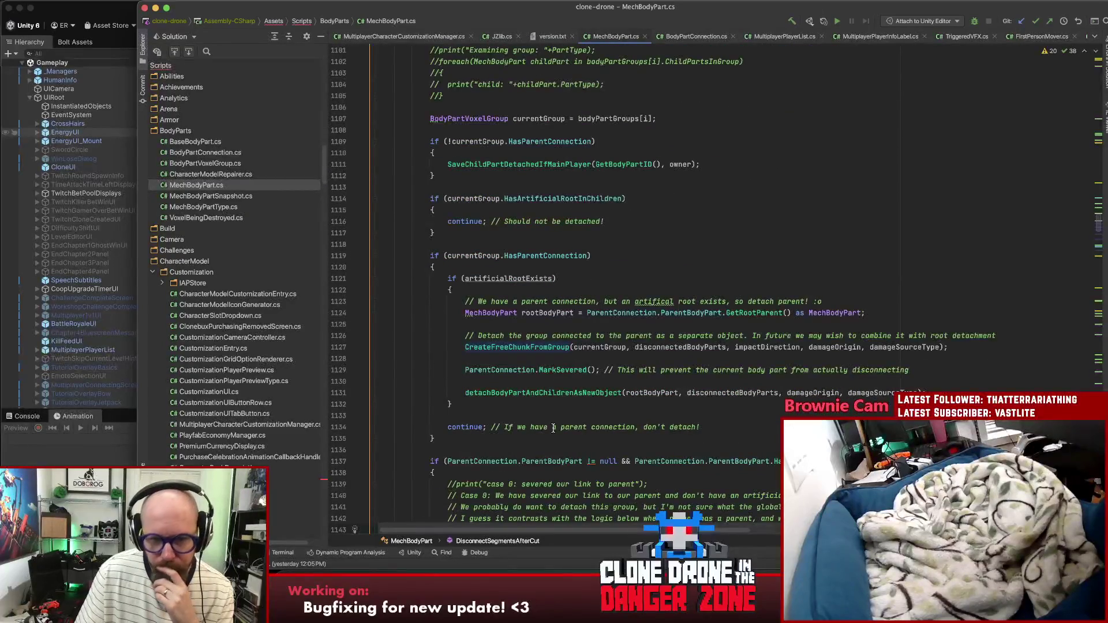
{"action": "left_click", "coordinate": [535, 256]}
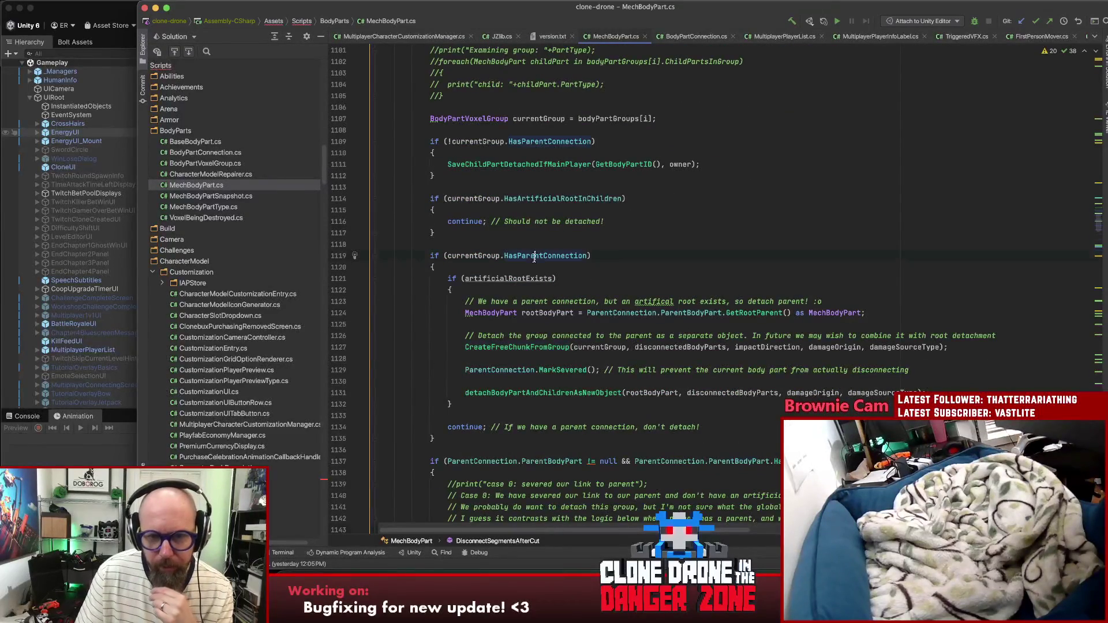
{"action": "left_click", "coordinate": [557, 370]}
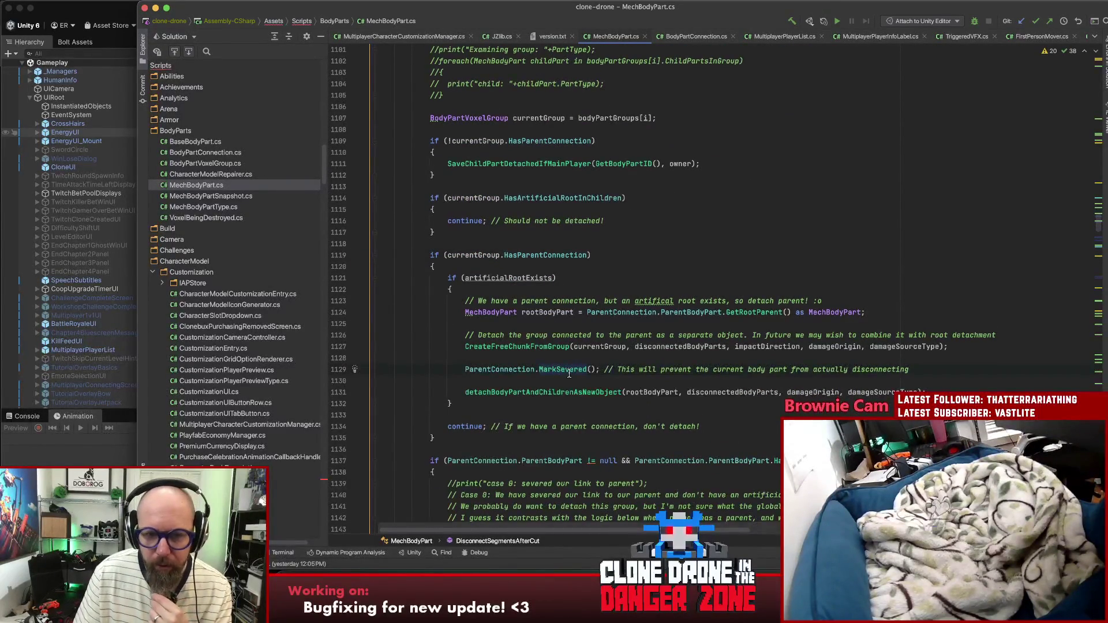
{"action": "scroll", "coordinate": [569, 376], "scroll_direction": "down", "scroll_amount": 4}
{"action": "left_click", "coordinate": [561, 306]}
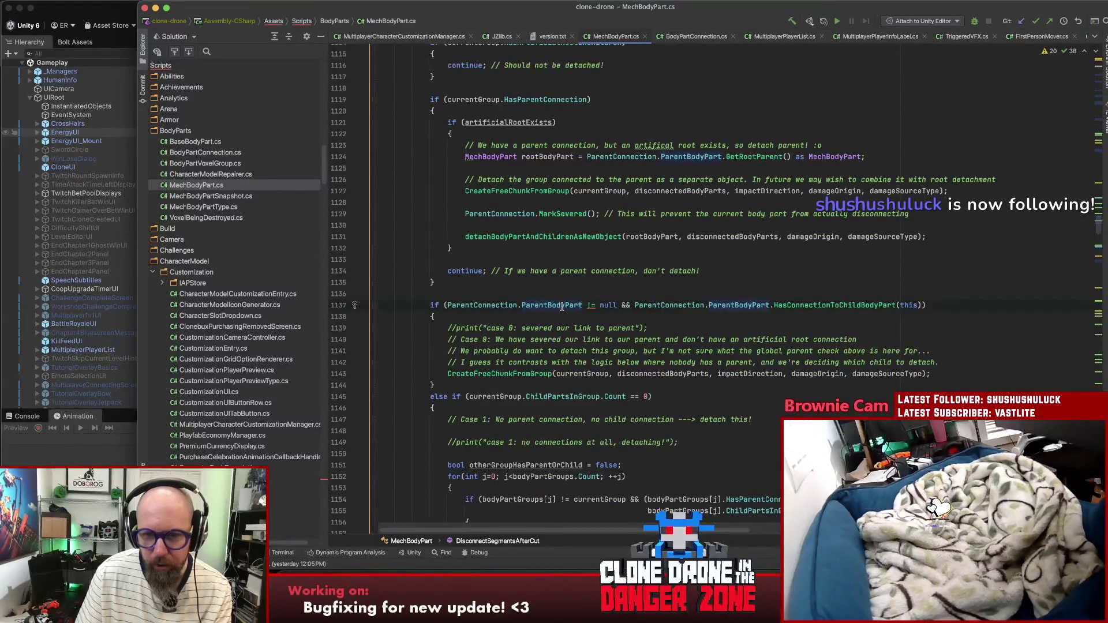
{"action": "left_click", "coordinate": [490, 304]}
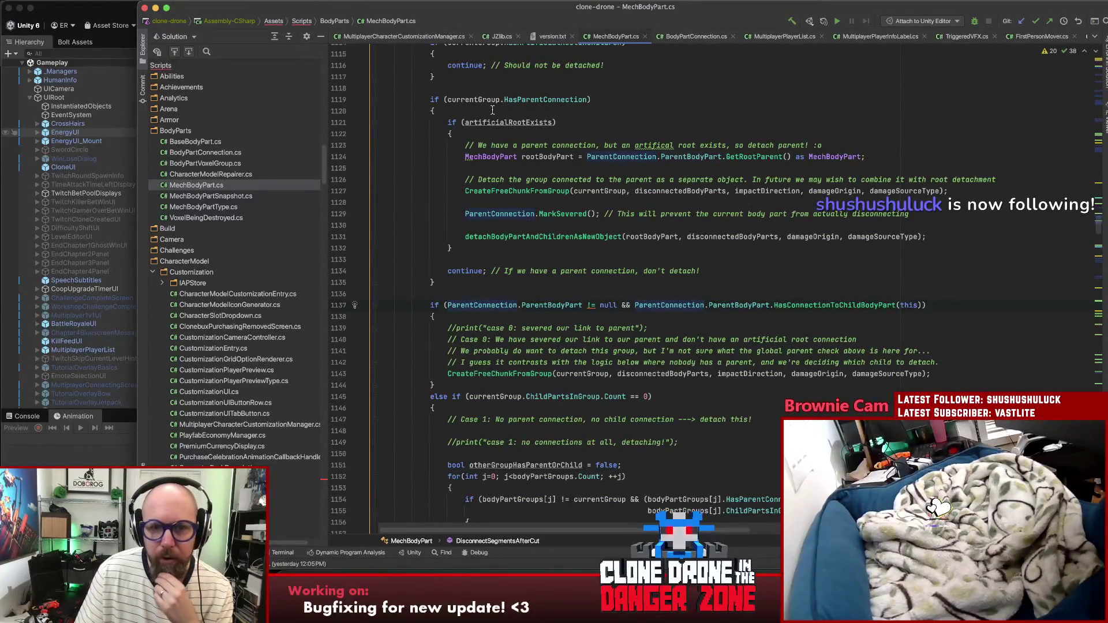
{"action": "left_click", "coordinate": [506, 98]}
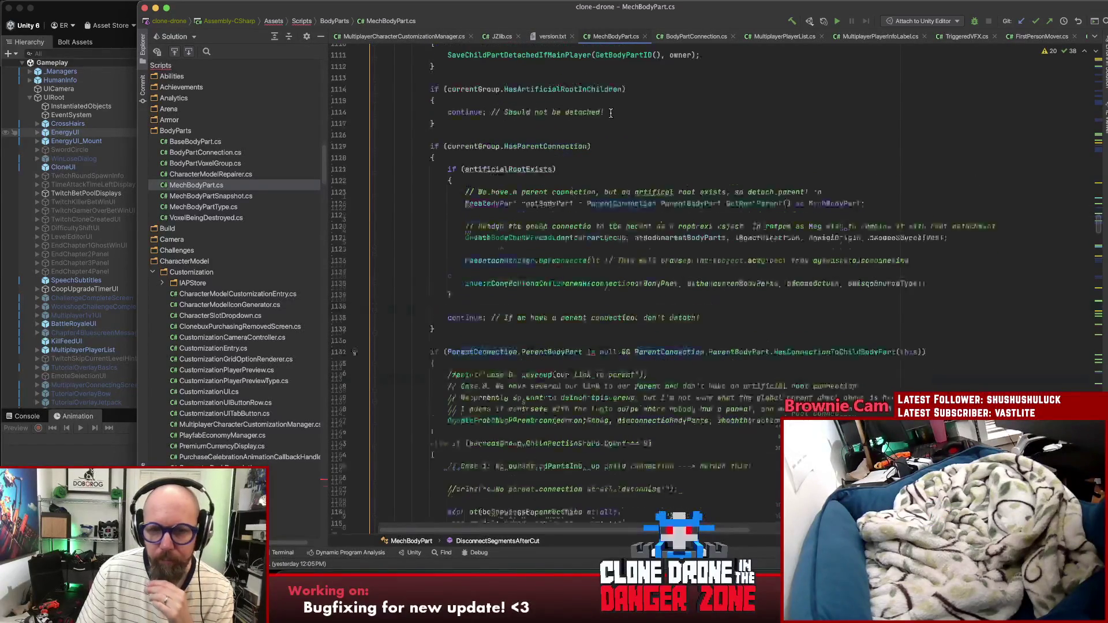
Step: Select ParentBodyPart on line 1137 and highlight HasConnectionToChildBodyPart usages
{"action": "scroll", "coordinate": [612, 112], "scroll_direction": "up", "scroll_amount": 5}
{"action": "scroll", "coordinate": [621, 118], "scroll_direction": "down", "scroll_amount": 3}
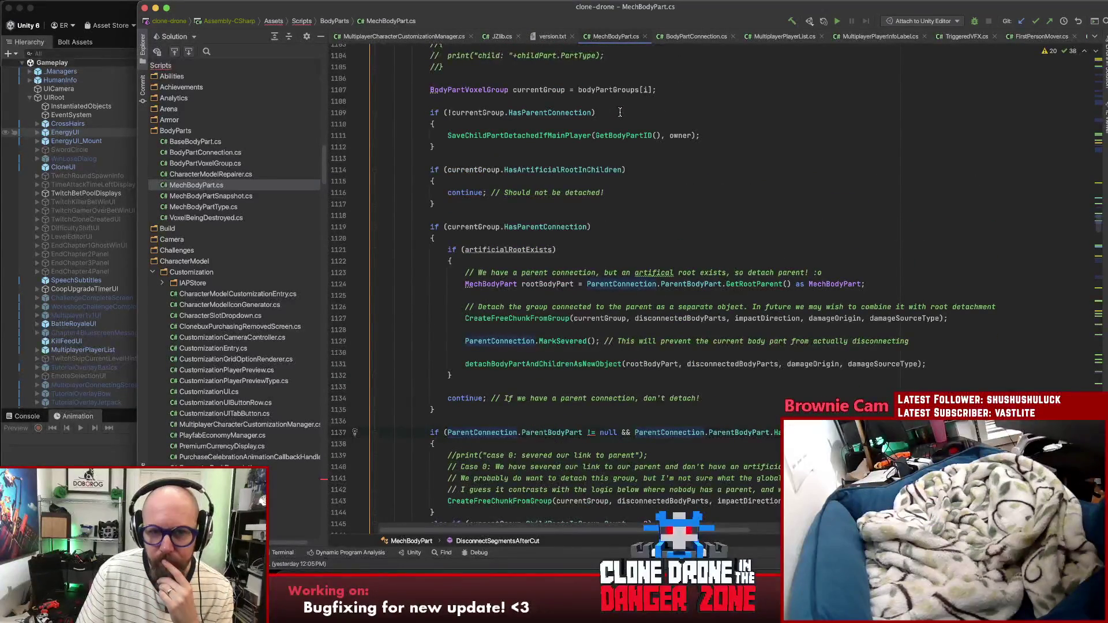
{"action": "scroll", "coordinate": [754, 111], "scroll_direction": "down", "scroll_amount": 2}
{"action": "scroll", "coordinate": [753, 111], "scroll_direction": "down", "scroll_amount": 2}
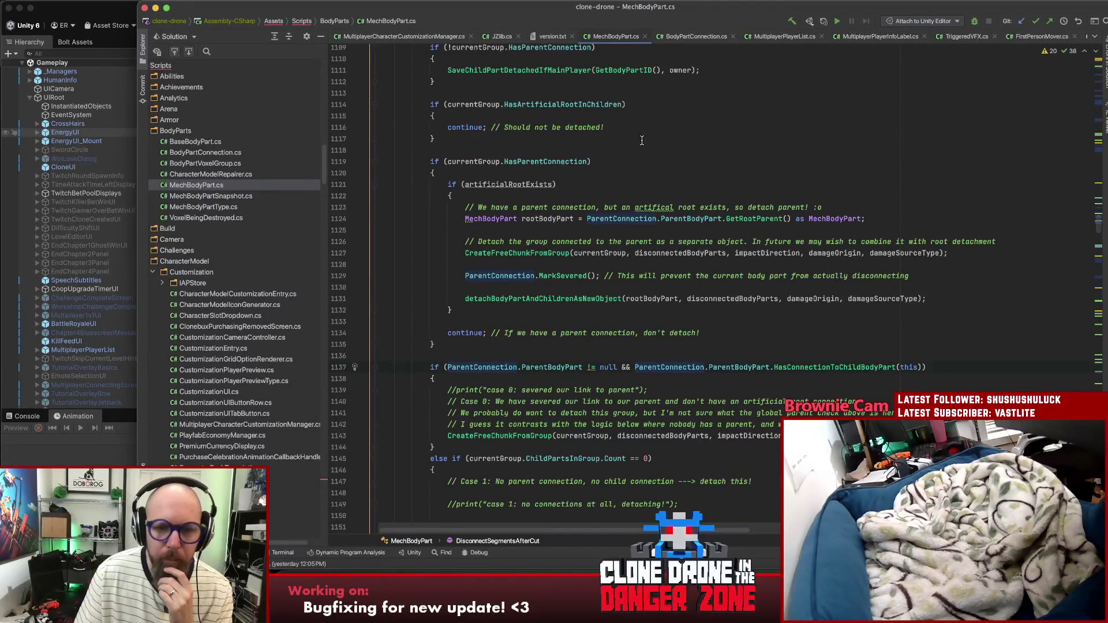
{"action": "left_click", "coordinate": [621, 161]}
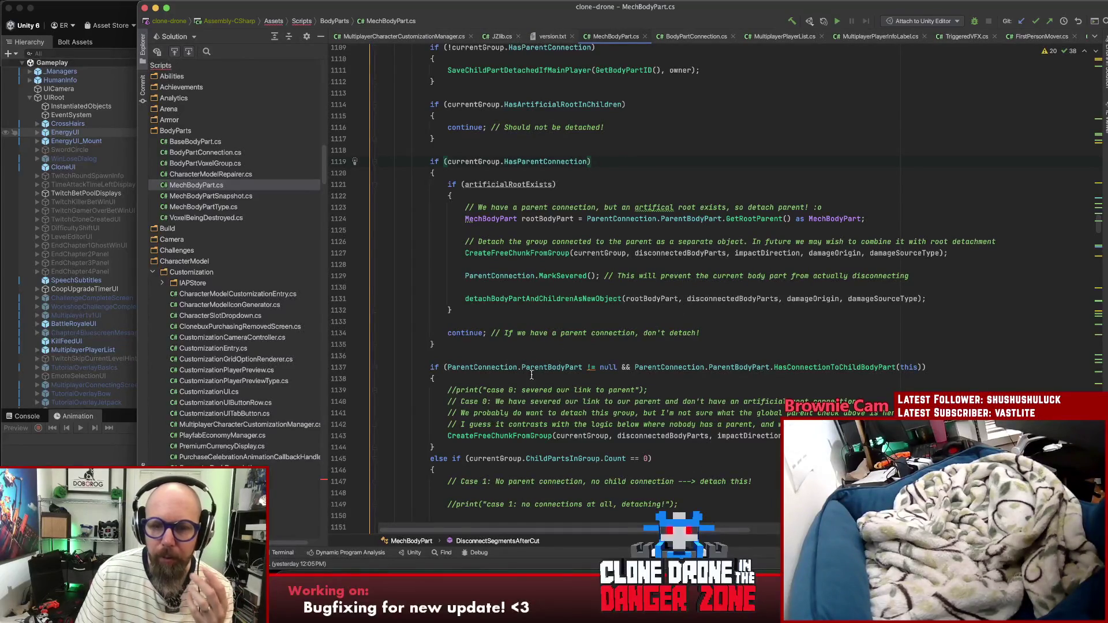
{"action": "double_click", "coordinate": [564, 370]}
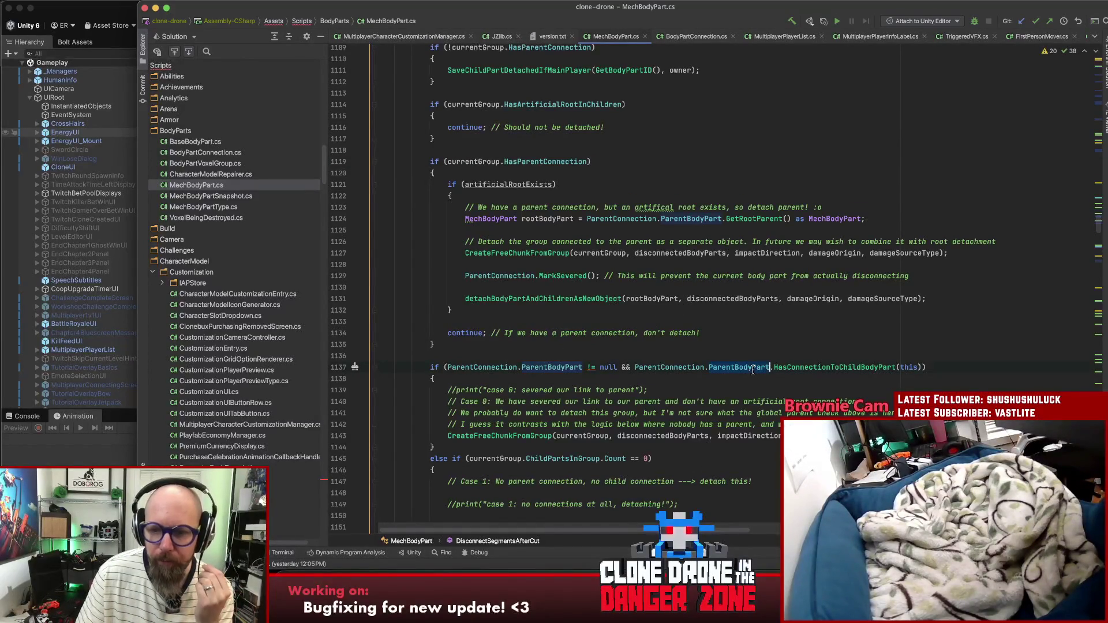
{"action": "left_click", "coordinate": [817, 370]}
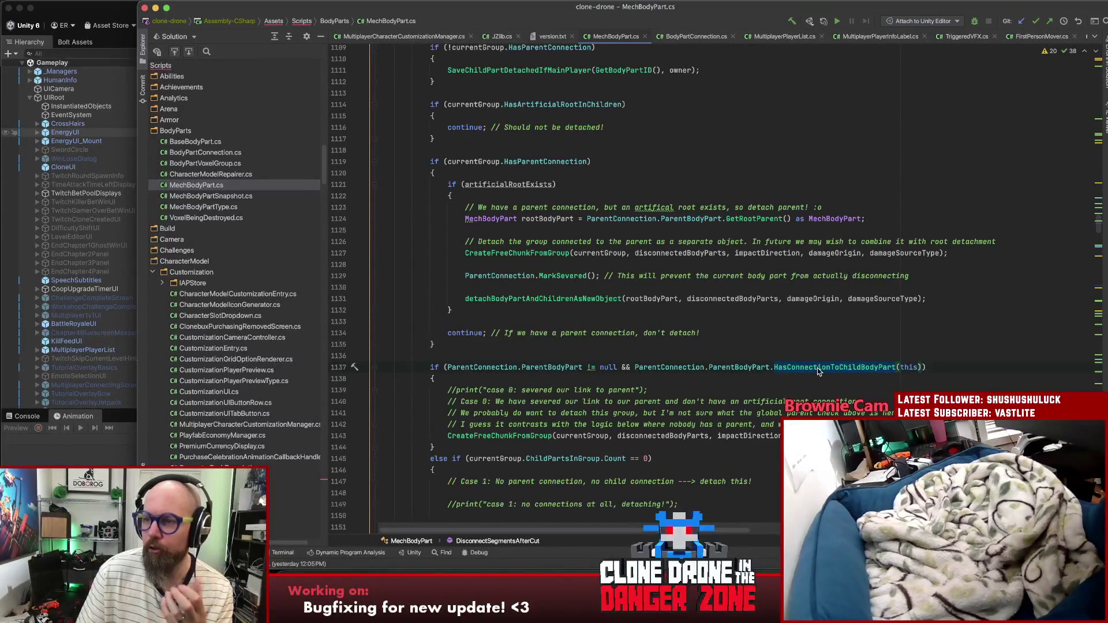
{"action": "mouse_move", "coordinate": [818, 370]}
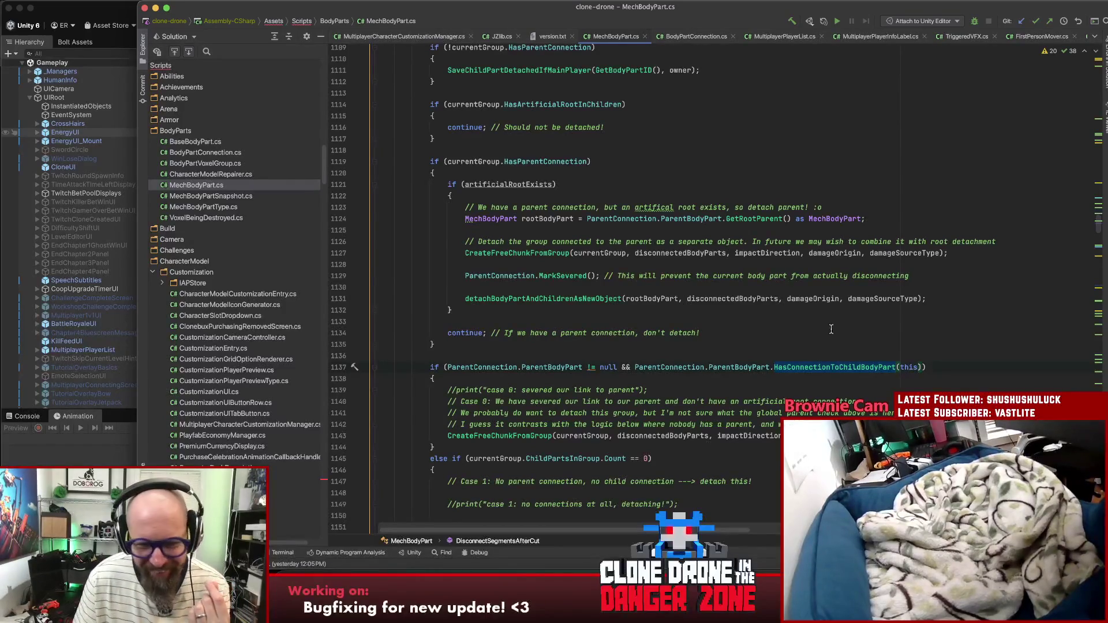
Step: Expand a selection over the whole ParentConnection.MarkSevered() statement on line 1088
{"action": "scroll", "coordinate": [841, 326], "scroll_direction": "down", "scroll_amount": 5}
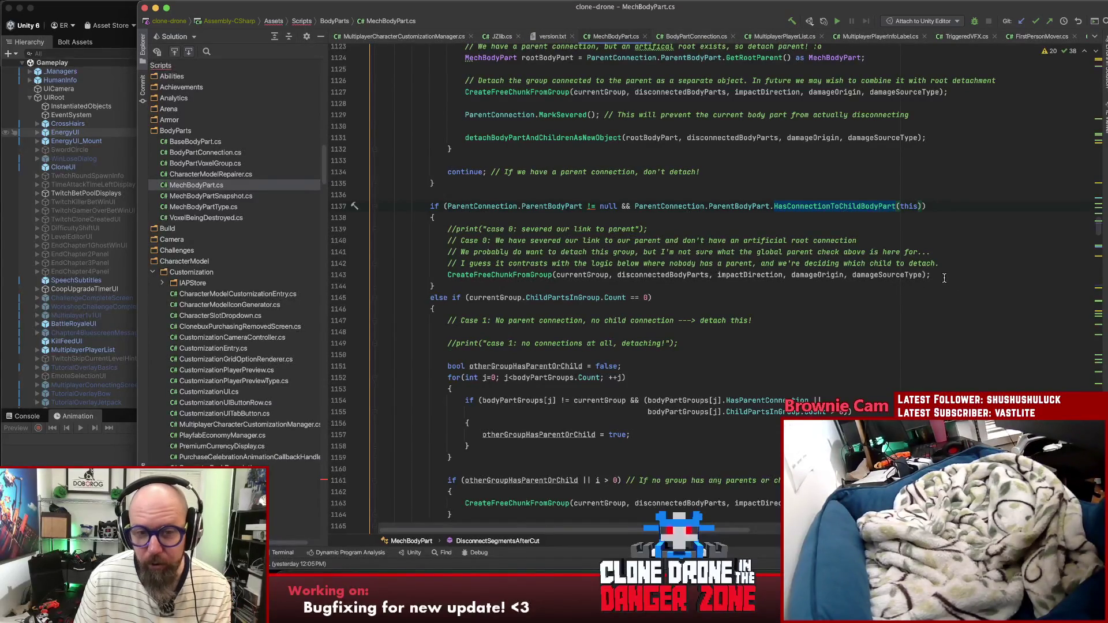
{"action": "scroll", "coordinate": [947, 279], "scroll_direction": "up", "scroll_amount": 10}
{"action": "scroll", "coordinate": [924, 283], "scroll_direction": "up", "scroll_amount": 4}
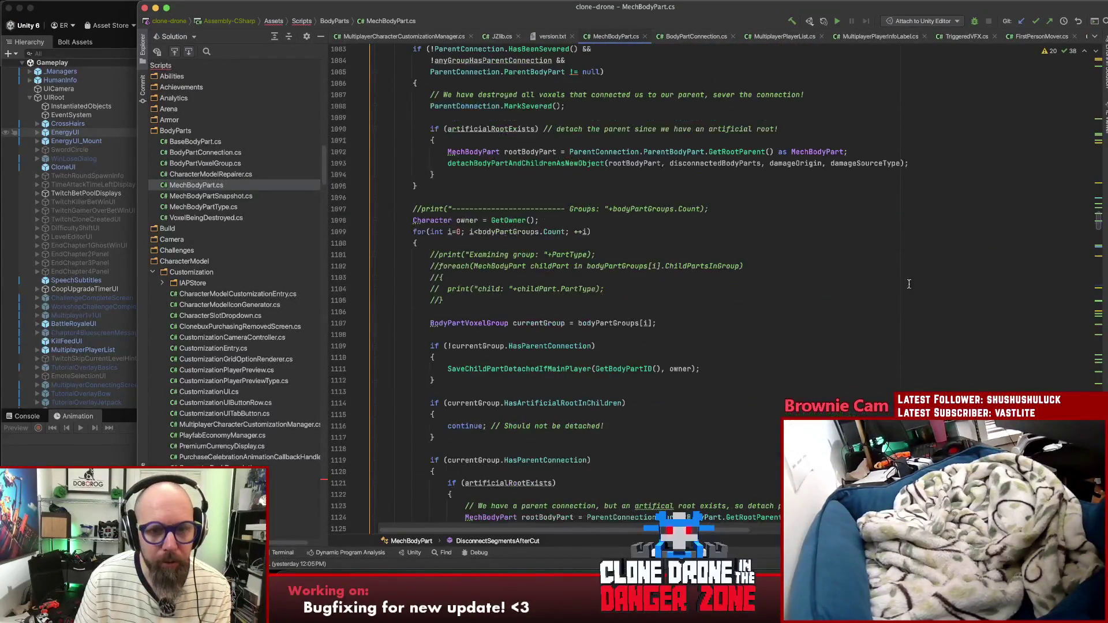
{"action": "scroll", "coordinate": [909, 286], "scroll_direction": "up", "scroll_amount": 4}
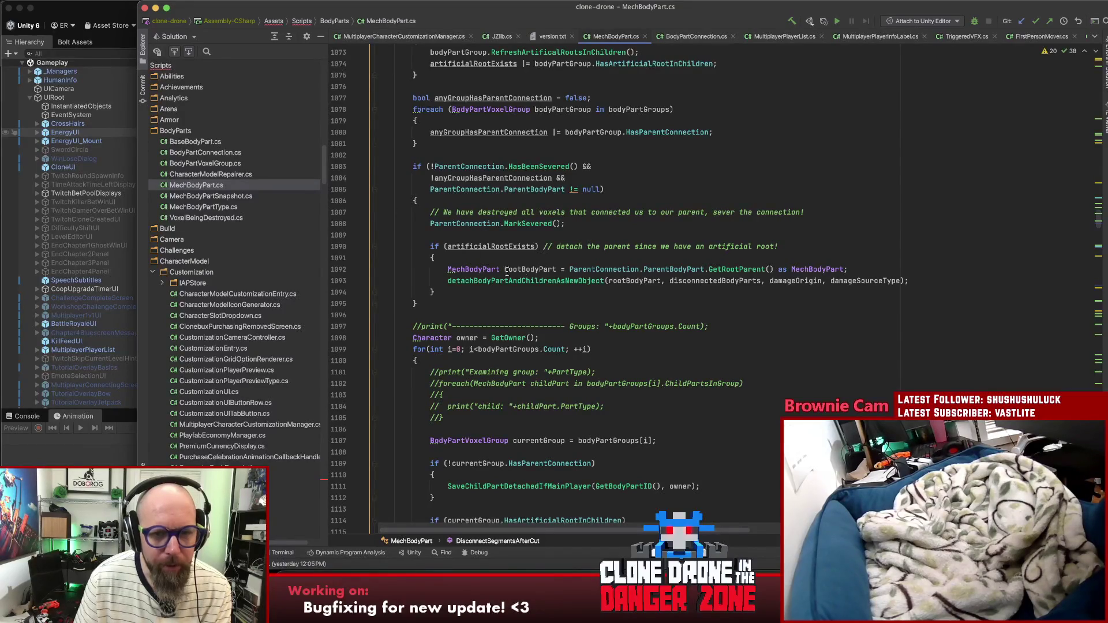
{"action": "left_click", "coordinate": [466, 224]}
{"action": "key", "text": "alt+Up"}
{"action": "key", "text": "alt+Up"}
{"action": "key", "text": "alt+Up"}
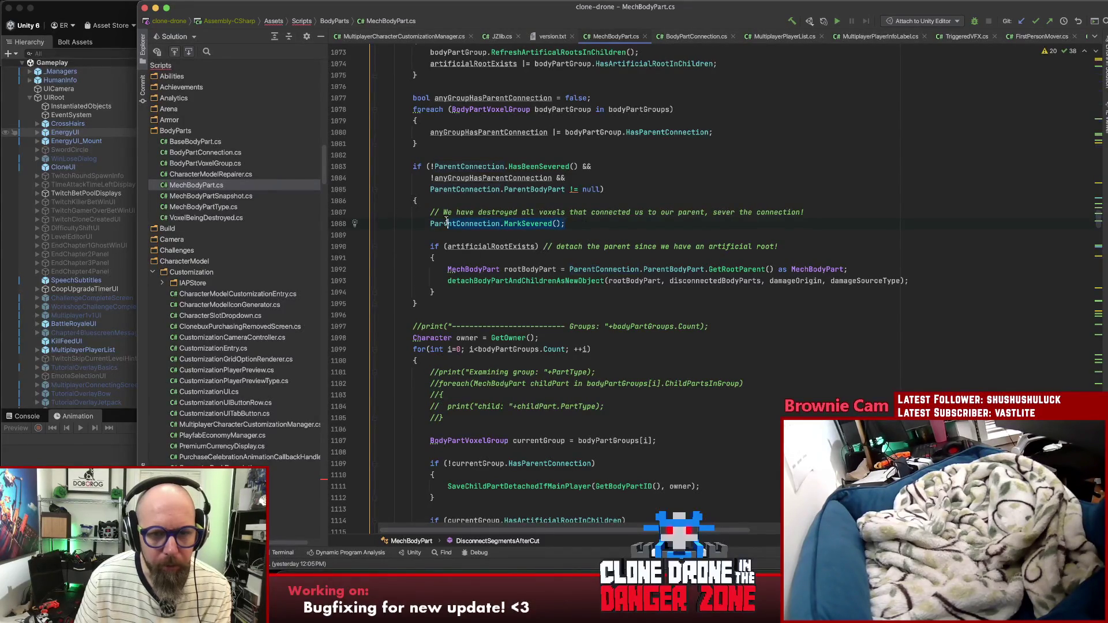
{"action": "key", "text": "alt+Up"}
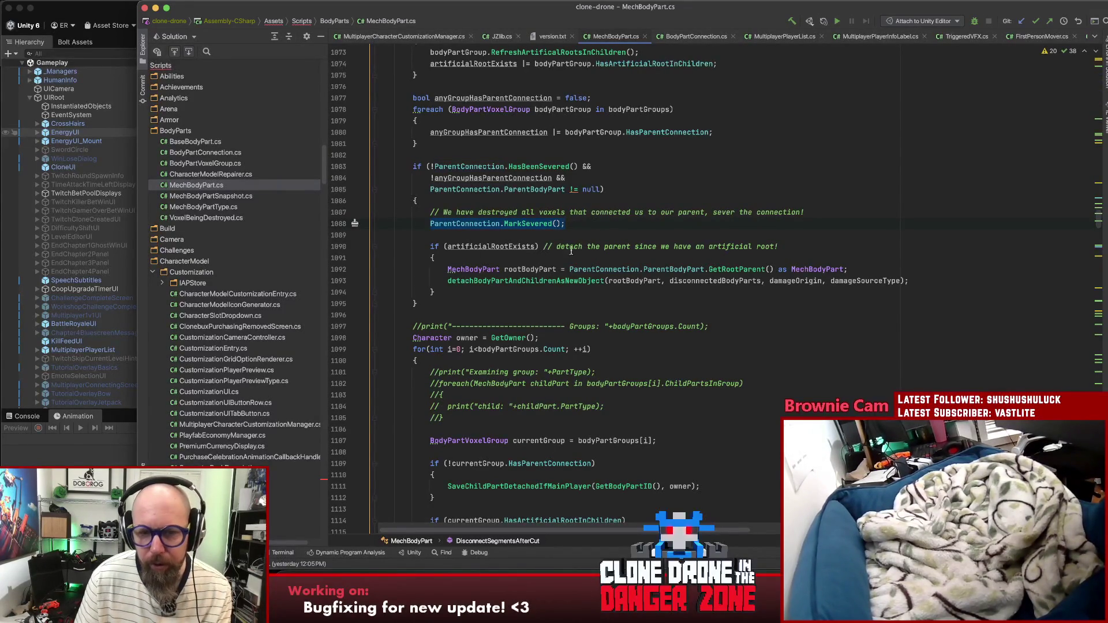
{"action": "scroll", "coordinate": [644, 423], "scroll_direction": "down", "scroll_amount": 3}
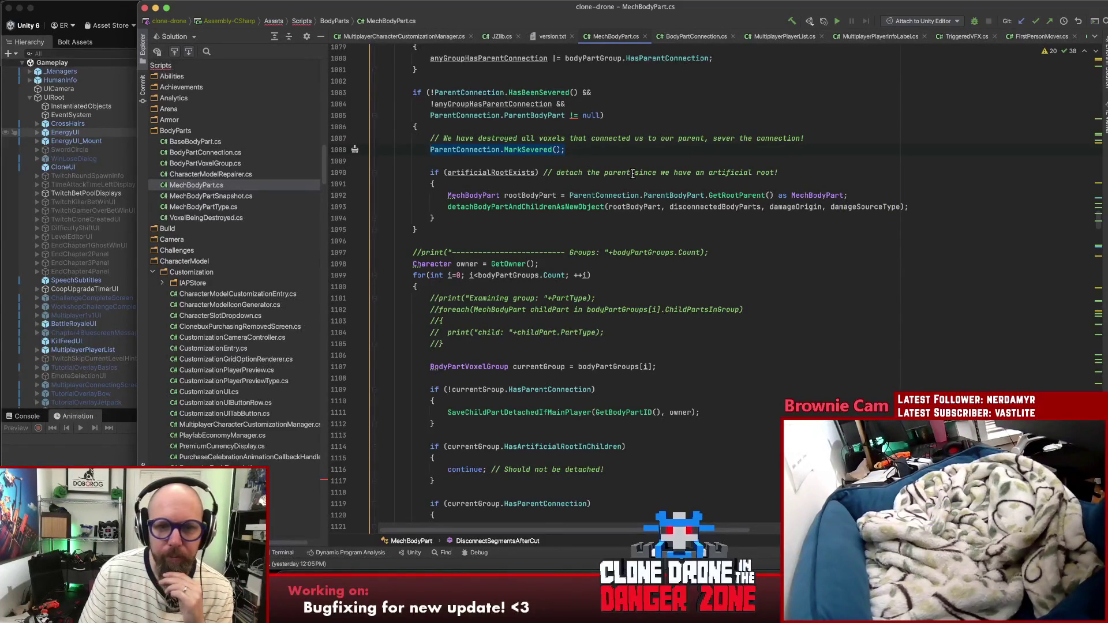
{"action": "scroll", "coordinate": [616, 196], "scroll_direction": "down", "scroll_amount": 8}
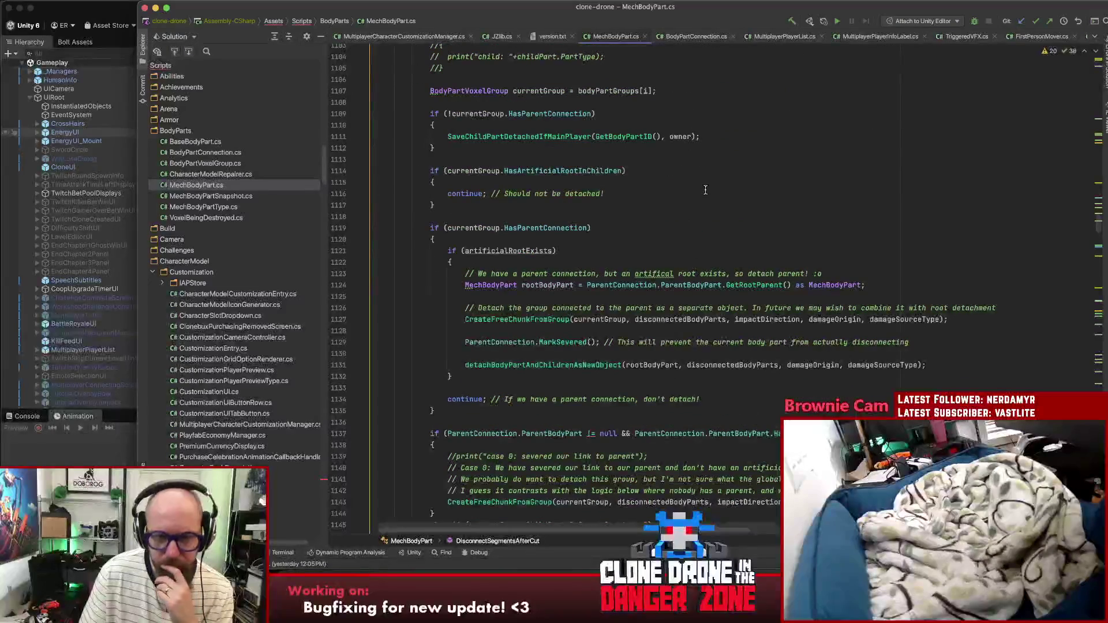
{"action": "scroll", "coordinate": [702, 188], "scroll_direction": "up", "scroll_amount": 5}
{"action": "scroll", "coordinate": [702, 189], "scroll_direction": "up", "scroll_amount": 4}
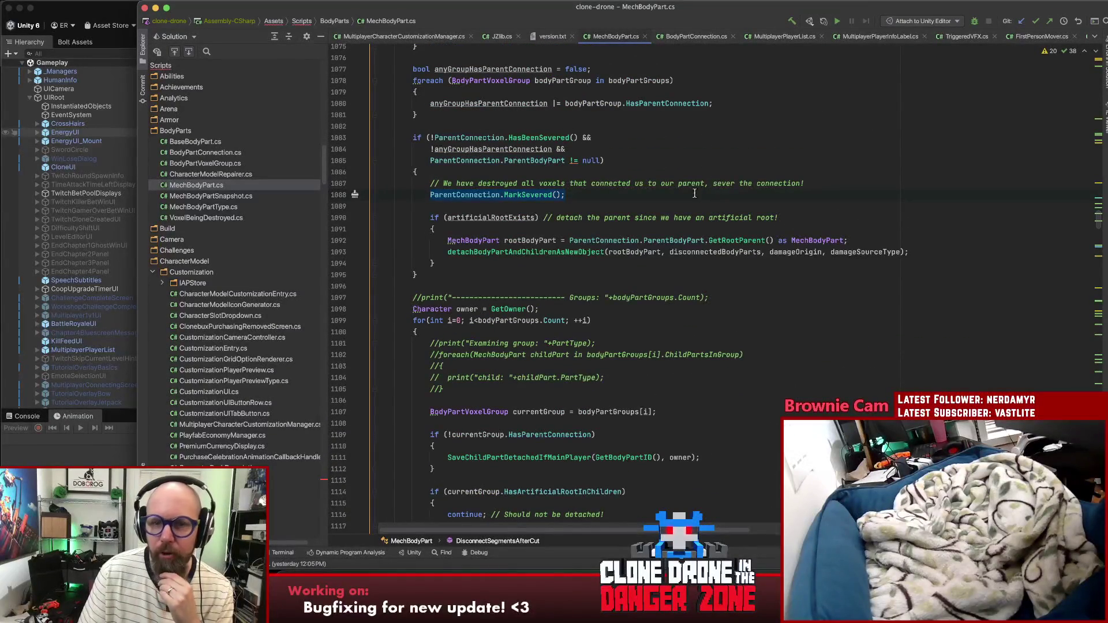
{"action": "left_click", "coordinate": [601, 200]}
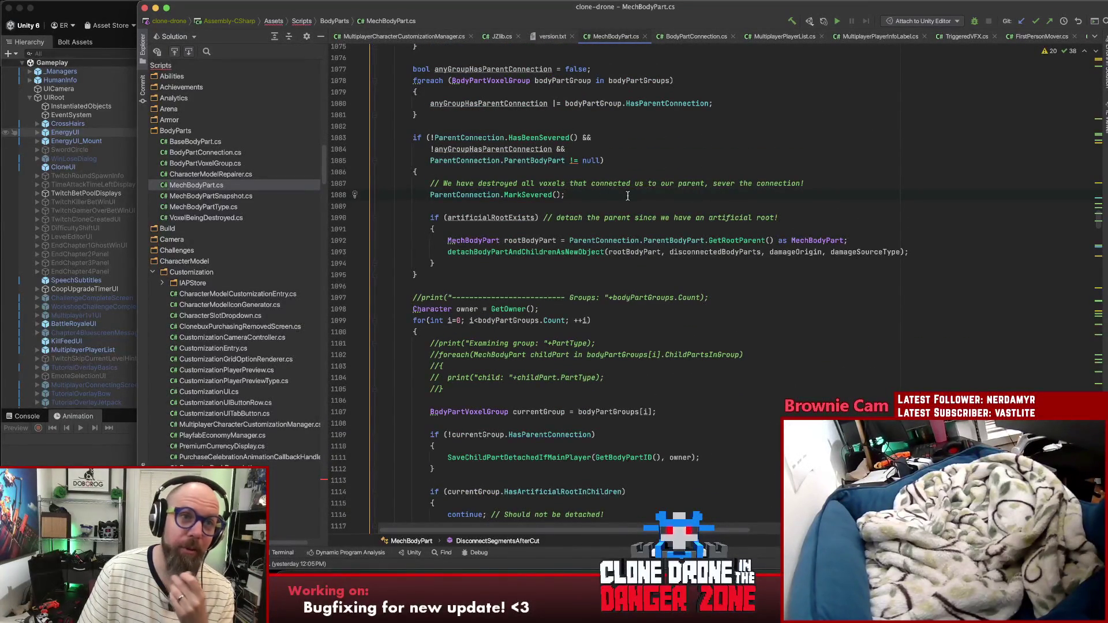
Step: Select and examine the CreateFreeChunkFromGroup statement on line 1143
{"action": "scroll", "coordinate": [623, 191], "scroll_direction": "down", "scroll_amount": 7}
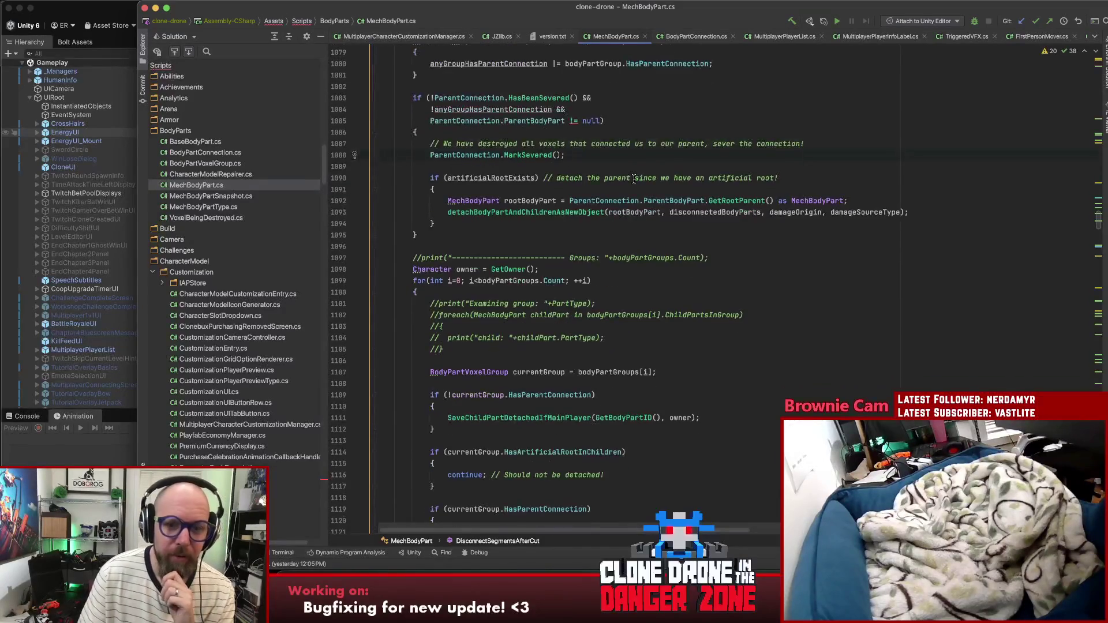
{"action": "scroll", "coordinate": [631, 181], "scroll_direction": "down", "scroll_amount": 11}
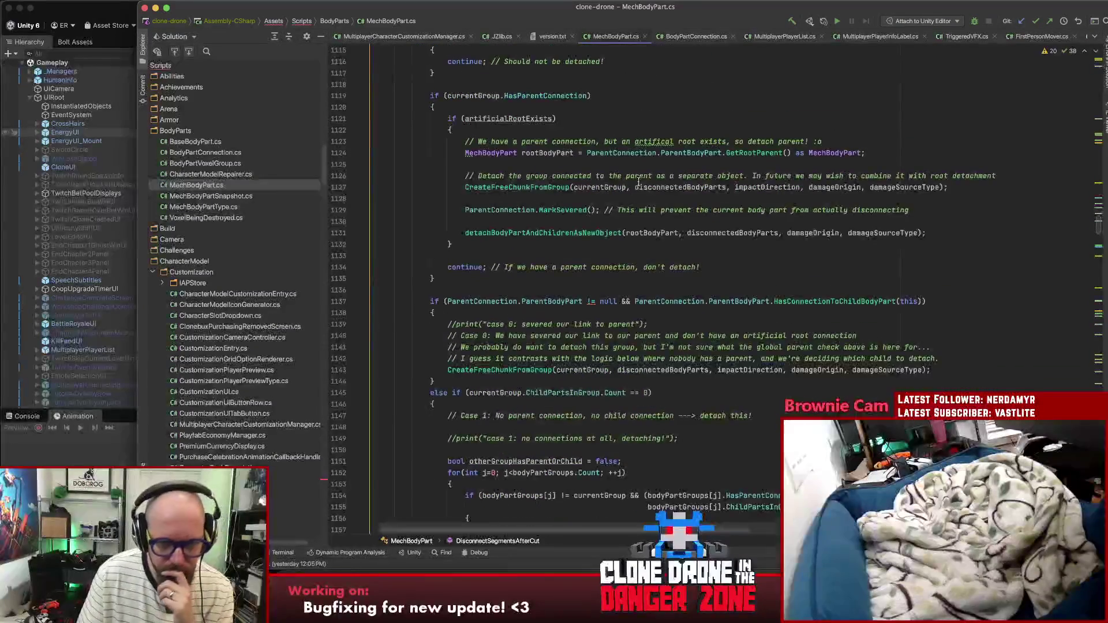
{"action": "scroll", "coordinate": [644, 177], "scroll_direction": "down", "scroll_amount": 6}
{"action": "scroll", "coordinate": [644, 177], "scroll_direction": "up", "scroll_amount": 7}
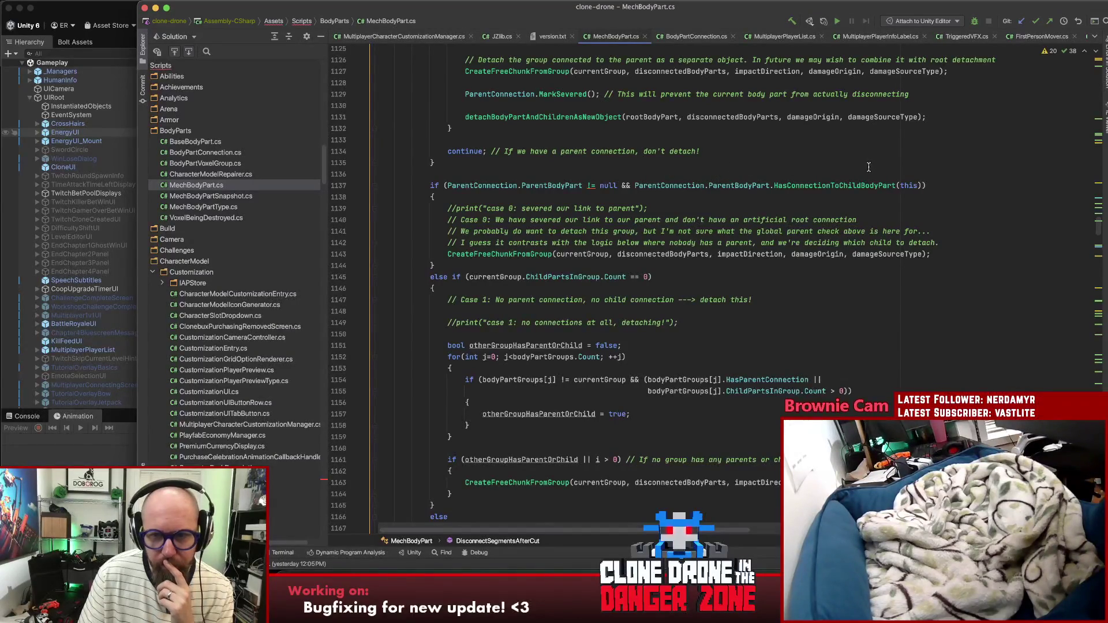
{"action": "mouse_move", "coordinate": [893, 185]}
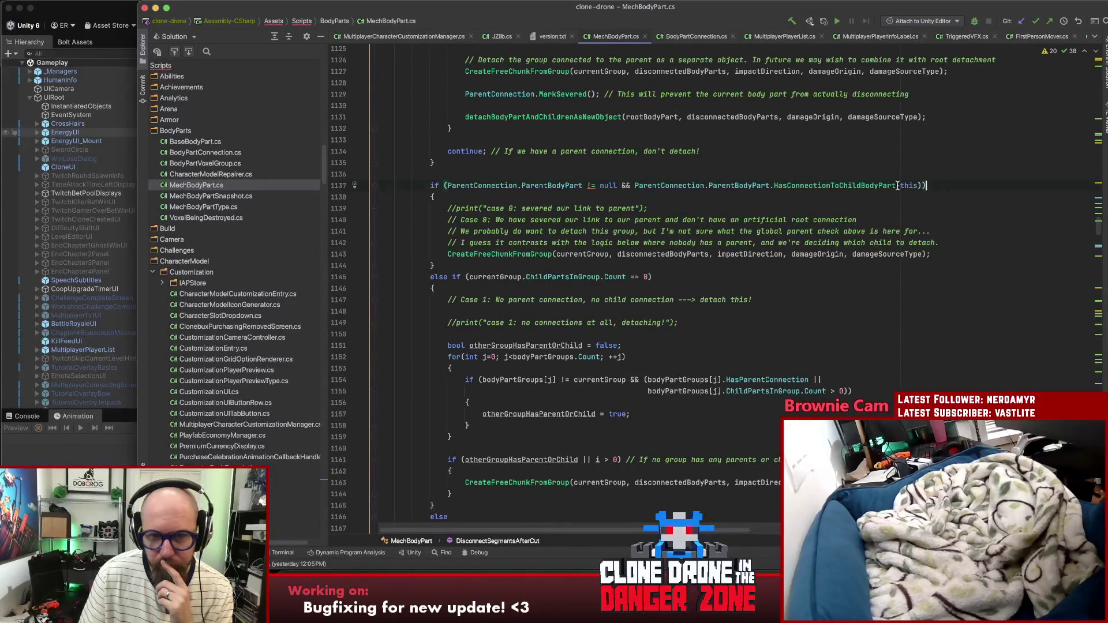
{"action": "left_click", "coordinate": [497, 255]}
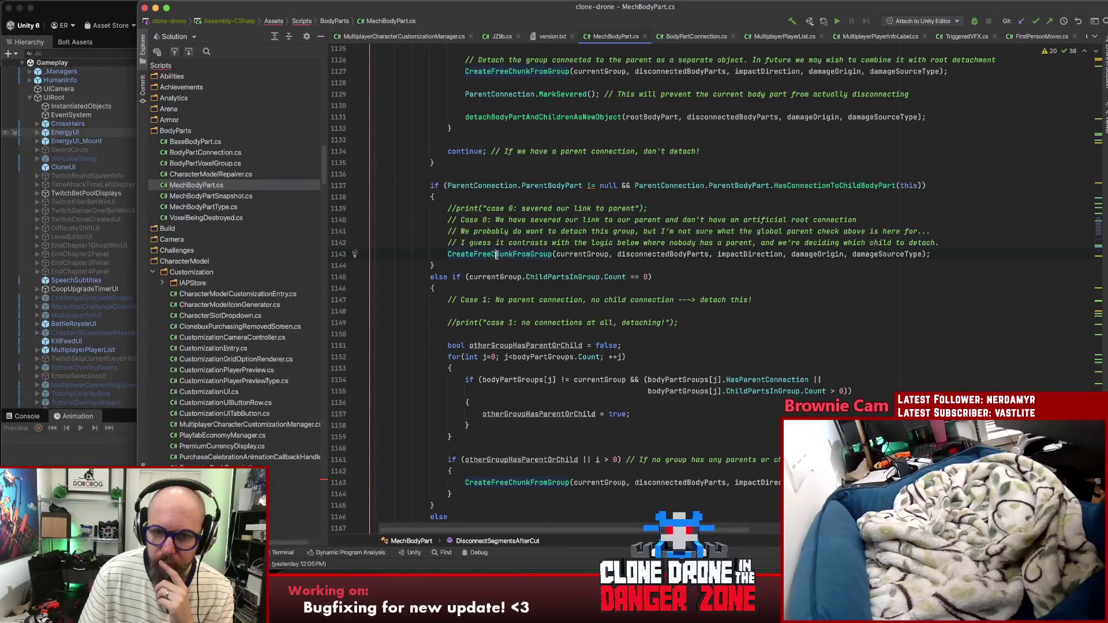
{"action": "mouse_move", "coordinate": [497, 255]}
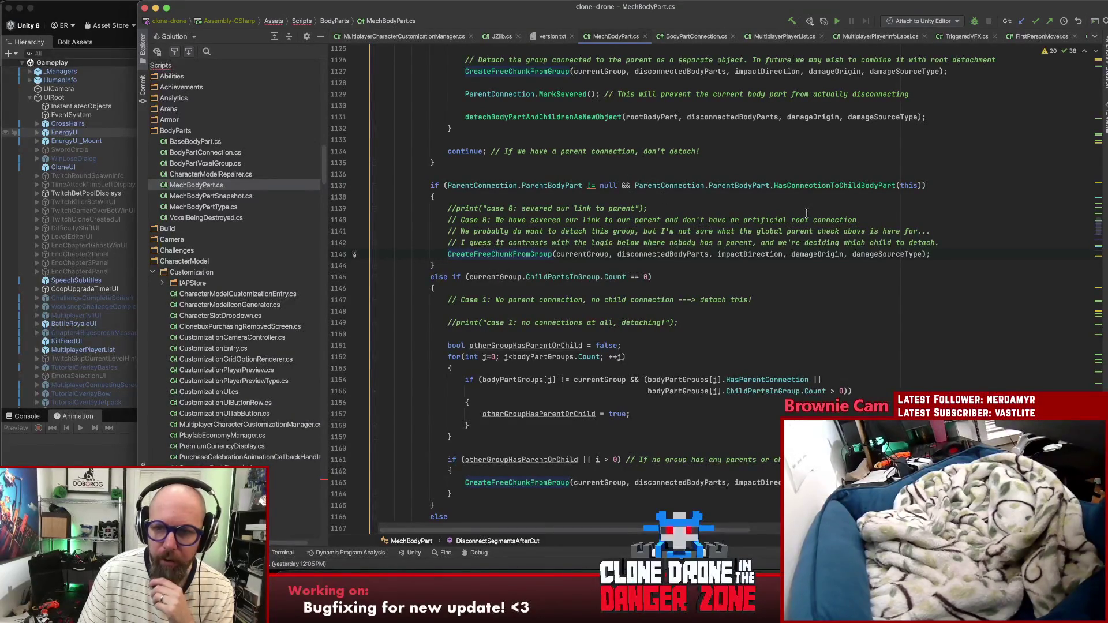
{"action": "key", "text": "Right"}
{"action": "left_click_drag", "start_coordinate": [930, 255], "coordinate": [442, 253]}
{"action": "mouse_move", "coordinate": [449, 258]}
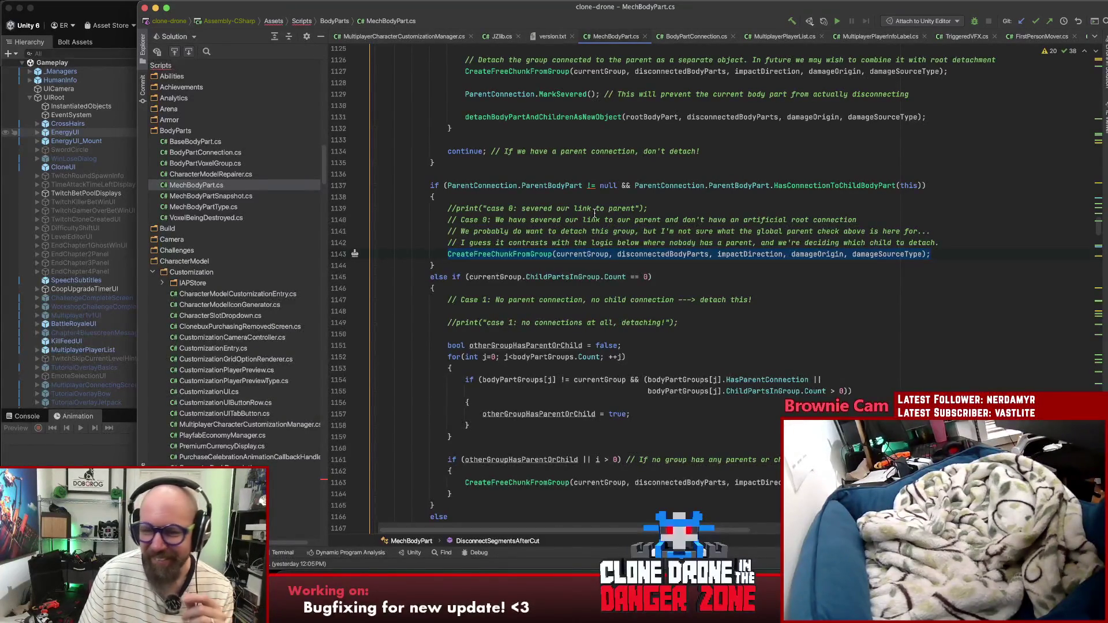
{"action": "left_click", "coordinate": [776, 211]}
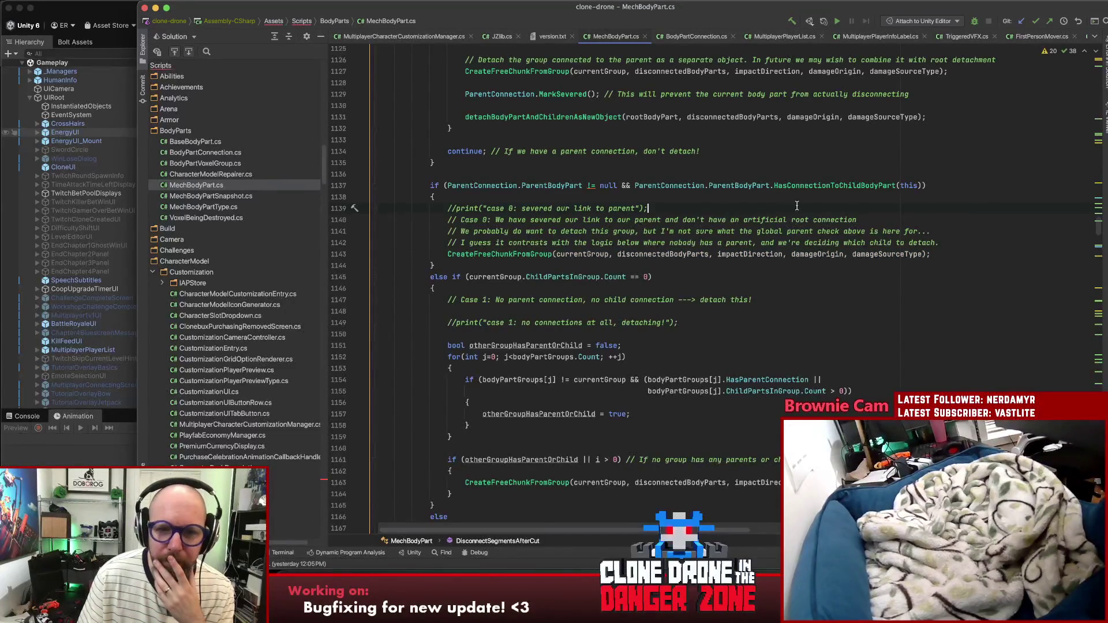
Step: Review the MarkSevered statement on line 1088 and artificialRootExists on line 1090
{"action": "scroll", "coordinate": [793, 204], "scroll_direction": "up", "scroll_amount": 10}
{"action": "scroll", "coordinate": [589, 215], "scroll_direction": "up", "scroll_amount": 14}
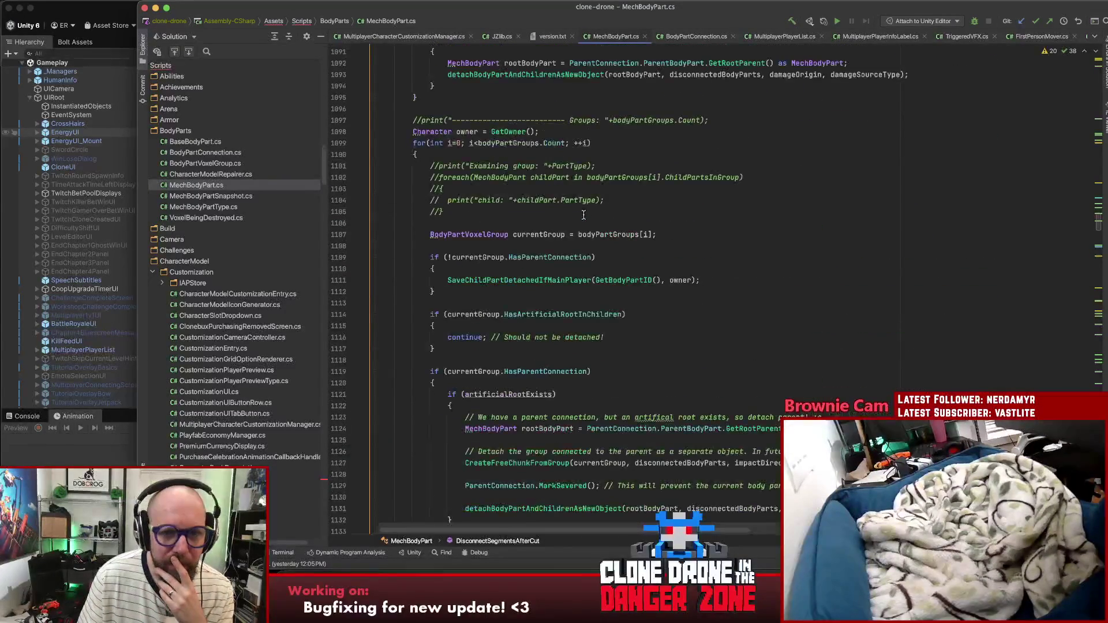
{"action": "left_click_drag", "start_coordinate": [580, 189], "coordinate": [428, 189]}
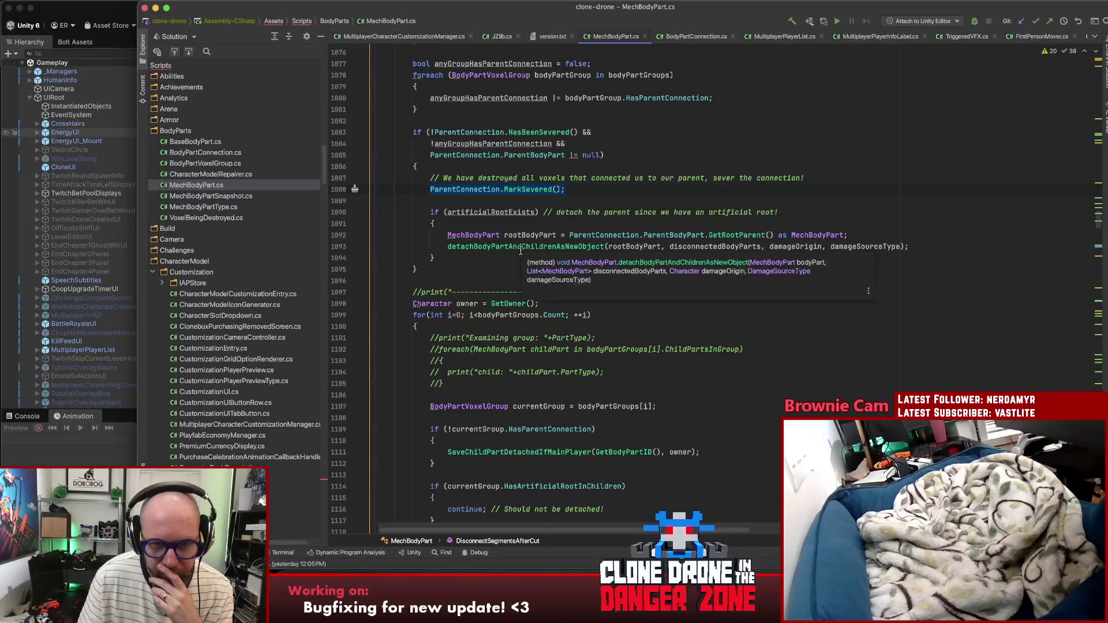
{"action": "left_click", "coordinate": [475, 202]}
{"action": "left_click", "coordinate": [484, 214]}
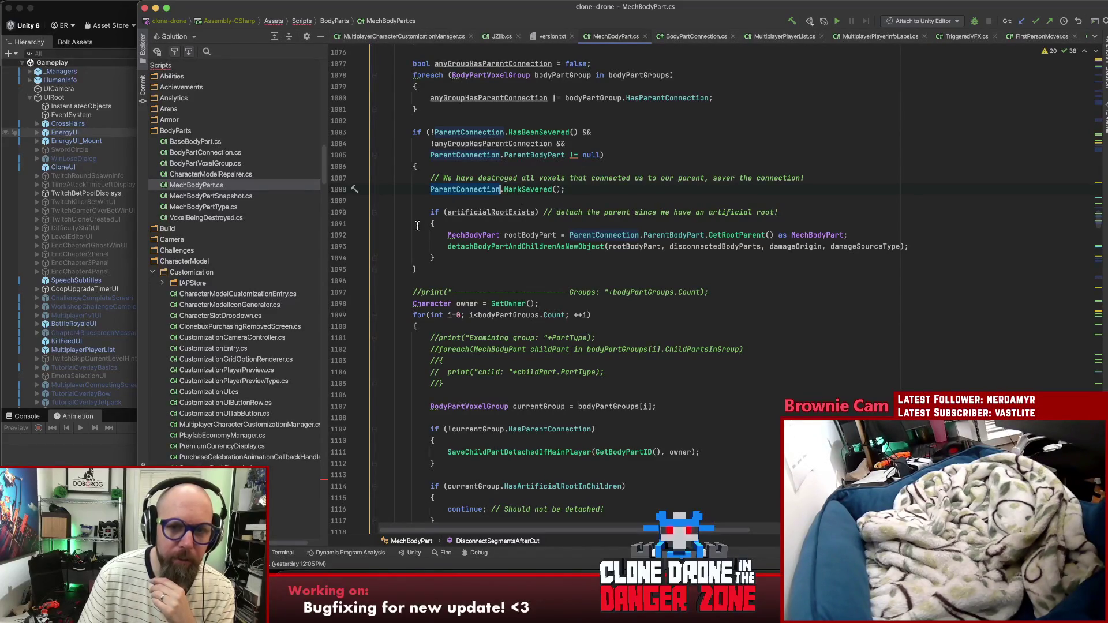
{"action": "scroll", "coordinate": [414, 221], "scroll_direction": "down", "scroll_amount": 5}
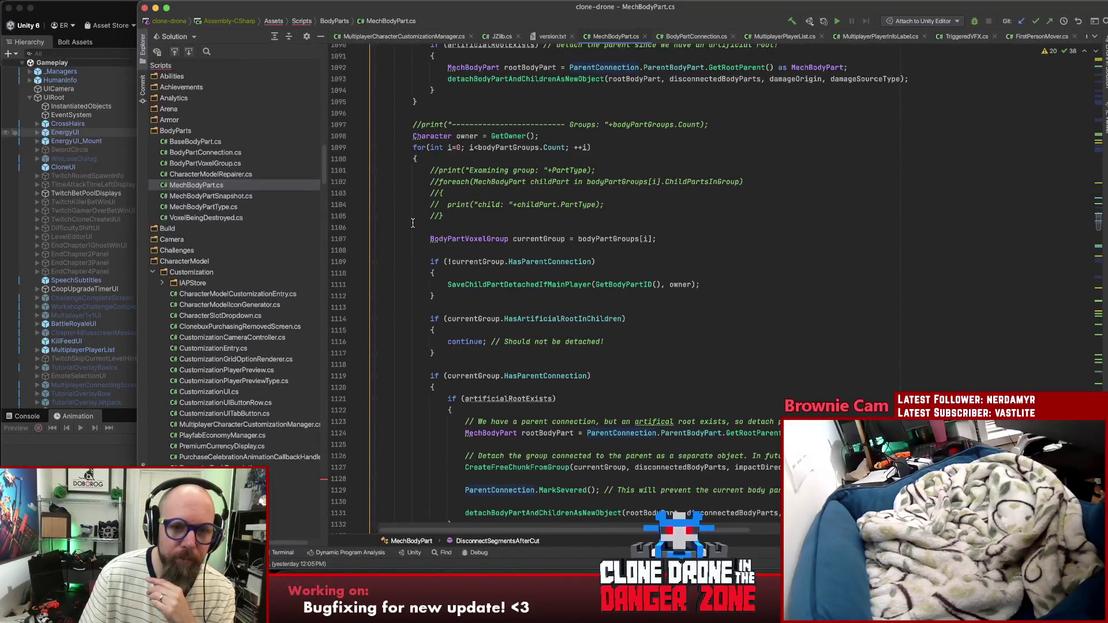
{"action": "scroll", "coordinate": [407, 222], "scroll_direction": "up", "scroll_amount": 4}
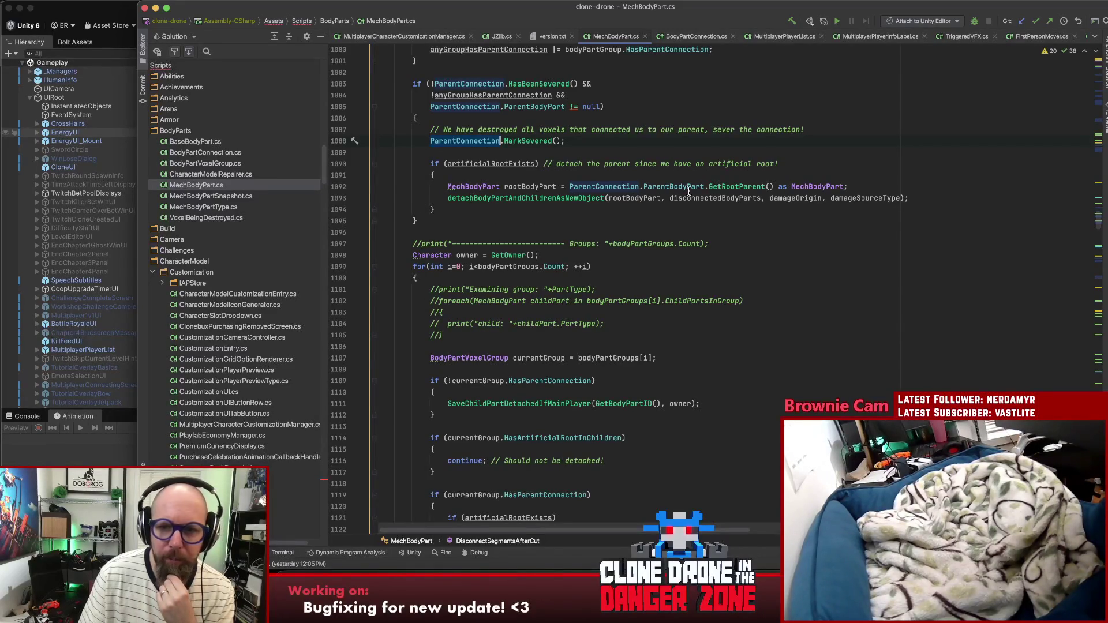
Step: Trace rootBodyPart usages, the detach call on line 1093 and the group loop on line 1099
{"action": "left_click", "coordinate": [484, 163]}
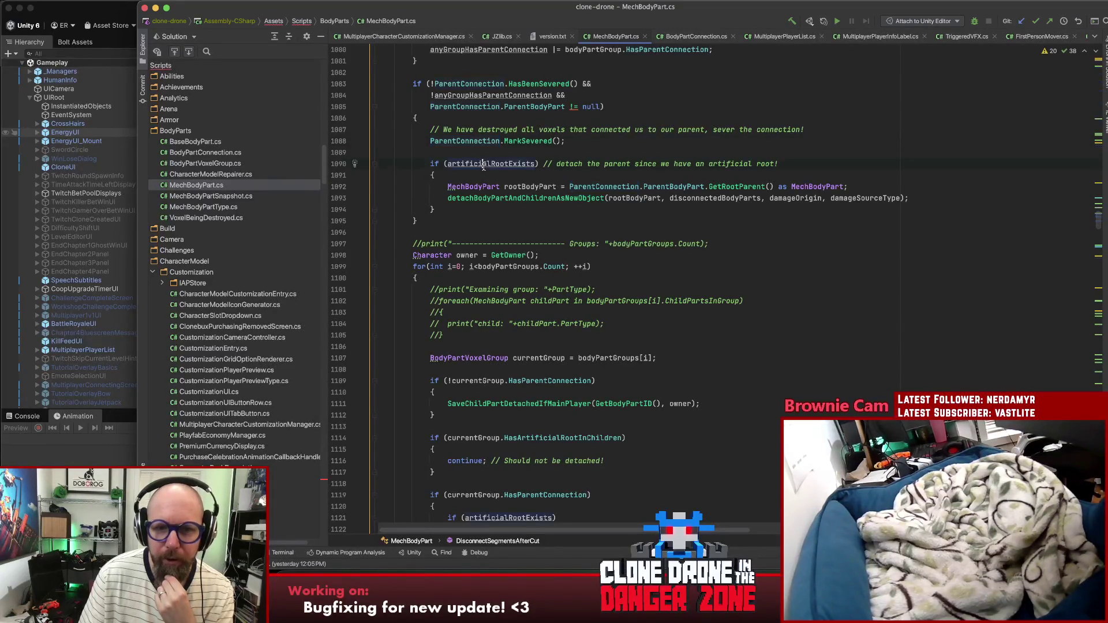
{"action": "mouse_move", "coordinate": [528, 196]}
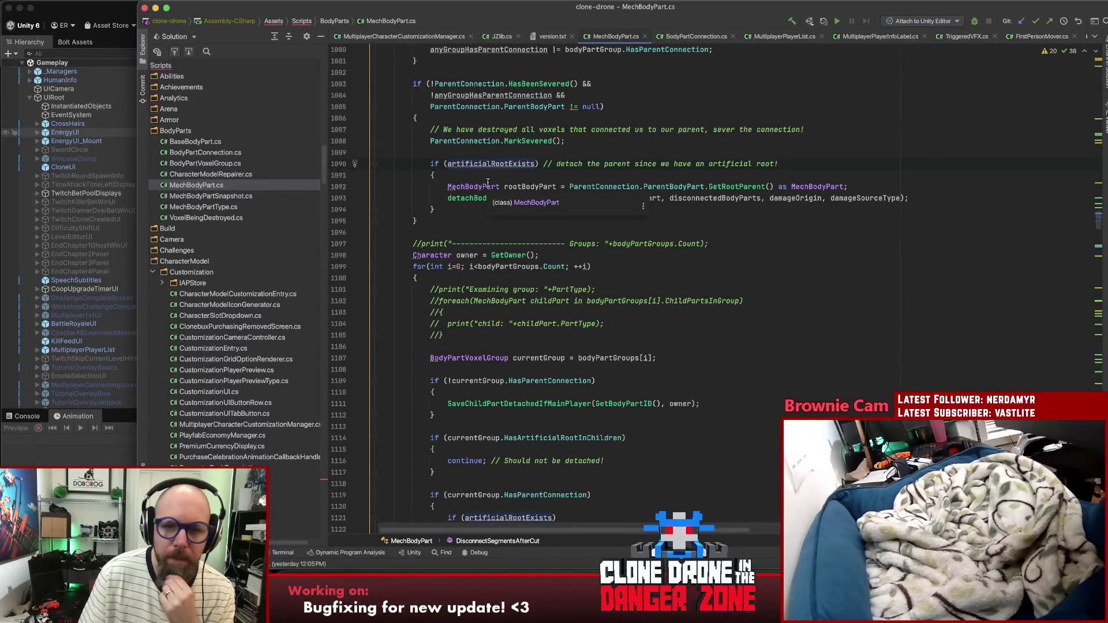
{"action": "left_click", "coordinate": [474, 198]}
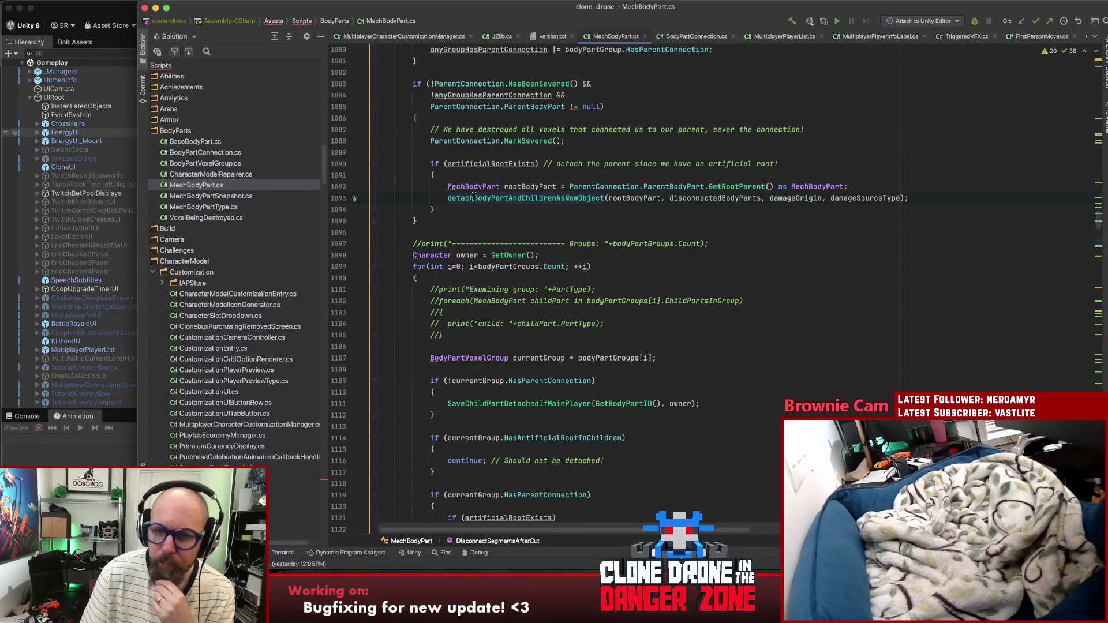
{"action": "left_click", "coordinate": [633, 199]}
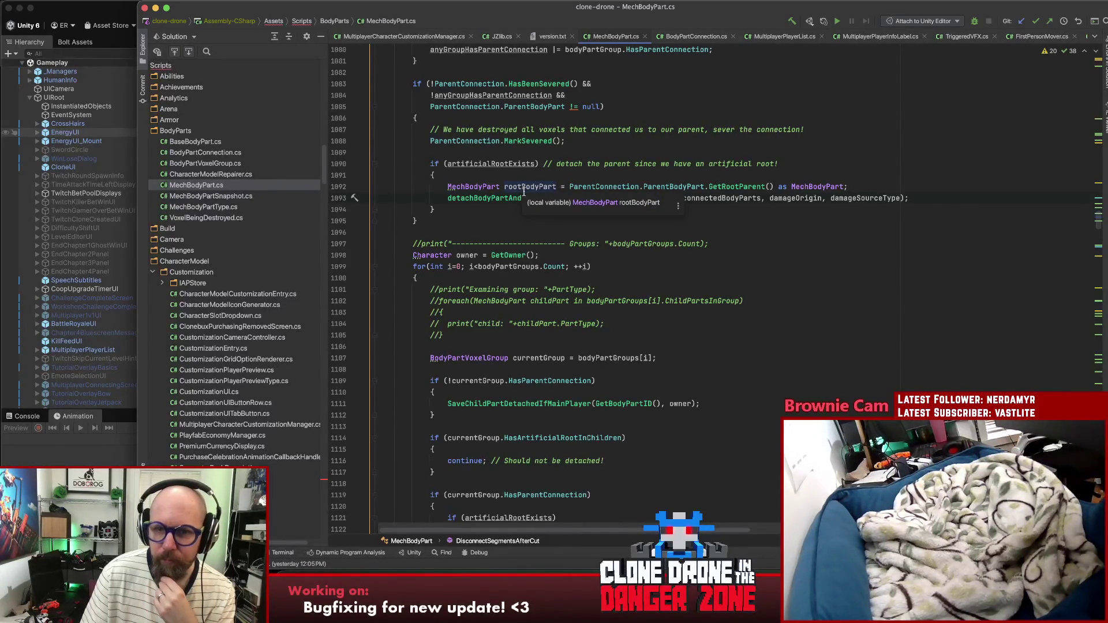
{"action": "left_click", "coordinate": [505, 164]}
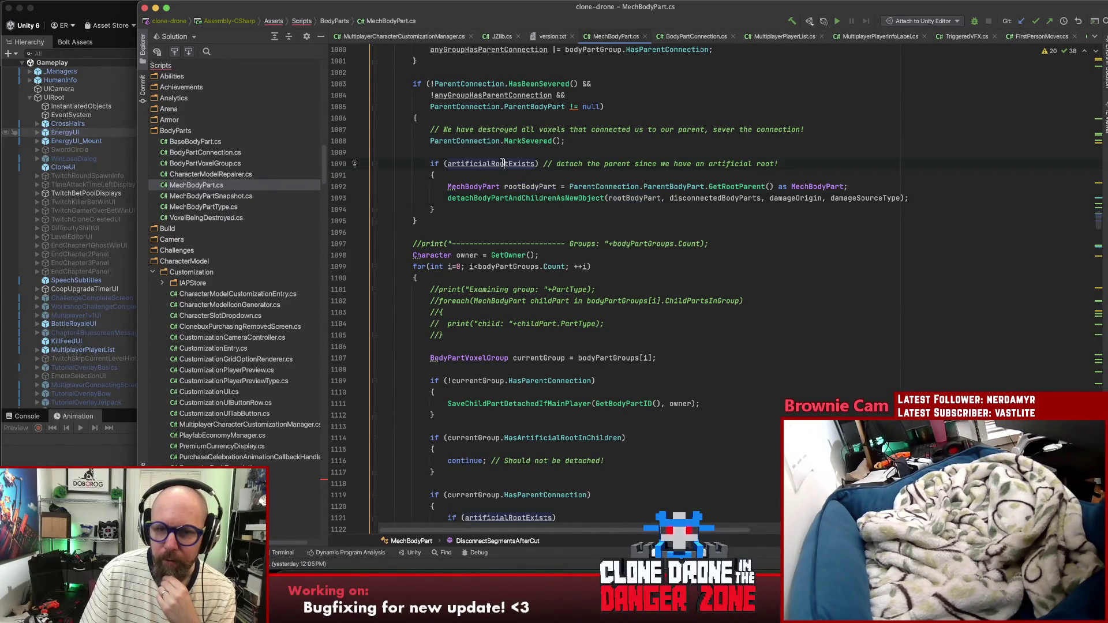
{"action": "left_click", "coordinate": [638, 186]}
{"action": "left_click", "coordinate": [533, 199]}
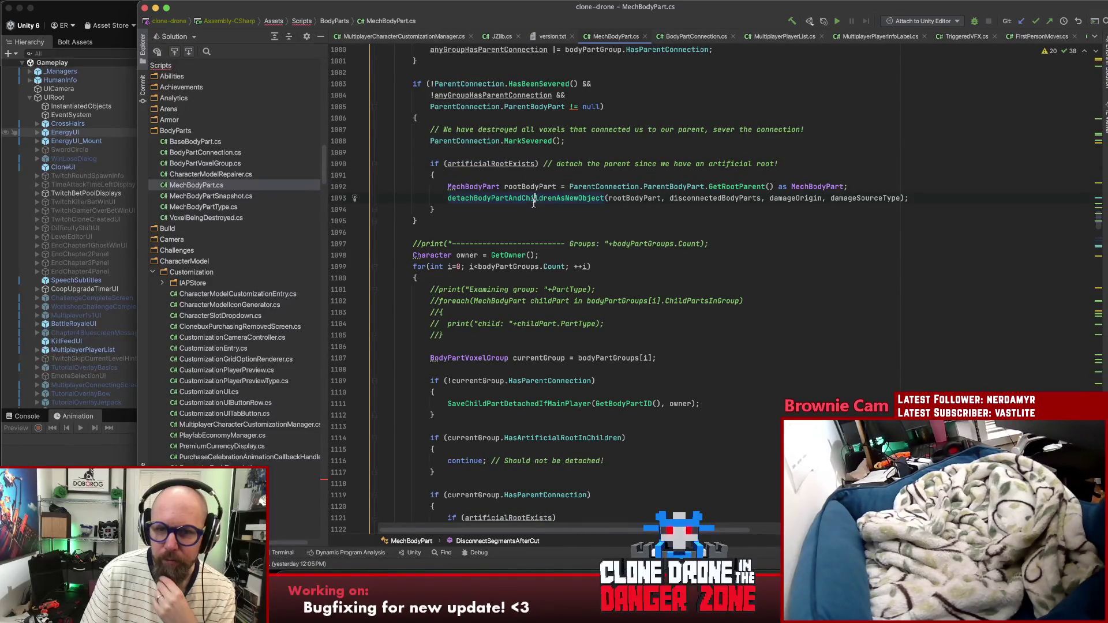
{"action": "left_click", "coordinate": [499, 266]}
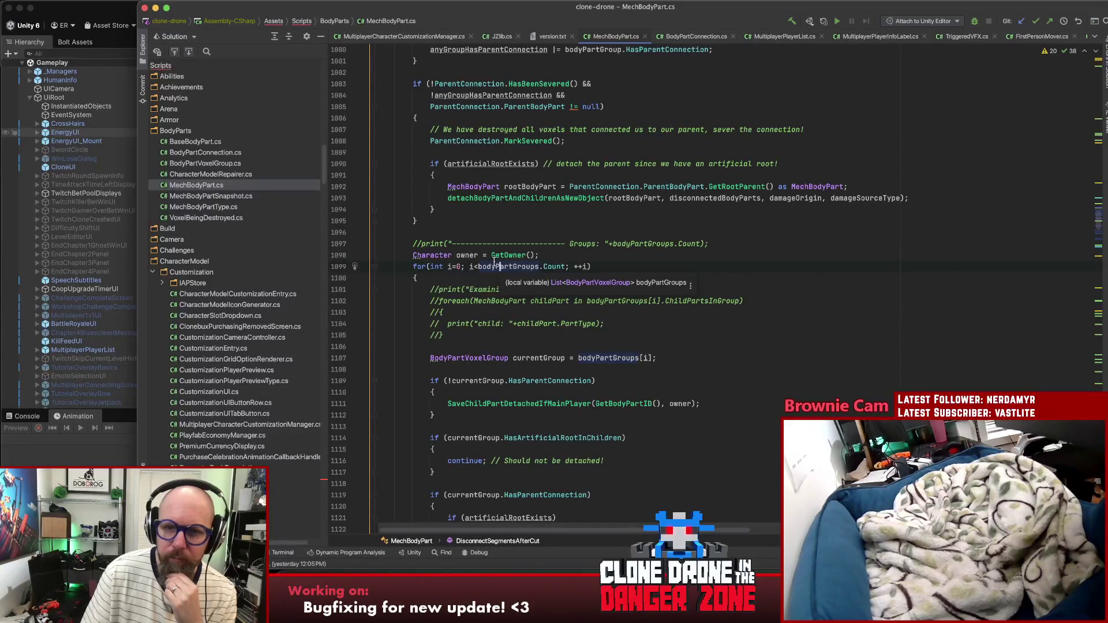
Step: Examine ParentConnection and GetRootParent on line 1092, plus rootBodyPart and artificialRootExists usages
{"action": "left_click", "coordinate": [603, 187]}
{"action": "key", "text": "alt+Right"}
{"action": "key", "text": "alt+Right"}
{"action": "left_click", "coordinate": [613, 187]}
{"action": "left_click", "coordinate": [738, 186]}
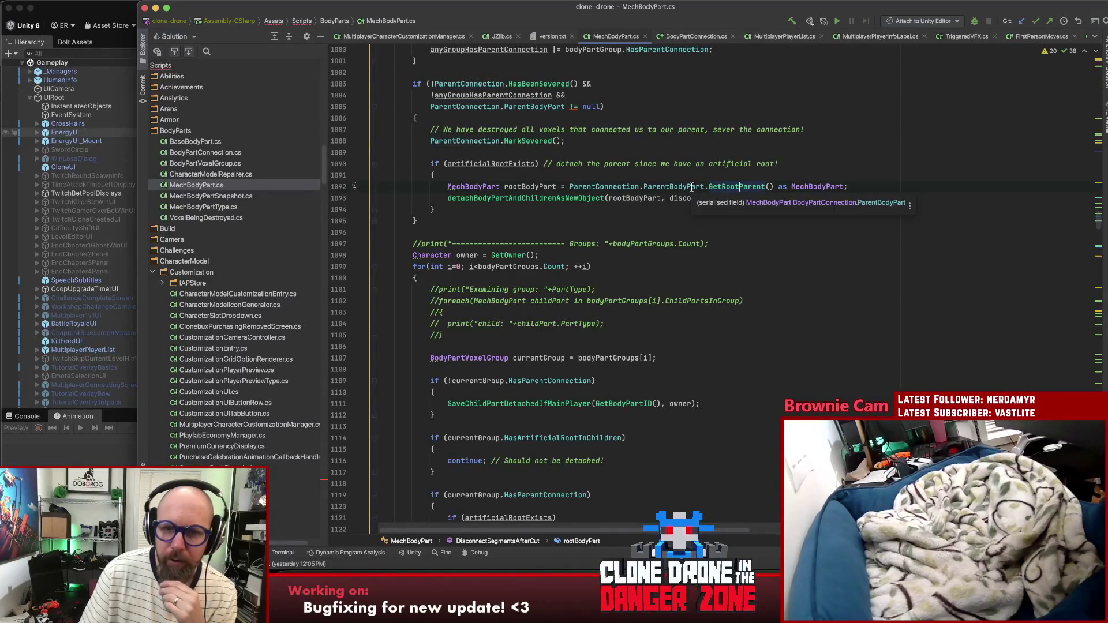
{"action": "left_click", "coordinate": [597, 184]}
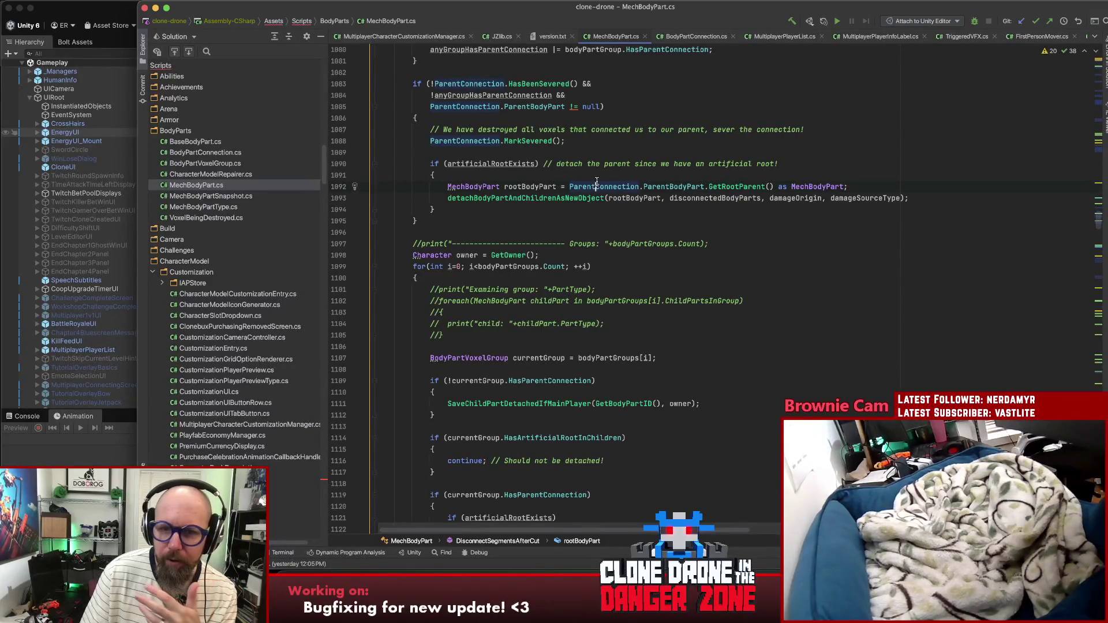
{"action": "left_click", "coordinate": [637, 198]}
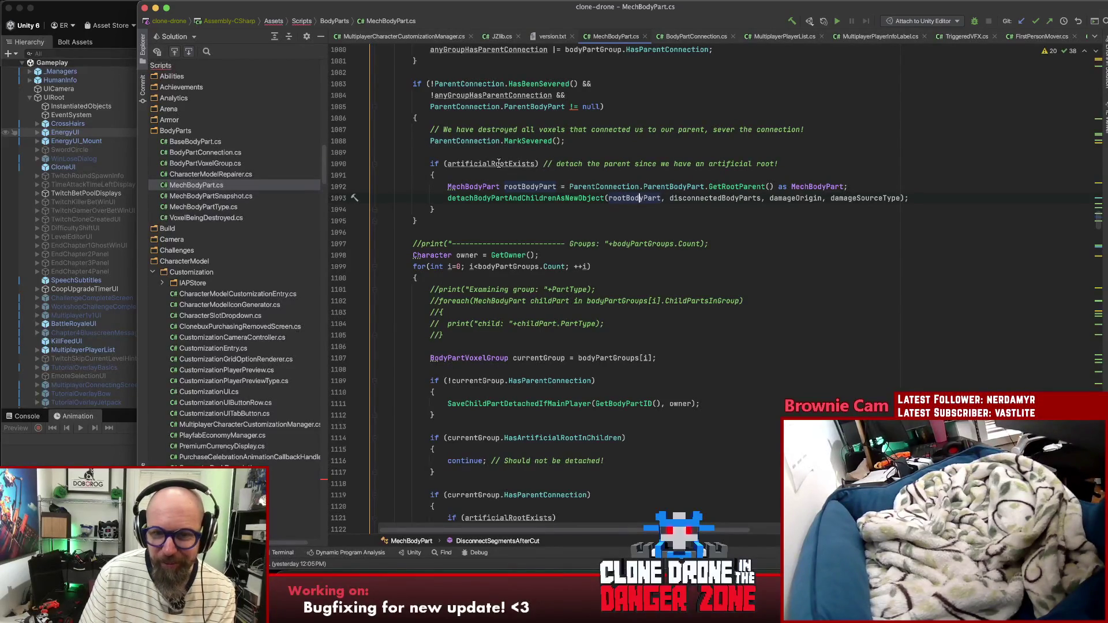
{"action": "left_click", "coordinate": [496, 164]}
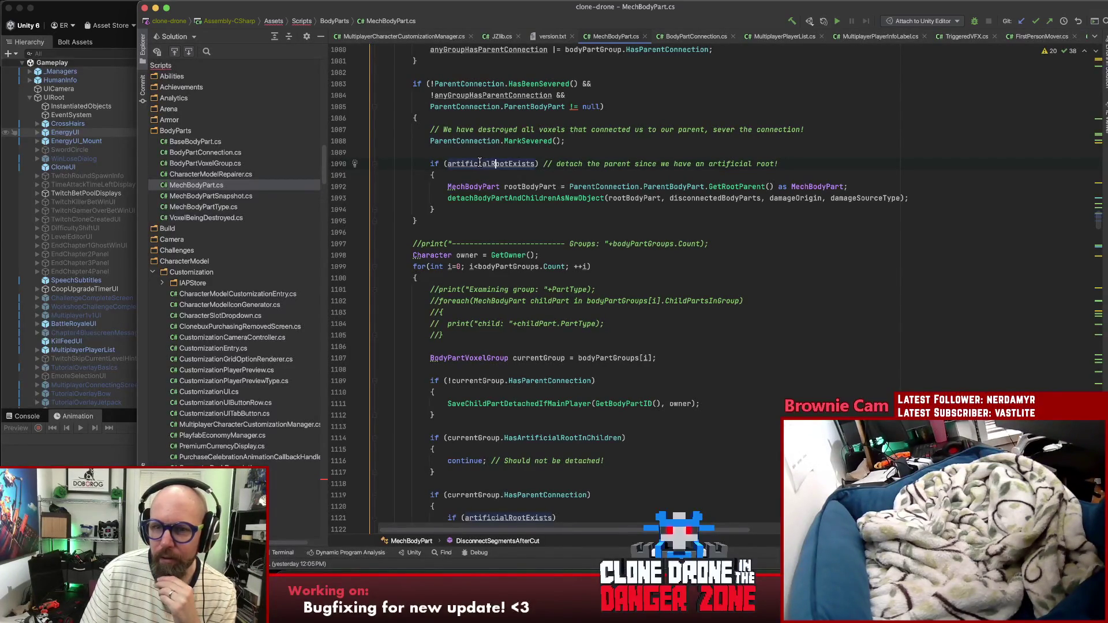
Step: Highlight ParentBodyPart, currentGroup and ParentConnection usages in the line 1137 group check
{"action": "scroll", "coordinate": [480, 163], "scroll_direction": "down", "scroll_amount": 7}
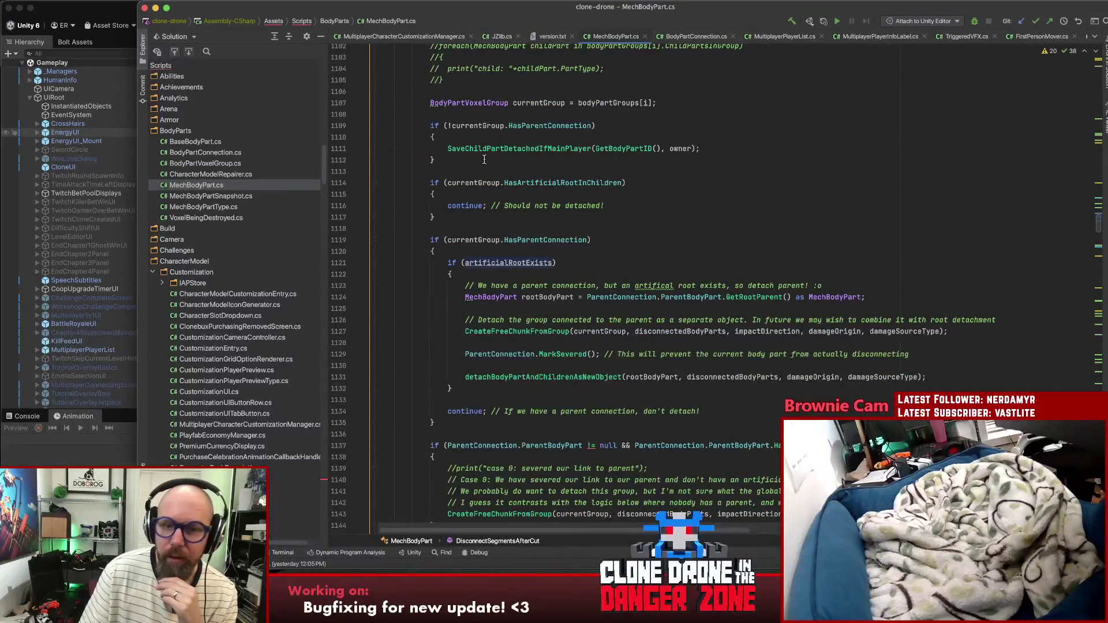
{"action": "scroll", "coordinate": [484, 161], "scroll_direction": "down", "scroll_amount": 4}
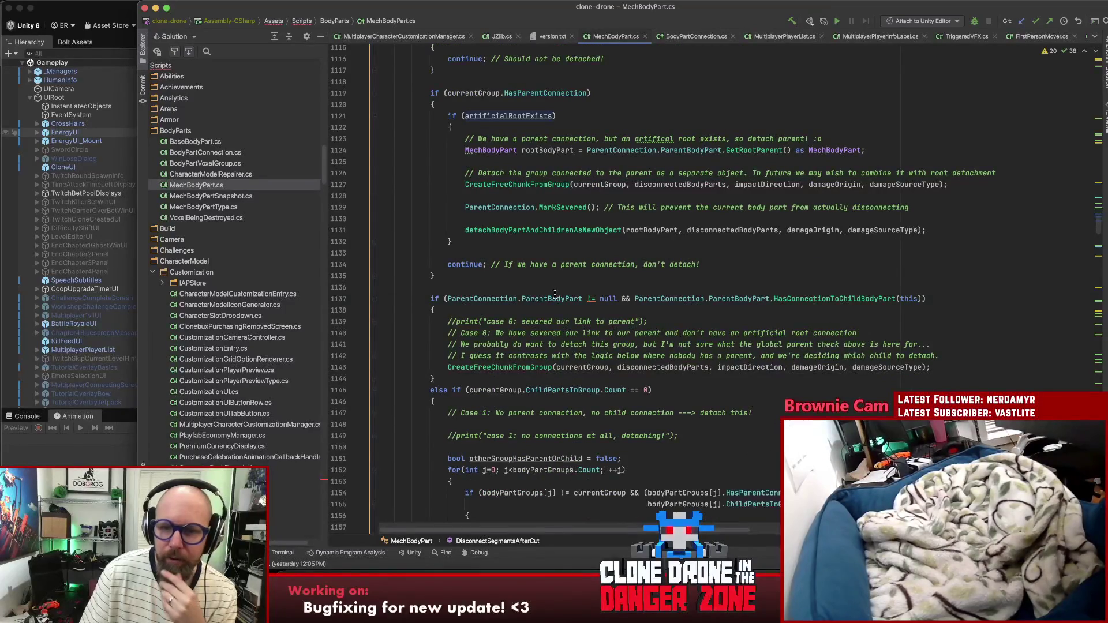
{"action": "left_click", "coordinate": [557, 296]}
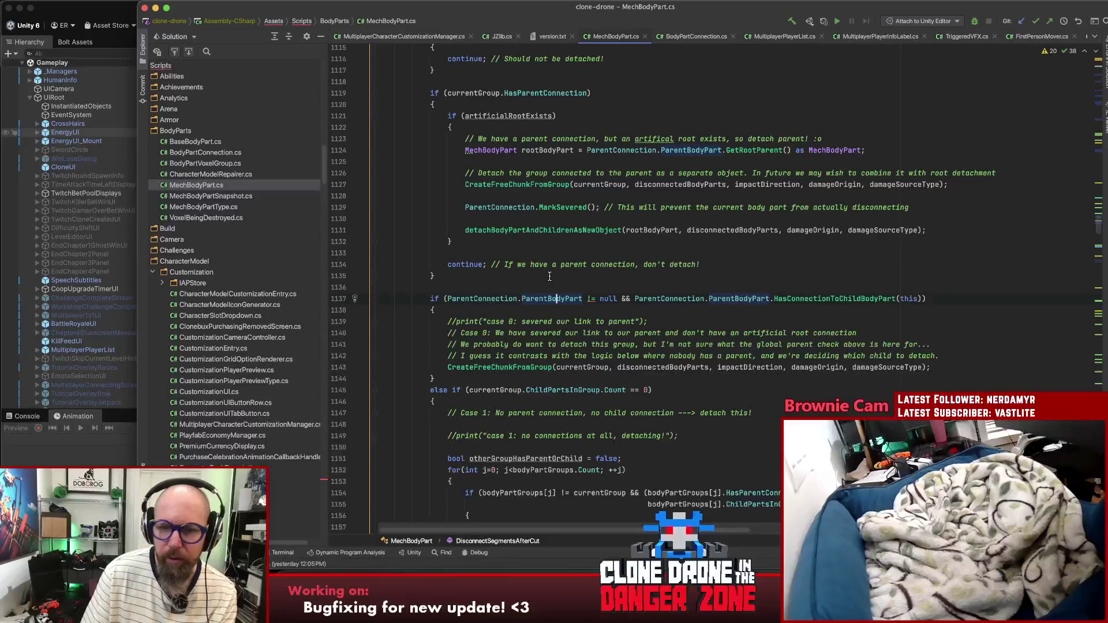
{"action": "scroll", "coordinate": [577, 294], "scroll_direction": "down", "scroll_amount": 2}
{"action": "left_click", "coordinate": [592, 311]}
{"action": "left_click", "coordinate": [560, 241]}
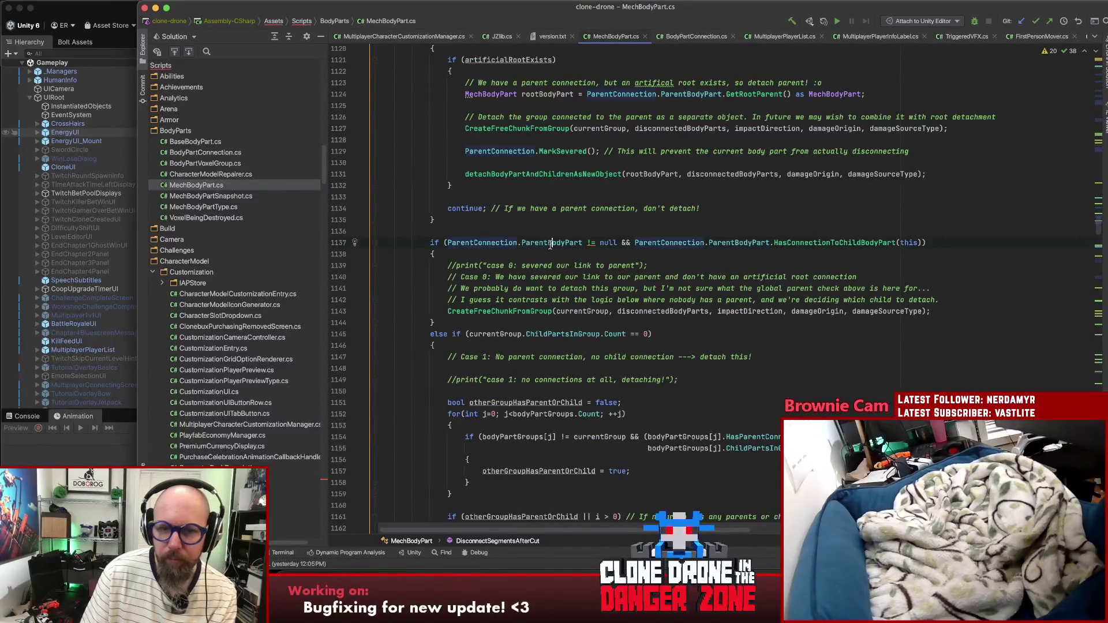
{"action": "left_click", "coordinate": [484, 243]}
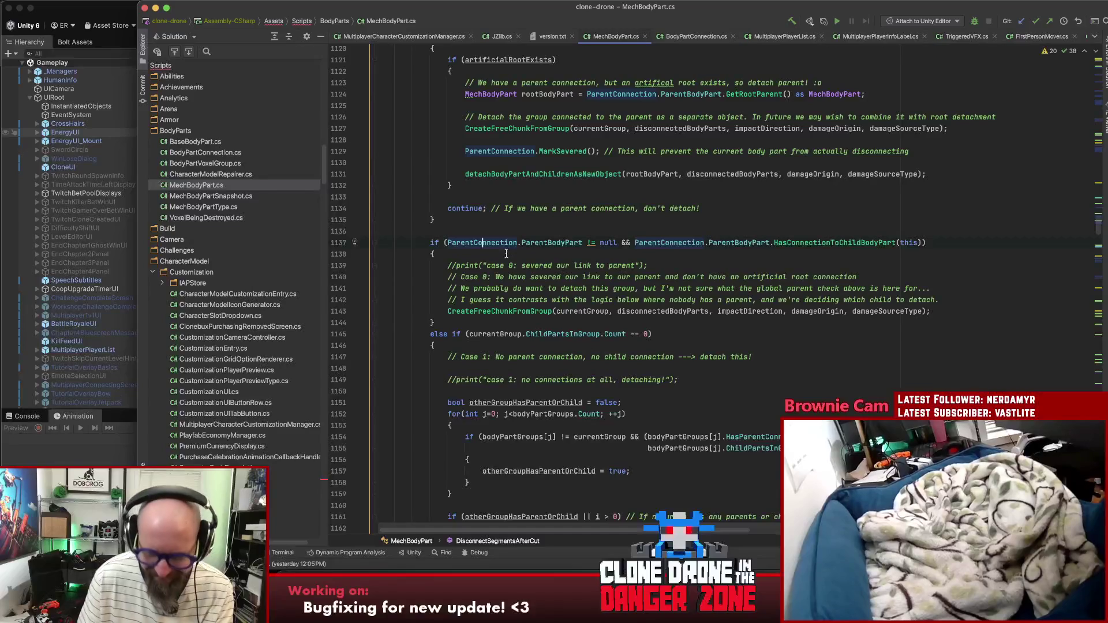
{"action": "scroll", "coordinate": [502, 248], "scroll_direction": "up", "scroll_amount": 4}
{"action": "scroll", "coordinate": [498, 245], "scroll_direction": "down", "scroll_amount": 3}
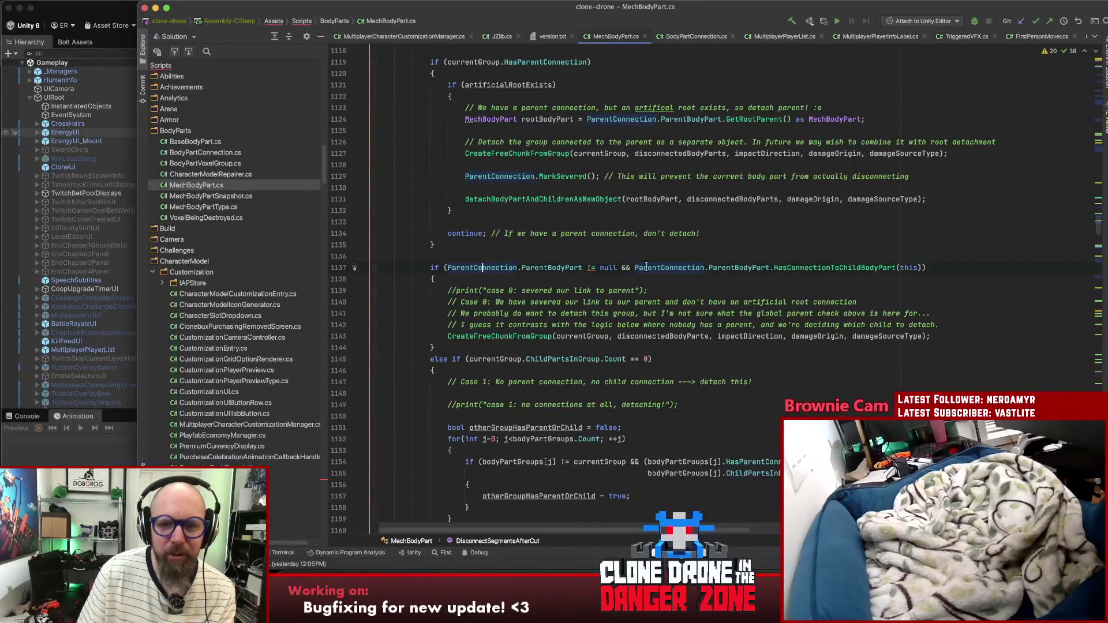
{"action": "scroll", "coordinate": [527, 336], "scroll_direction": "up", "scroll_amount": 4}
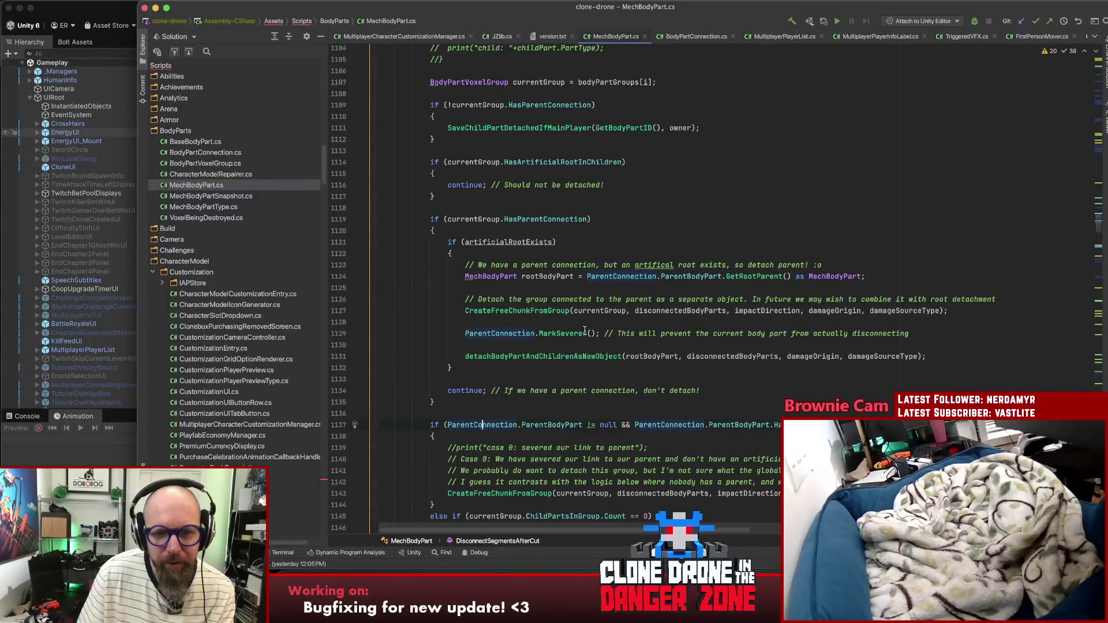
{"action": "scroll", "coordinate": [584, 332], "scroll_direction": "up", "scroll_amount": 4}
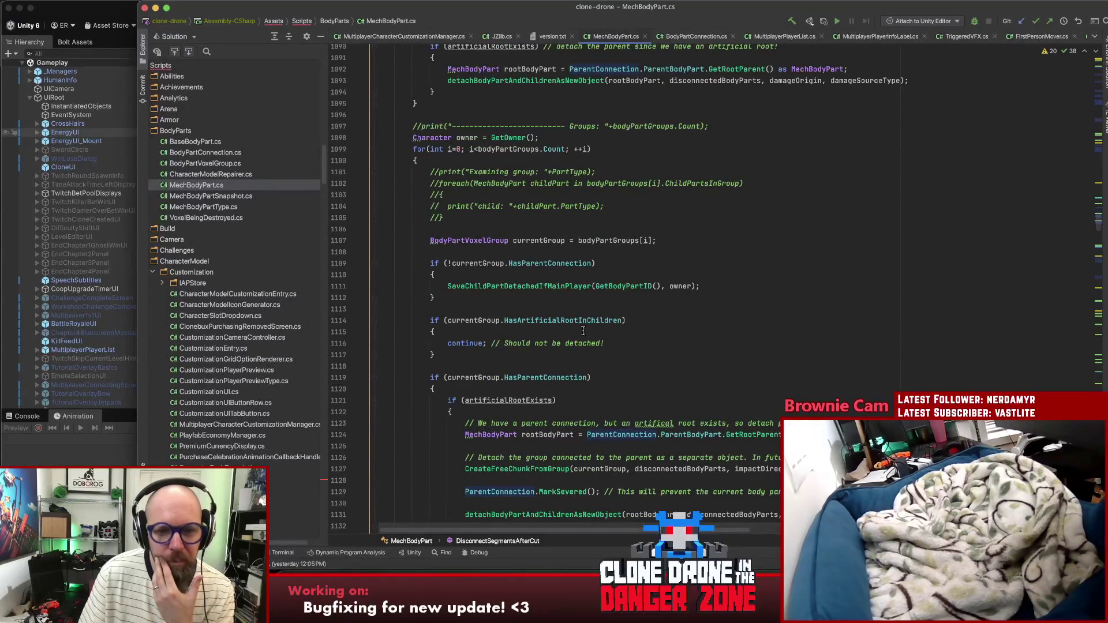
{"action": "scroll", "coordinate": [580, 332], "scroll_direction": "down", "scroll_amount": 4}
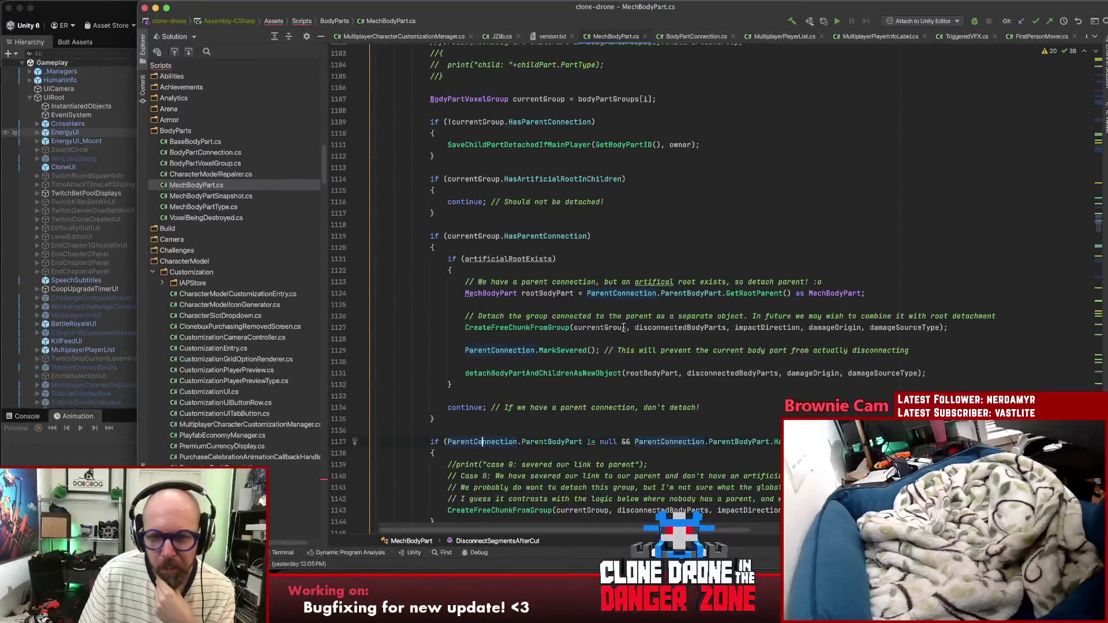
Step: Jump to the line 1122 brace and highlight HasParentConnection and HasConnectionToChildBodyPart usages
{"action": "key", "text": "super+bracketleft"}
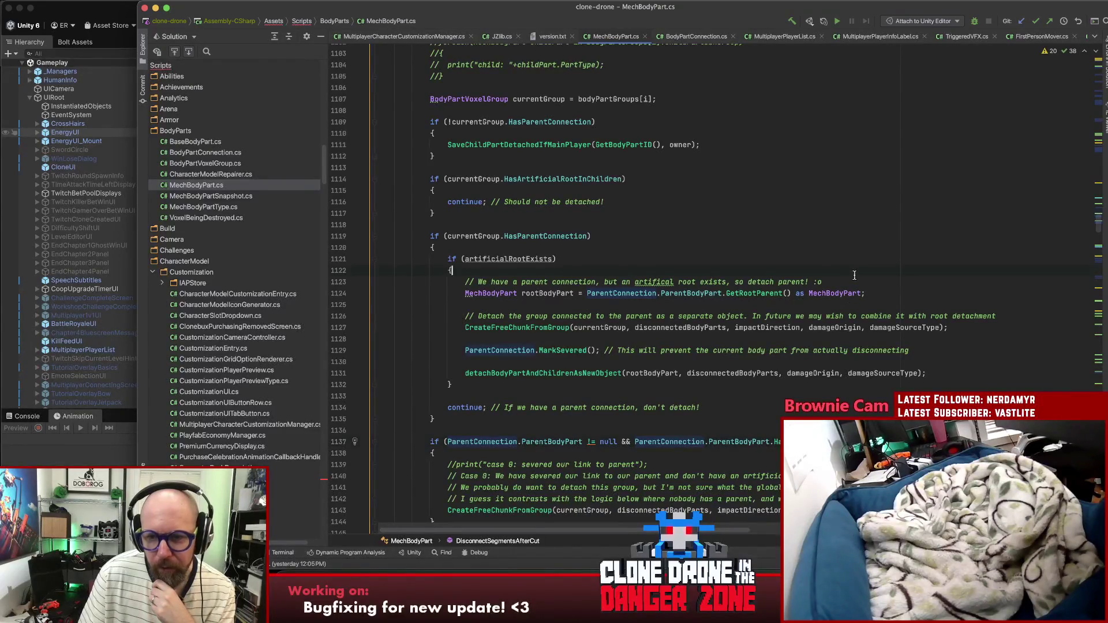
{"action": "left_click", "coordinate": [530, 236]}
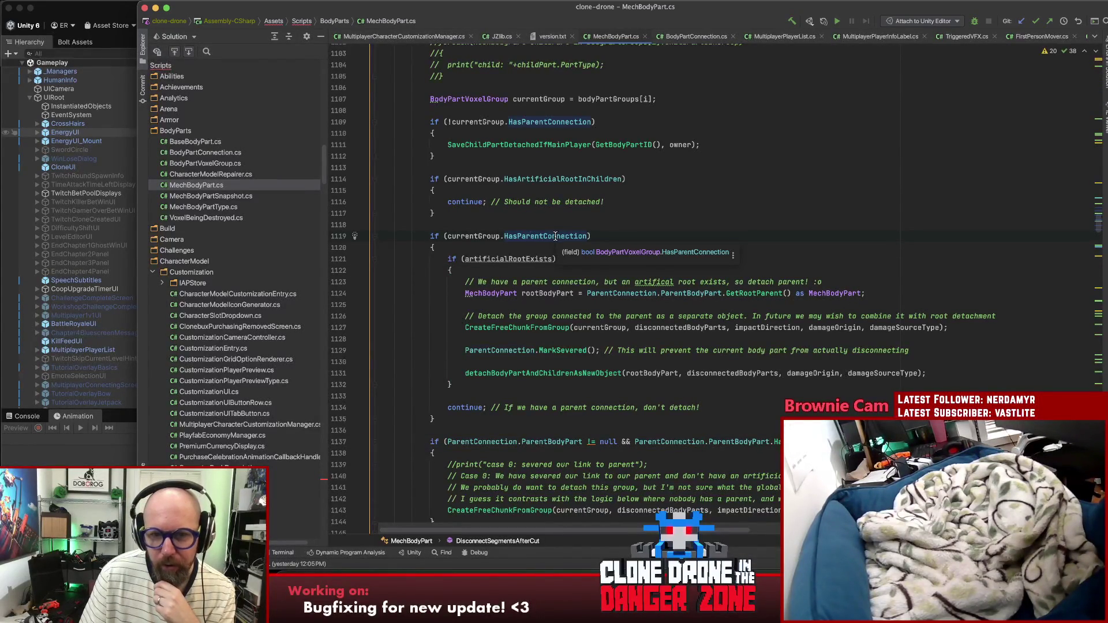
{"action": "scroll", "coordinate": [554, 236], "scroll_direction": "up", "scroll_amount": 5}
{"action": "scroll", "coordinate": [553, 236], "scroll_direction": "up", "scroll_amount": 3}
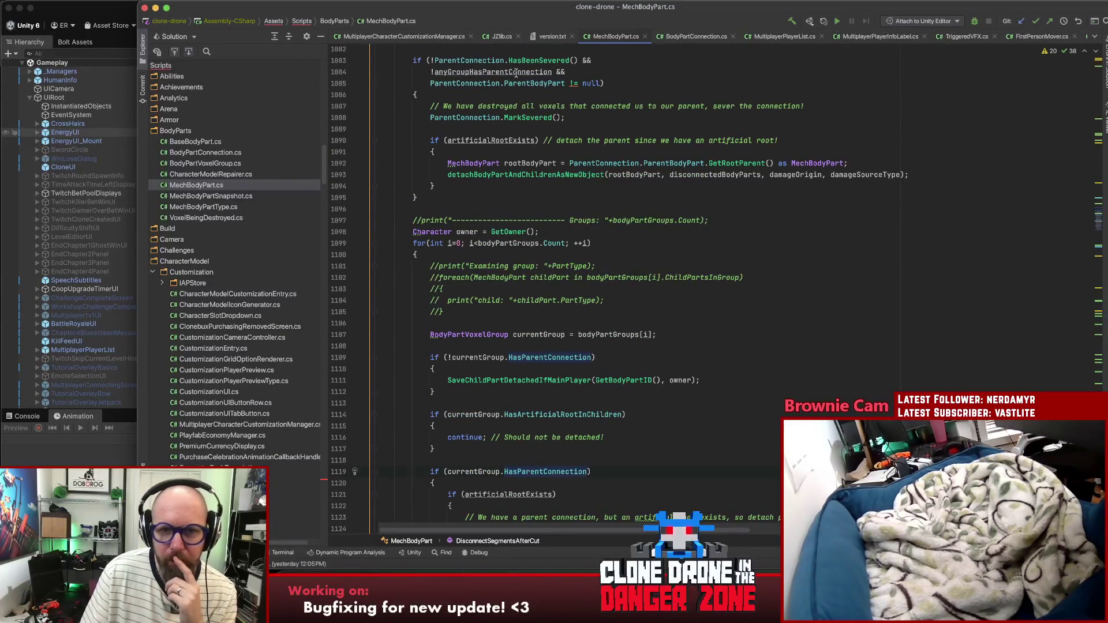
{"action": "scroll", "coordinate": [760, 122], "scroll_direction": "down", "scroll_amount": 5}
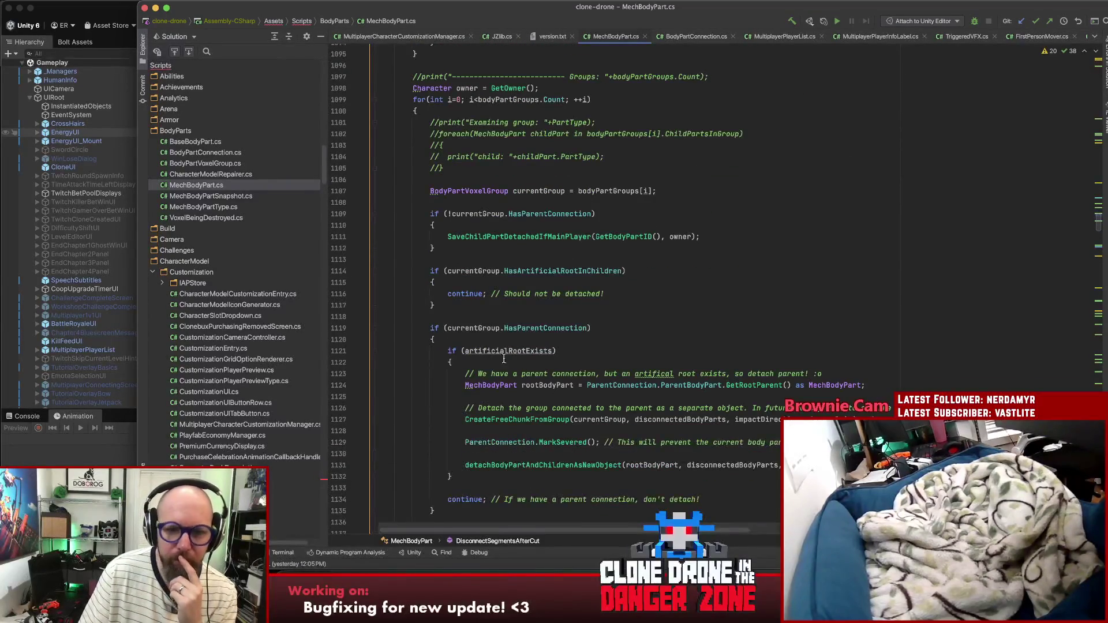
{"action": "scroll", "coordinate": [522, 425], "scroll_direction": "down", "scroll_amount": 5}
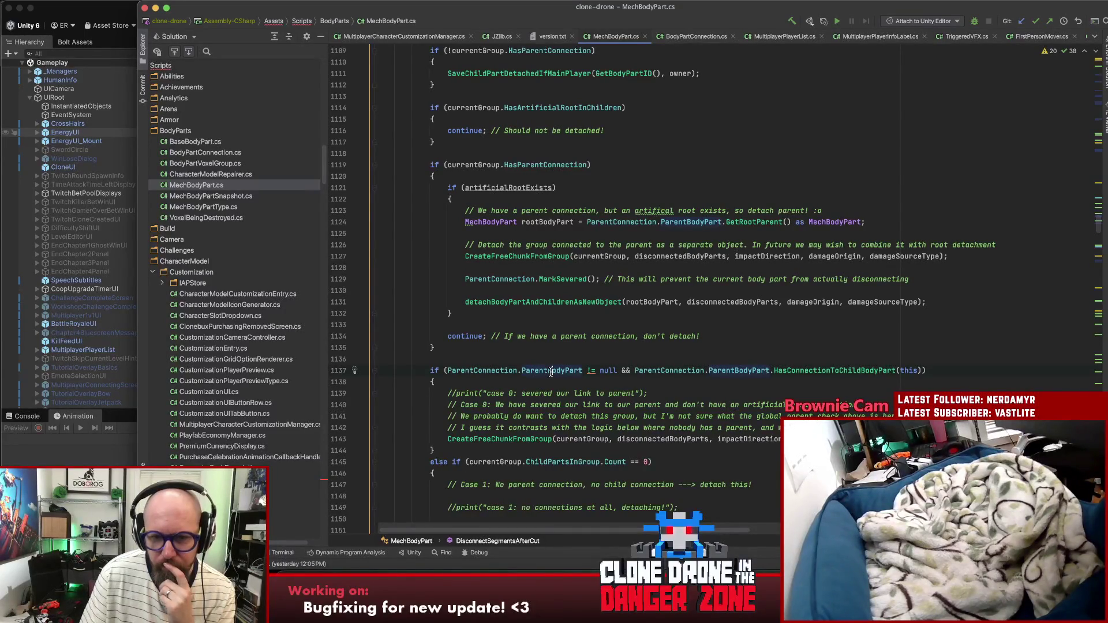
{"action": "left_click", "coordinate": [832, 372]}
{"action": "mouse_move", "coordinate": [658, 376]}
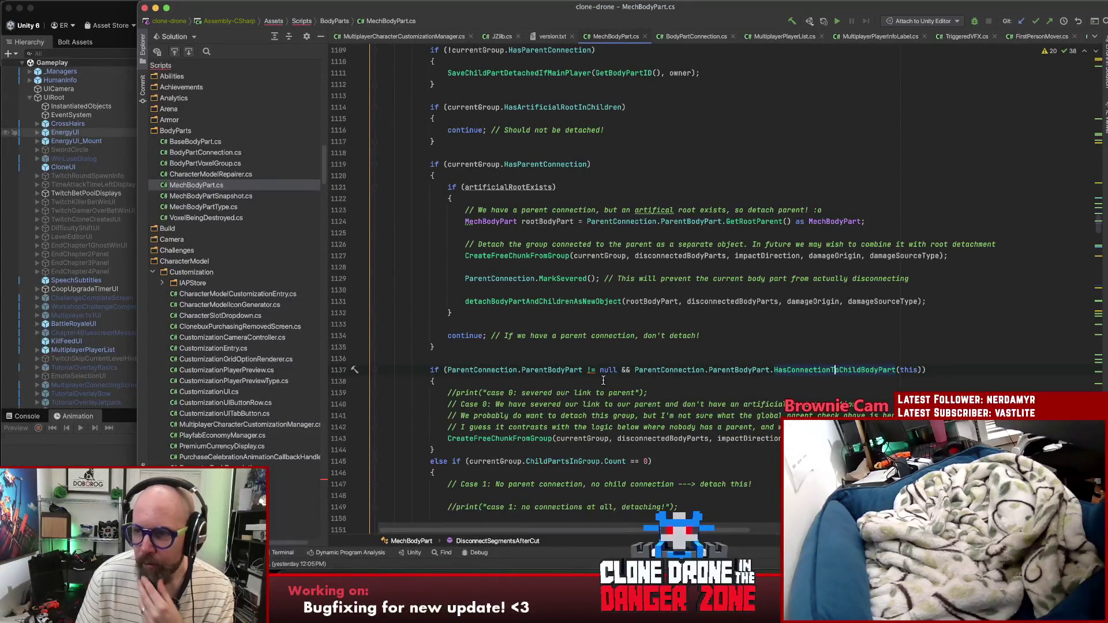
{"action": "scroll", "coordinate": [693, 374], "scroll_direction": "up", "scroll_amount": 5}
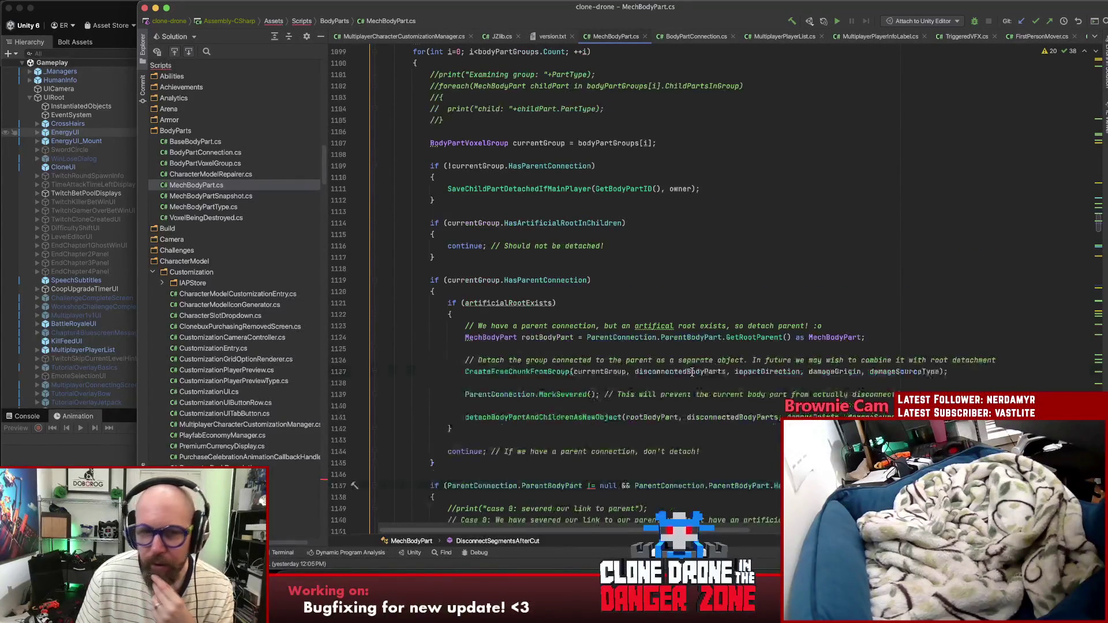
{"action": "scroll", "coordinate": [694, 374], "scroll_direction": "up", "scroll_amount": 15}
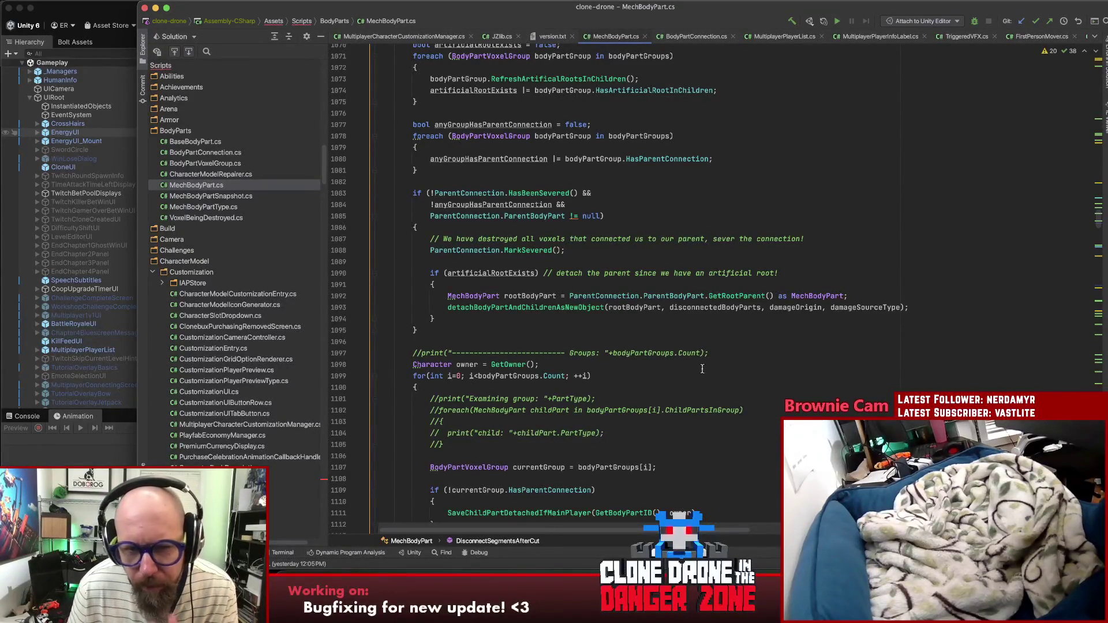
Step: Compare artificialRootExists on line 1090 with line 1137's condition, ending at the missing parent connection check
{"action": "left_click", "coordinate": [505, 273]}
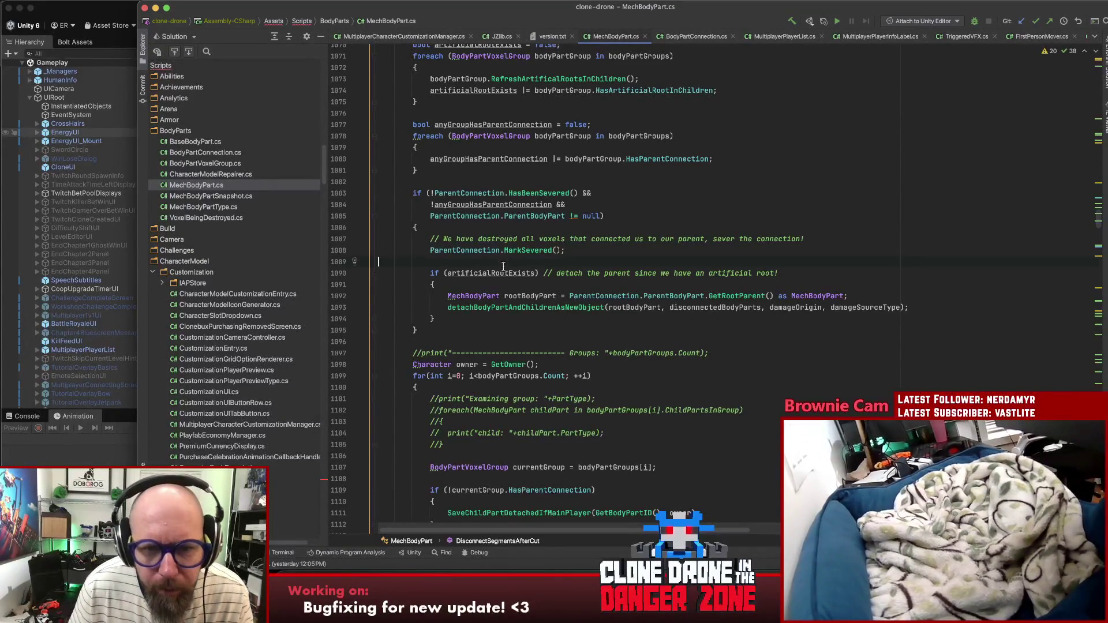
{"action": "scroll", "coordinate": [661, 289], "scroll_direction": "down", "scroll_amount": 5}
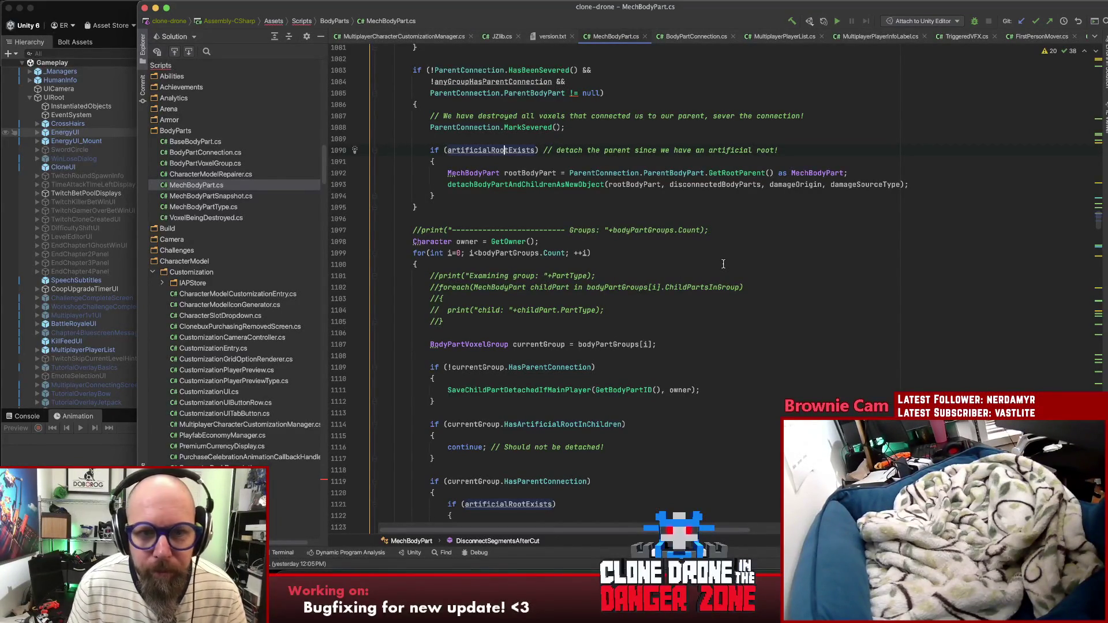
{"action": "scroll", "coordinate": [762, 279], "scroll_direction": "down", "scroll_amount": 8}
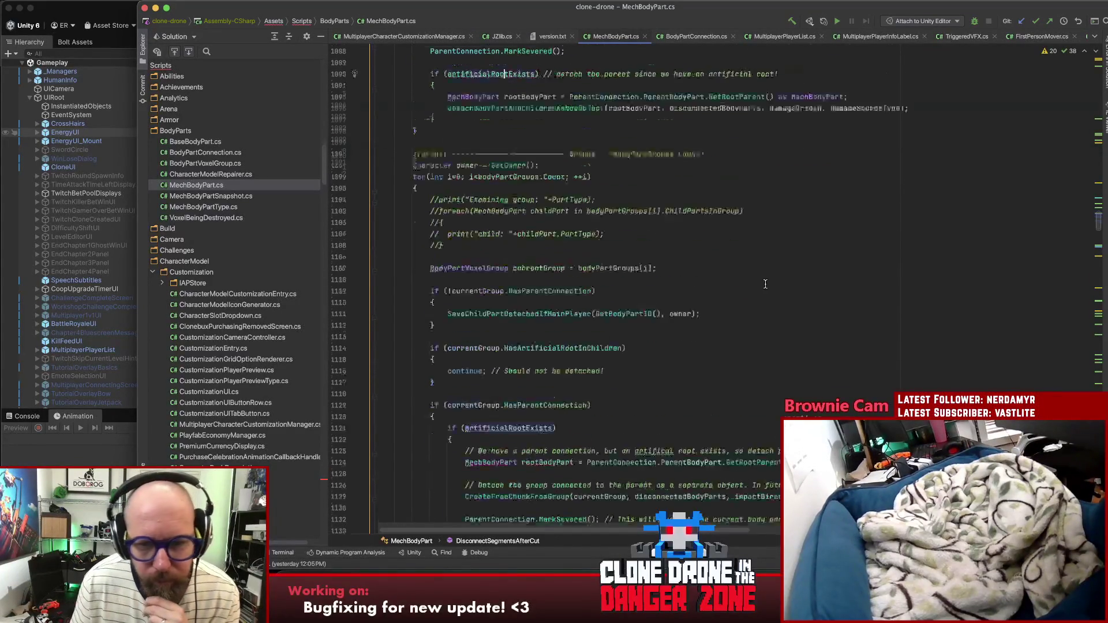
{"action": "scroll", "coordinate": [773, 295], "scroll_direction": "up", "scroll_amount": 9}
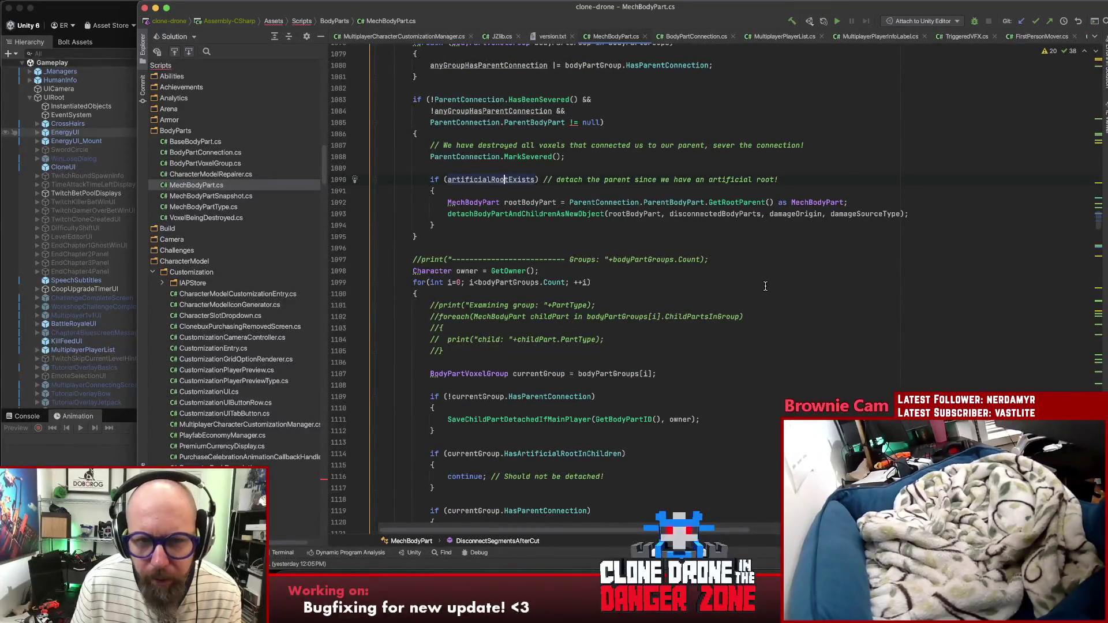
{"action": "scroll", "coordinate": [761, 286], "scroll_direction": "down", "scroll_amount": 11}
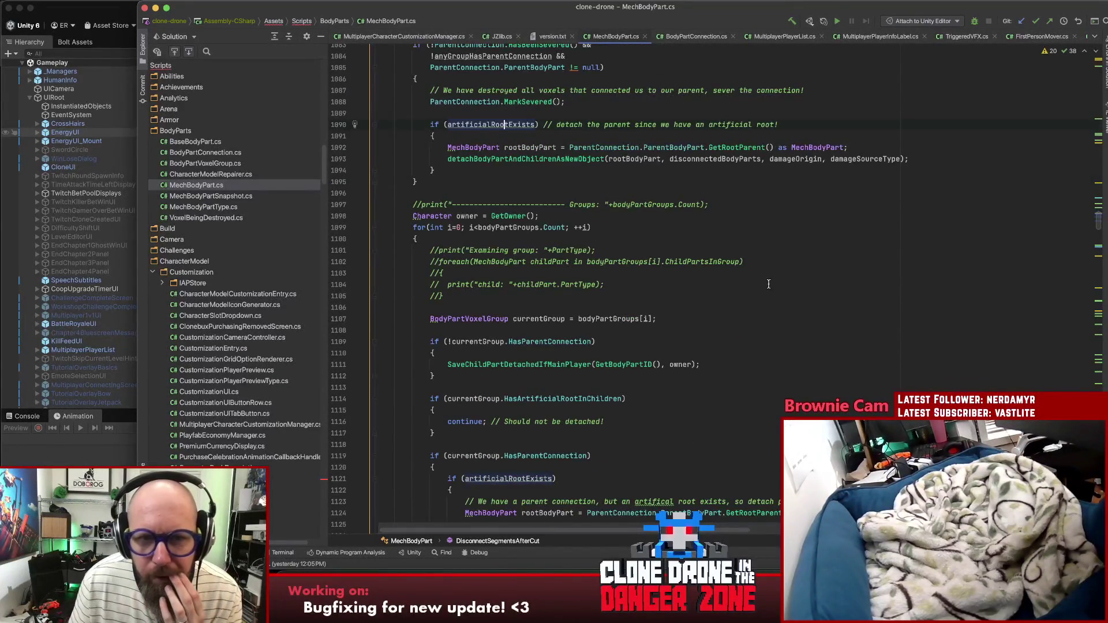
{"action": "scroll", "coordinate": [762, 271], "scroll_direction": "down", "scroll_amount": 7}
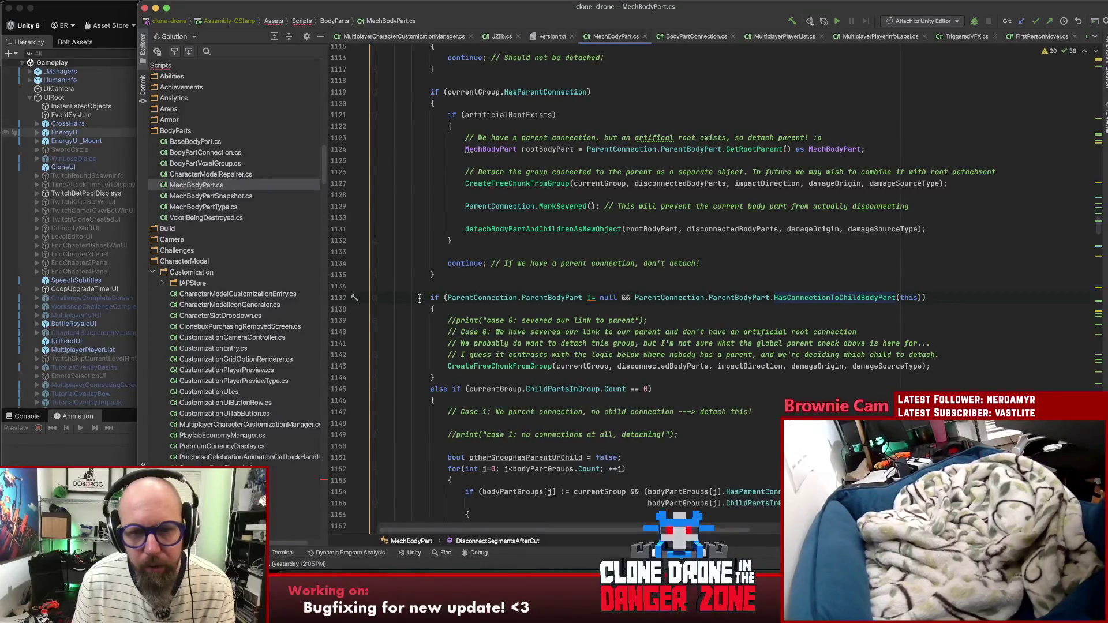
{"action": "left_click", "coordinate": [859, 298]}
{"action": "left_click", "coordinate": [939, 296]}
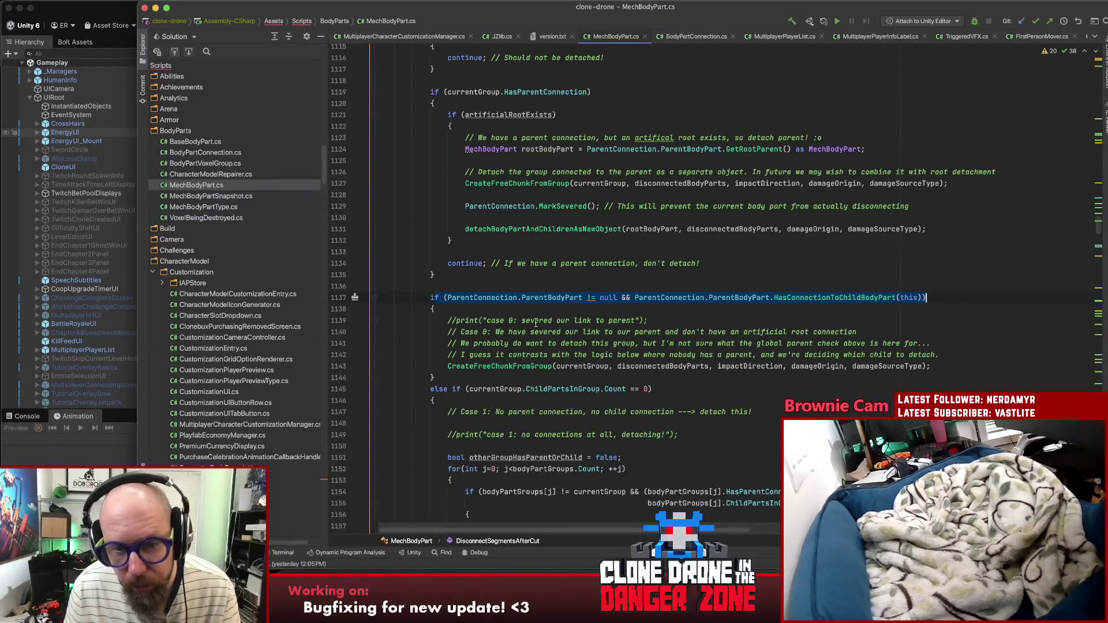
{"action": "scroll", "coordinate": [538, 323], "scroll_direction": "up", "scroll_amount": 5}
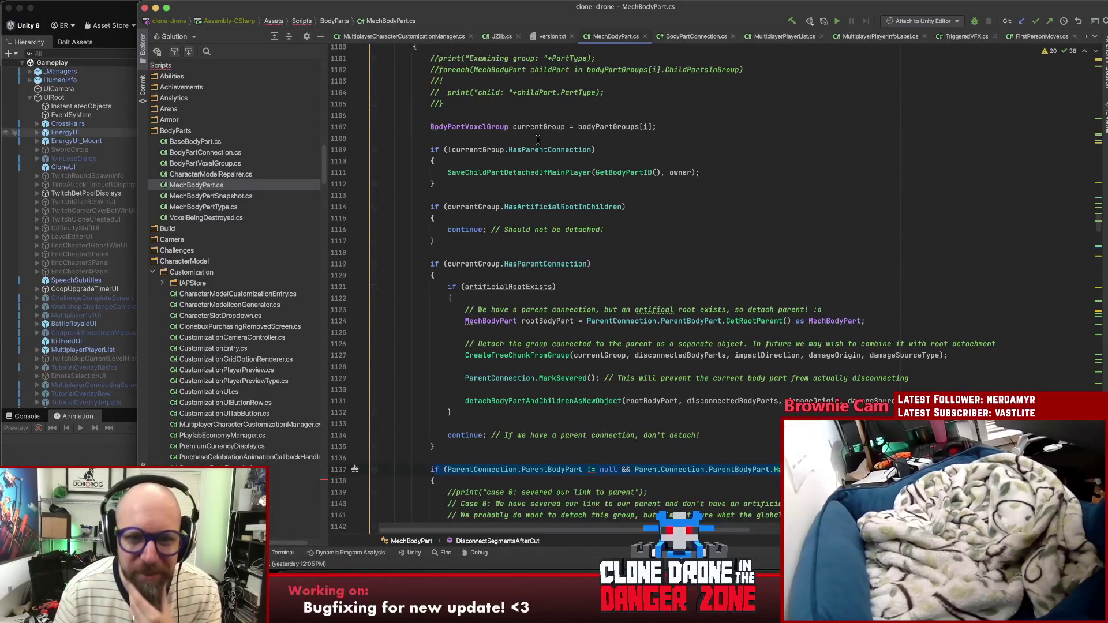
{"action": "left_click", "coordinate": [691, 144]}
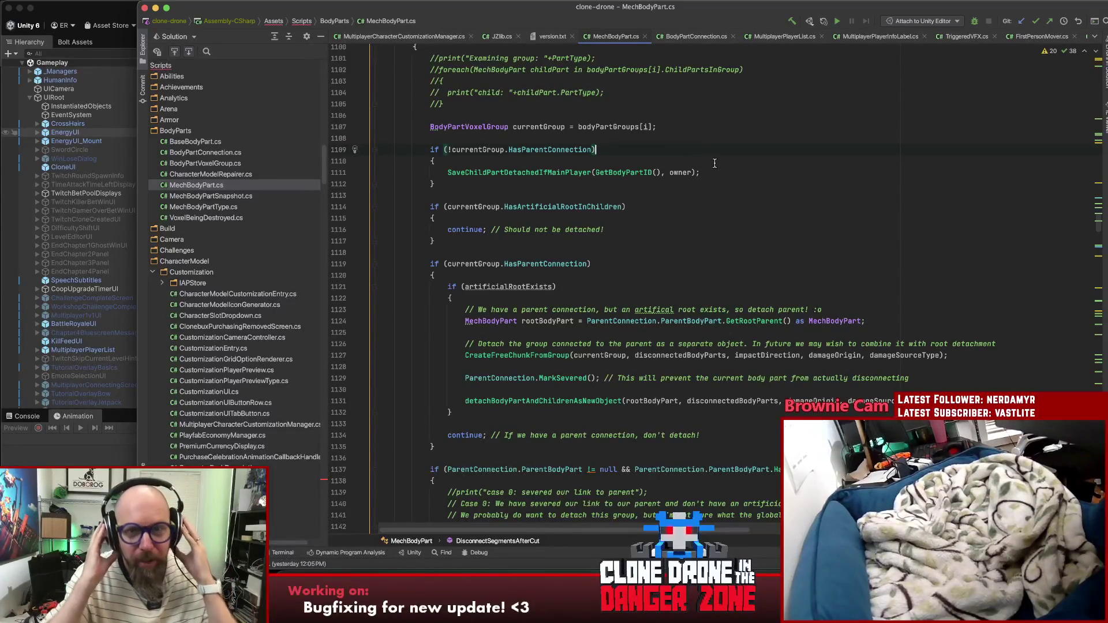
{"action": "left_click", "coordinate": [719, 161]}
{"action": "left_click", "coordinate": [735, 221]}
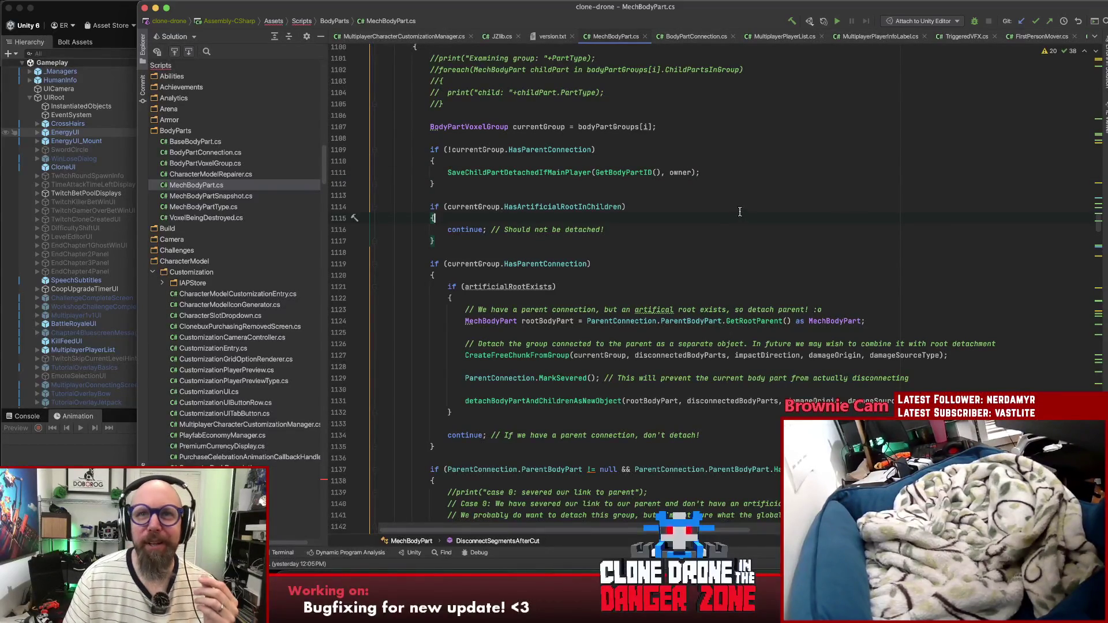
{"action": "left_click", "coordinate": [743, 233]}
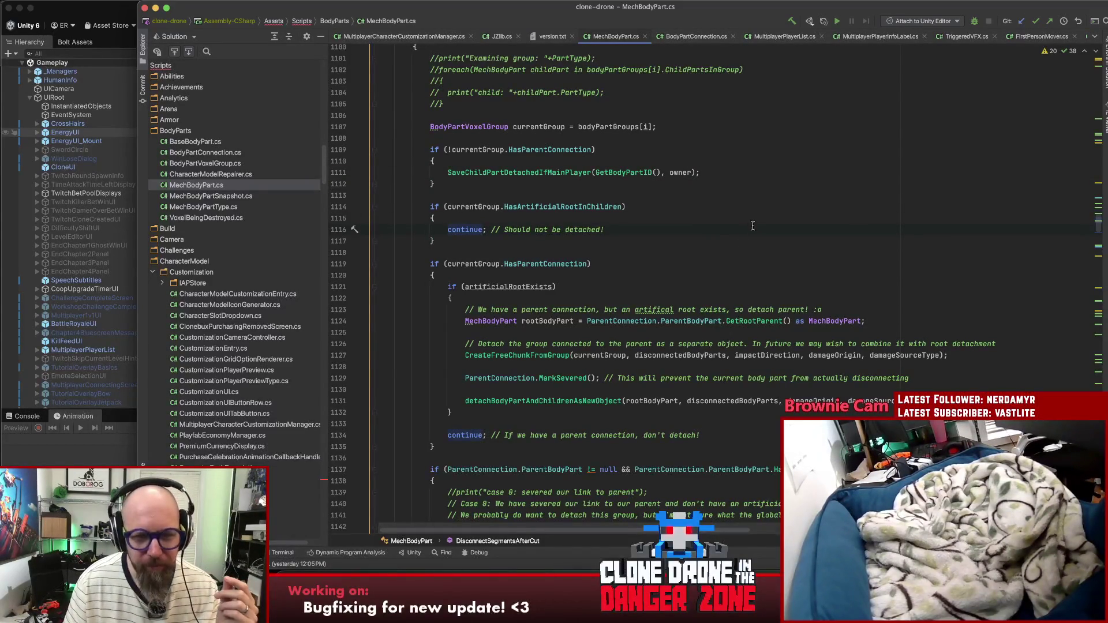
{"action": "left_click", "coordinate": [762, 256]}
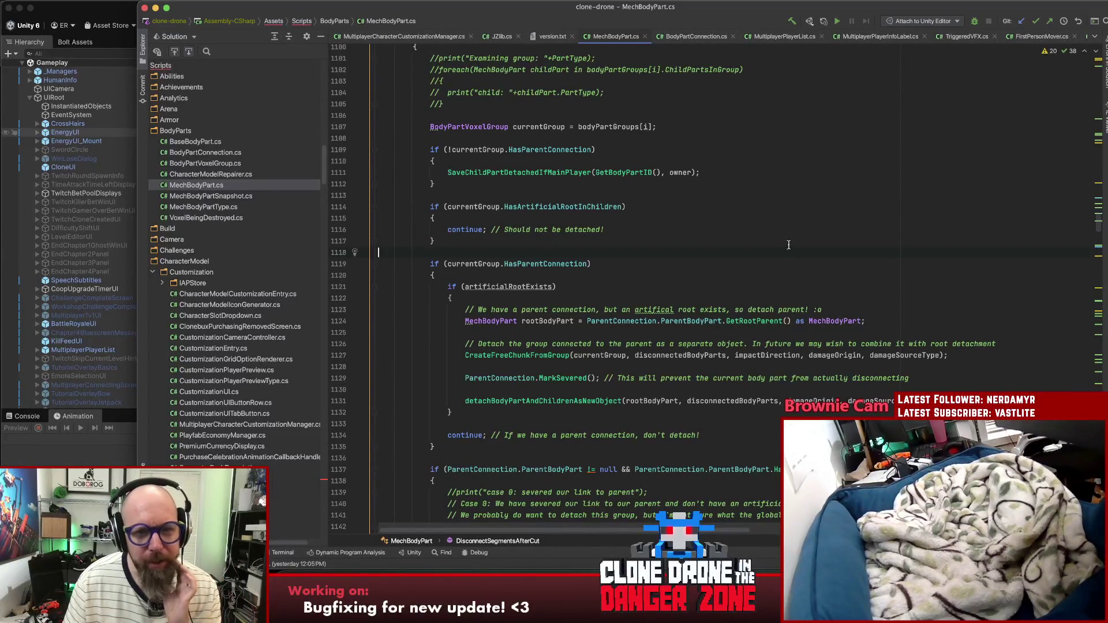
{"action": "scroll", "coordinate": [788, 244], "scroll_direction": "up", "scroll_amount": 5}
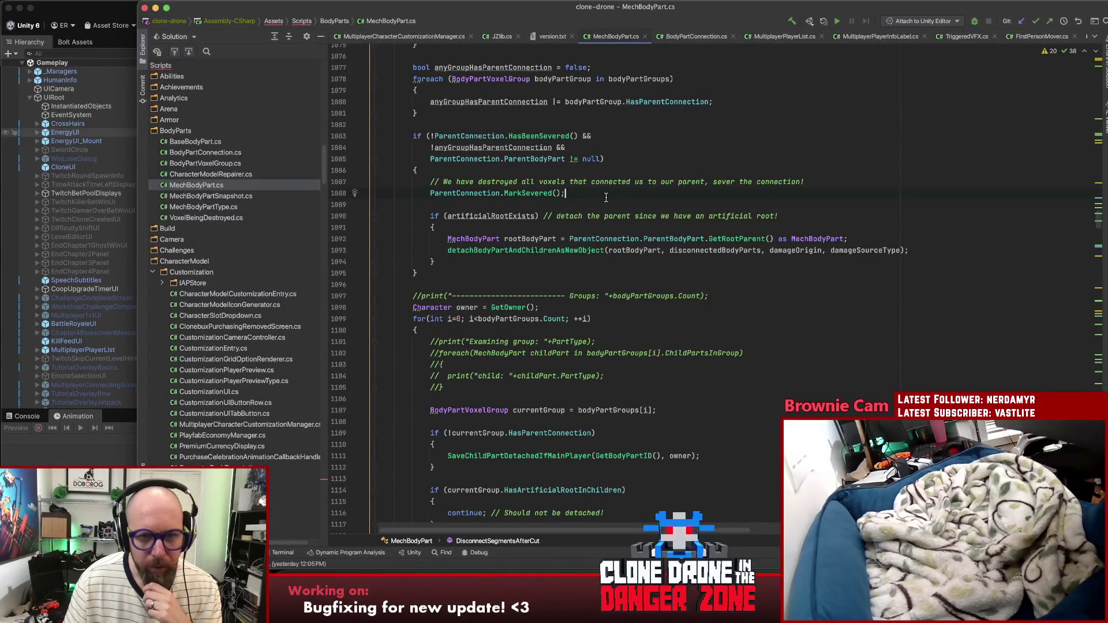
Step: Add 'bool shouldDetachAllGroups = false;' on line 1083, below the foreach loop
{"action": "double_click", "coordinate": [527, 194]}
{"action": "left_click", "coordinate": [479, 113]}
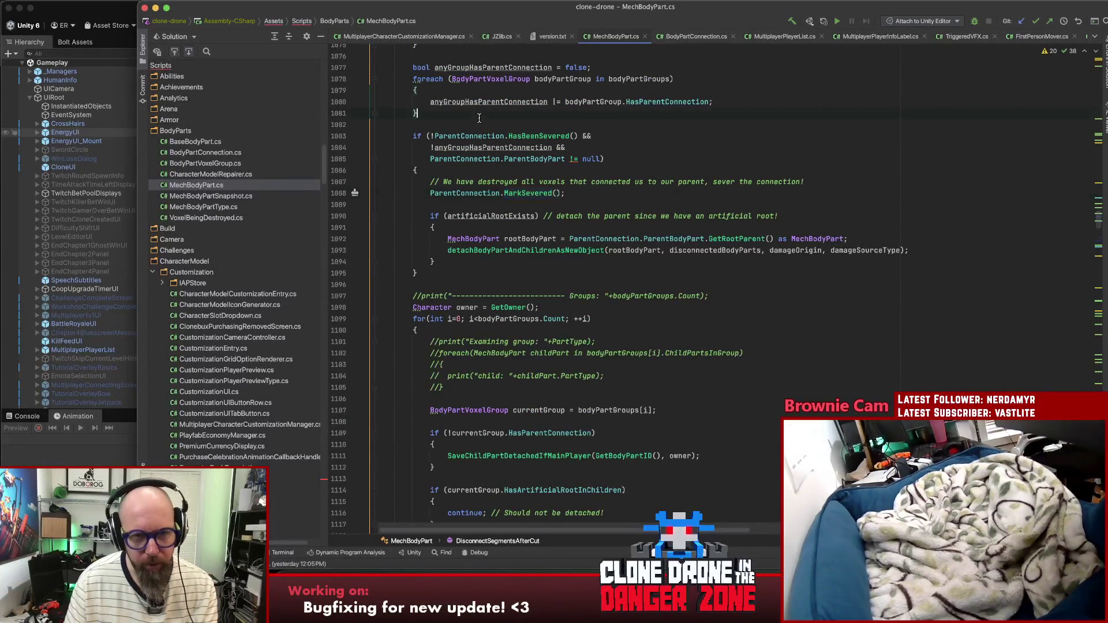
{"action": "key", "text": "Return"}
{"action": "key", "text": "Return"}
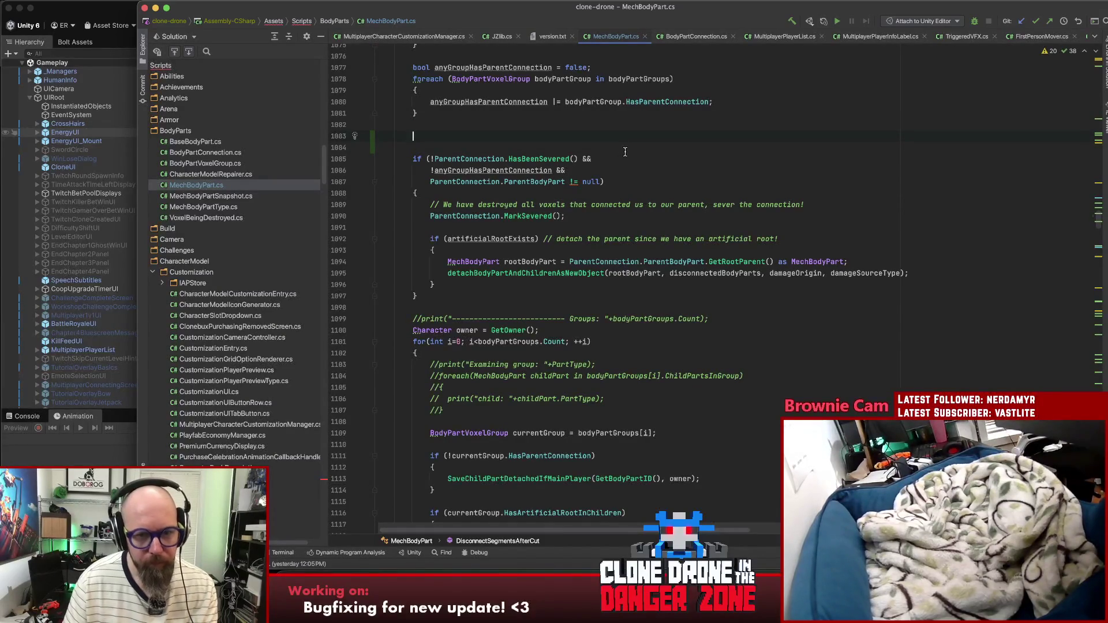
{"action": "type", "text": "bool "}
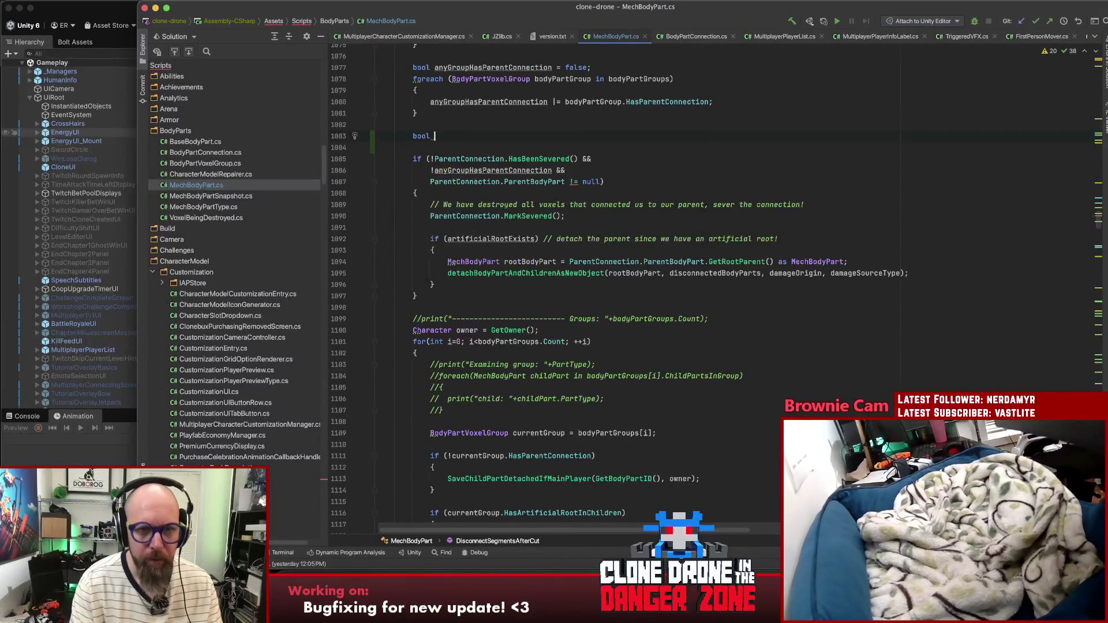
{"action": "type", "text": "severed"}
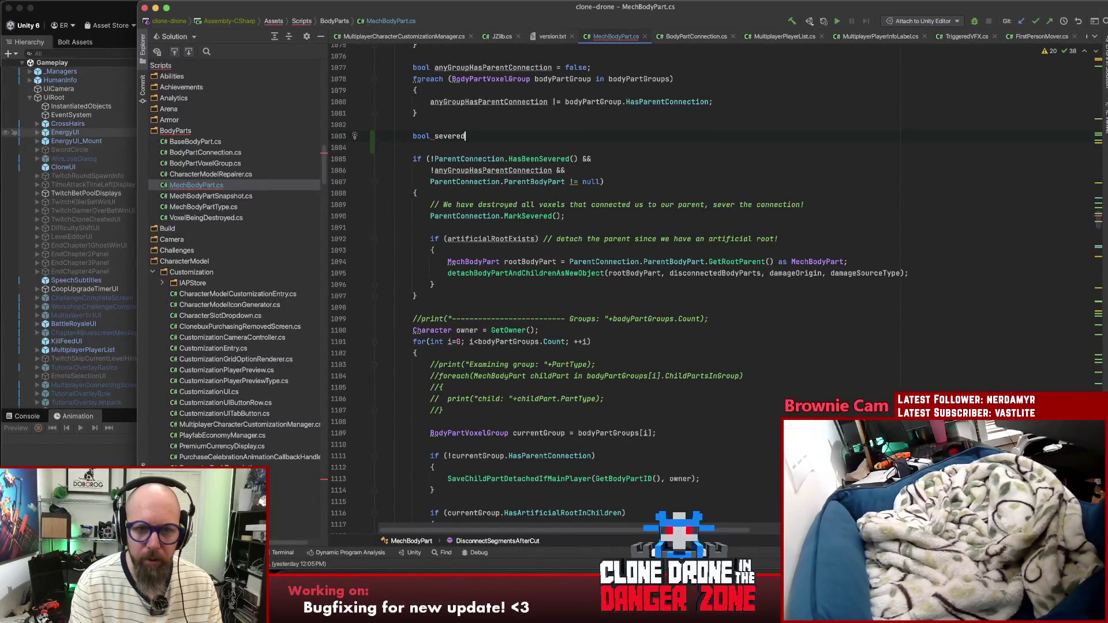
{"action": "type", "text": "ParentConnection"}
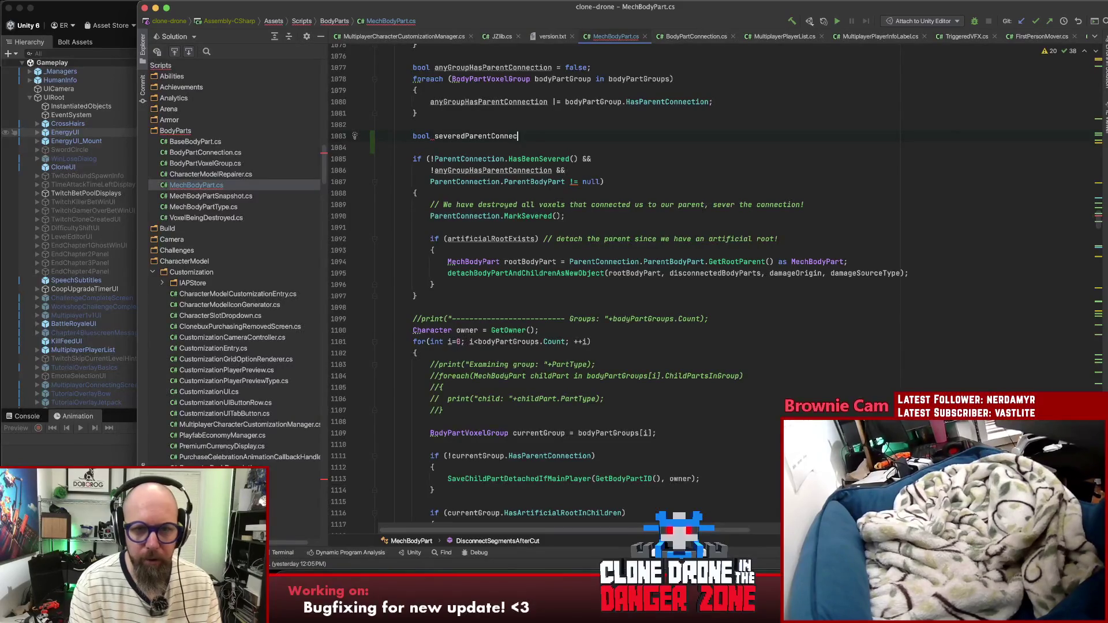
{"action": "key", "text": "BackSpace"}
{"action": "key", "text": "BackSpace"}
{"action": "key", "text": "BackSpace"}
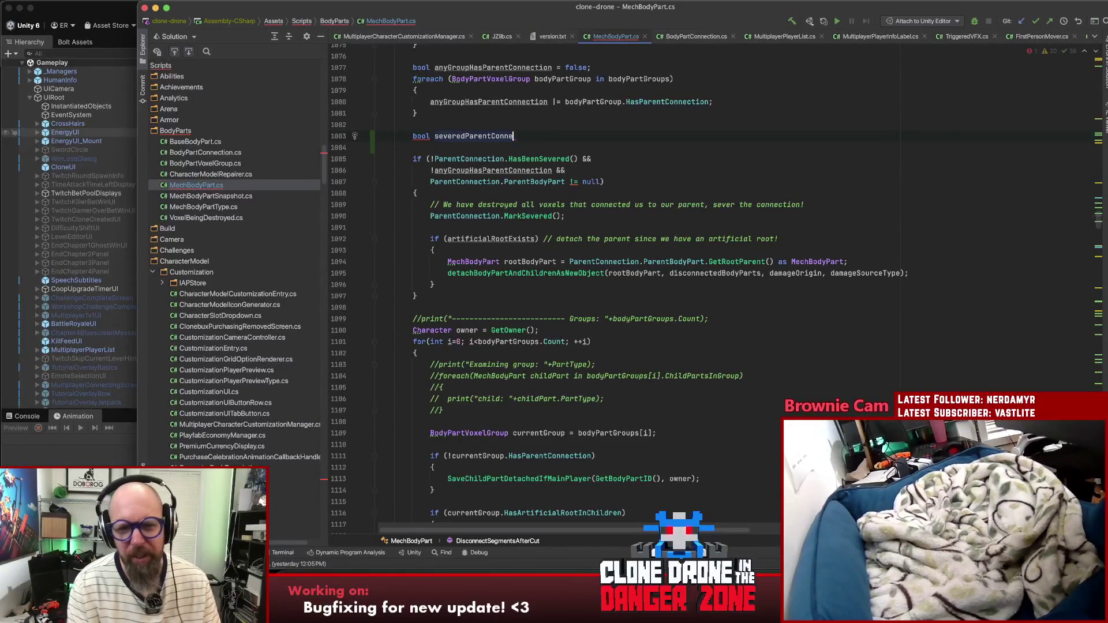
{"action": "key", "text": "BackSpace"}
{"action": "key", "text": "BackSpace"}
{"action": "key", "text": "BackSpace"}
{"action": "type", "text": "h"}
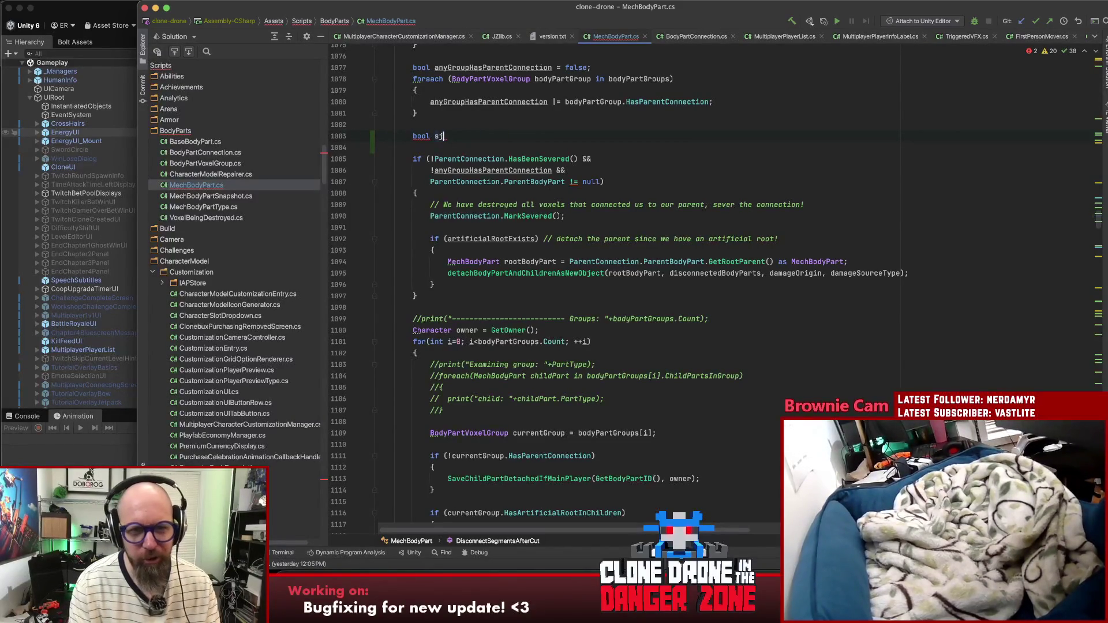
{"action": "type", "text": "ouldDetachAllGroups = false;"}
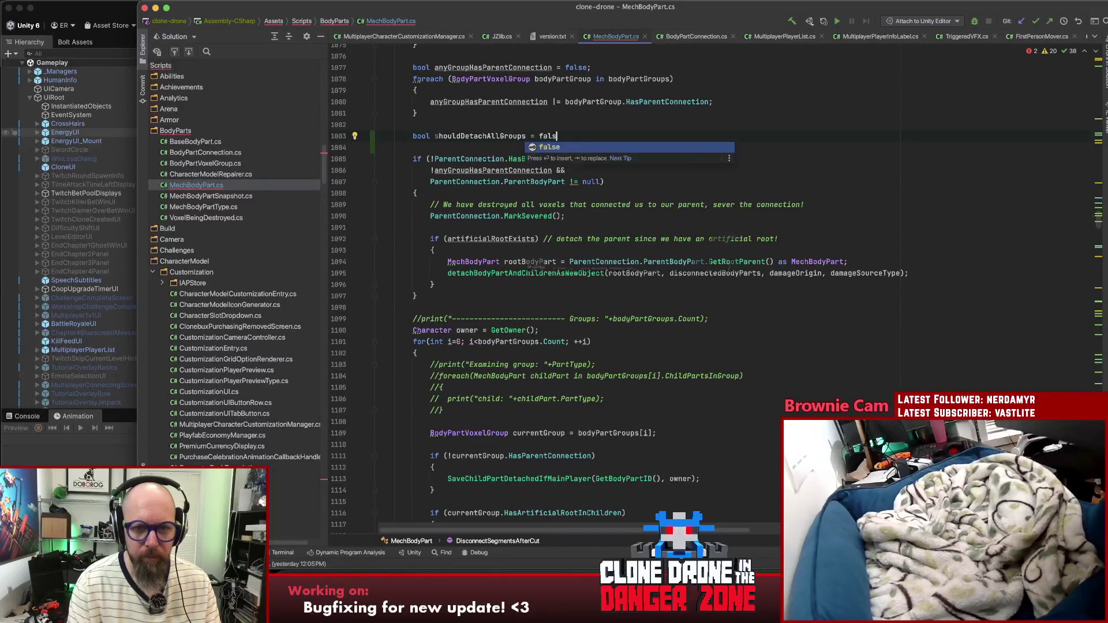
{"action": "double_click", "coordinate": [479, 136]}
{"action": "left_click", "coordinate": [461, 285]}
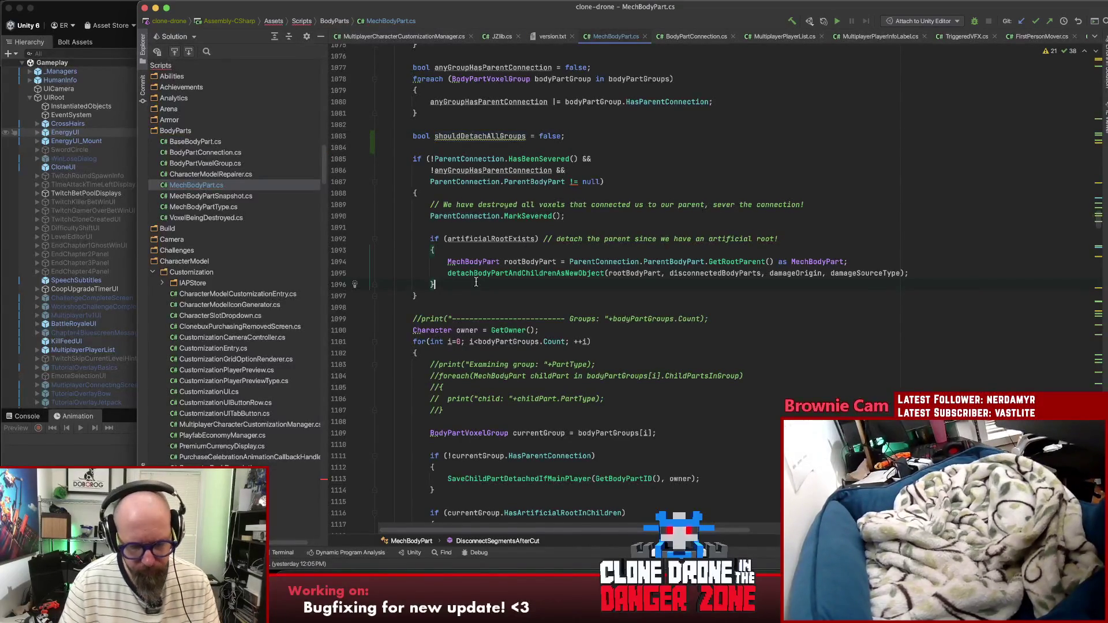
Step: Add an else block setting 'shouldDetachAllGroups = true;' with a comment that all groups get detached
{"action": "key", "text": "Return"}
{"action": "type", "text": "erl"}
{"action": "key", "text": "BackSpace"}
{"action": "key", "text": "BackSpace"}
{"action": "type", "text": "else"}
{"action": "key", "text": "Return"}
{"action": "type", "text": "{"}
{"action": "key", "text": "Return"}
{"action": "type", "text": "shouldDetachAllGroups"}
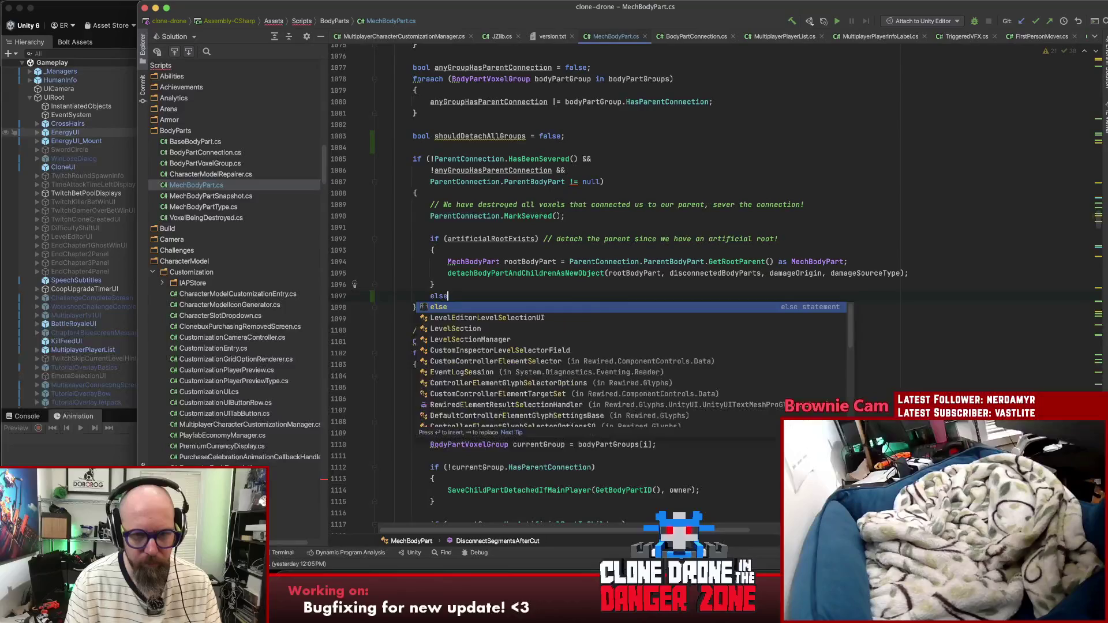
{"action": "type", "text": " ="}
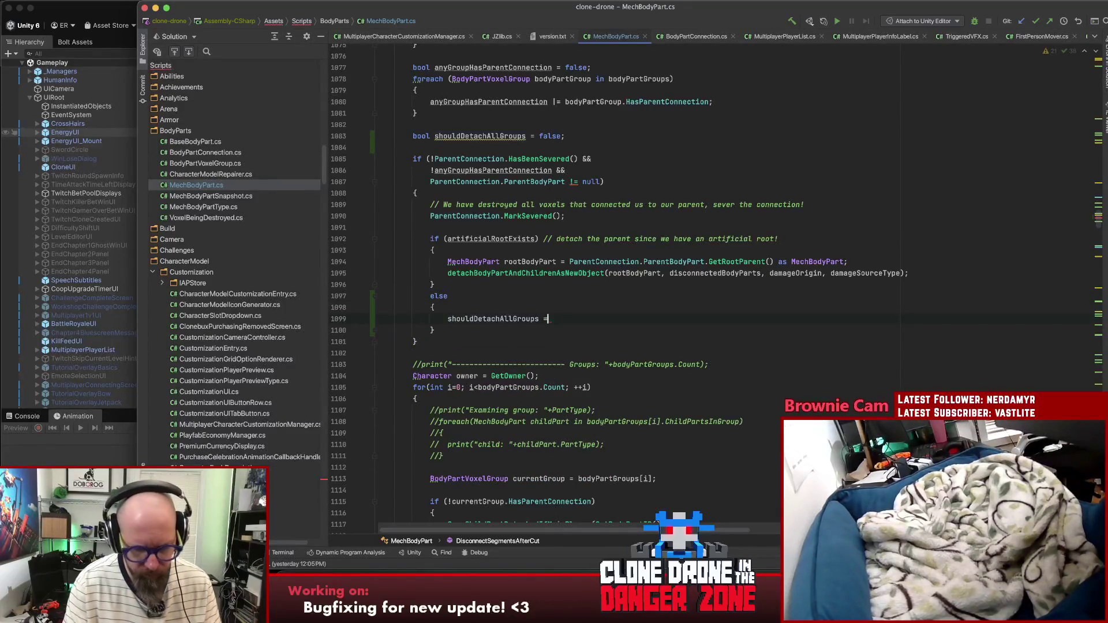
{"action": "type", "text": " true; // O"}
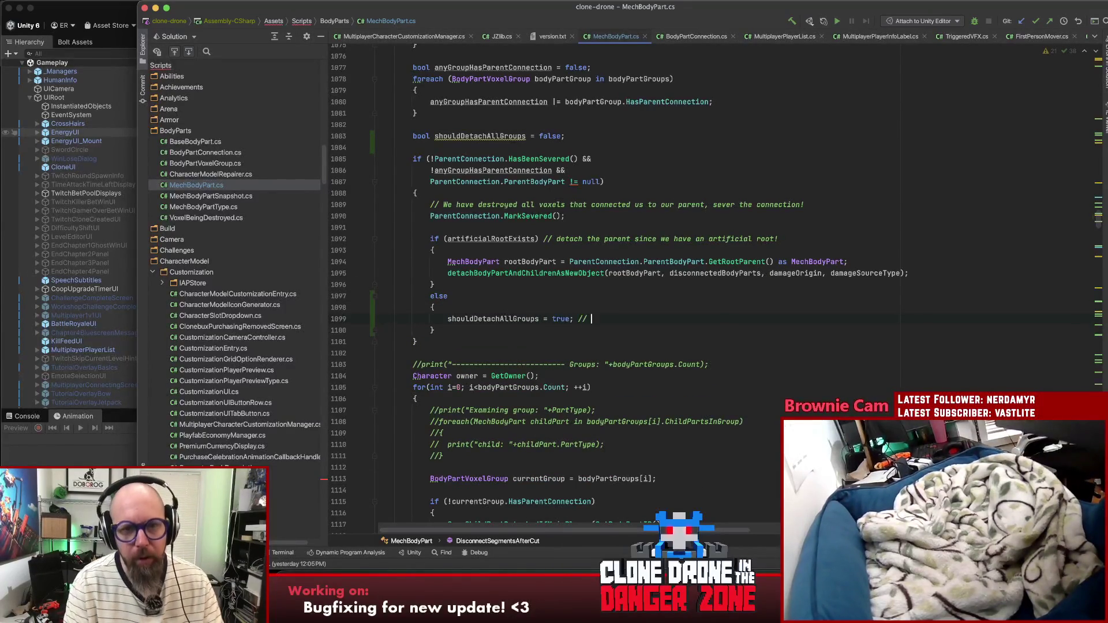
{"action": "type", "text": "ur pa"}
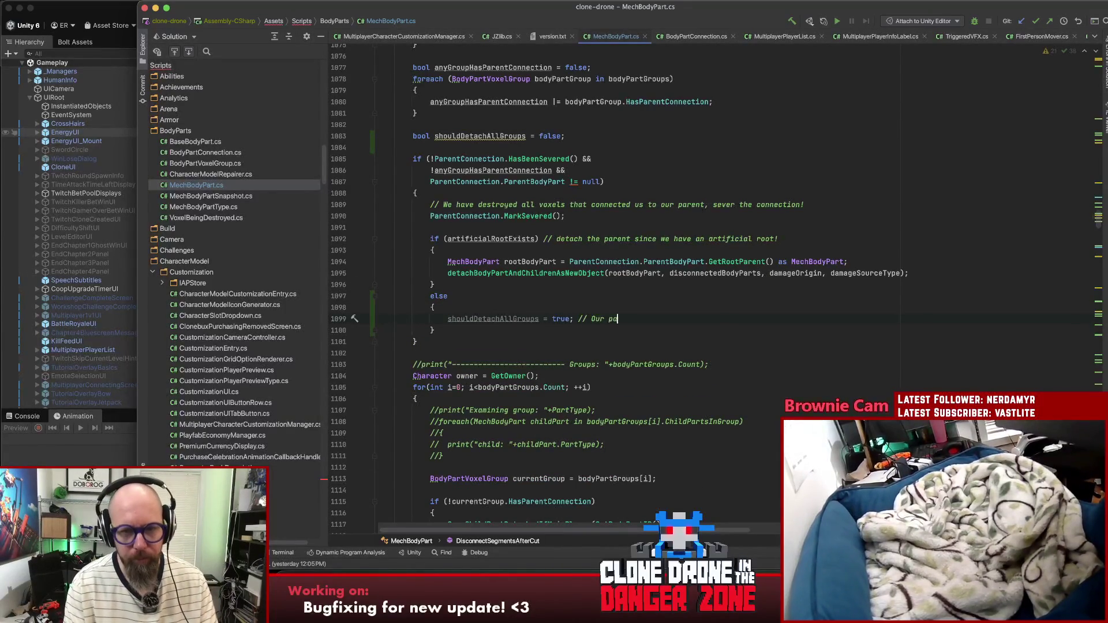
{"action": "type", "text": "rent connection"}
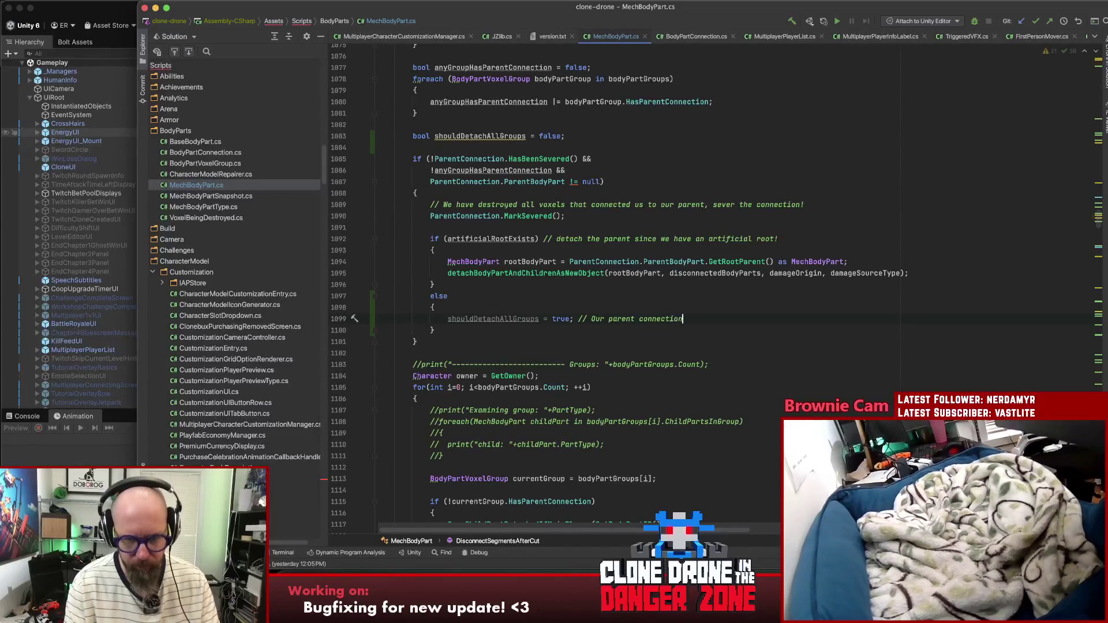
{"action": "type", "text": " has been seve"}
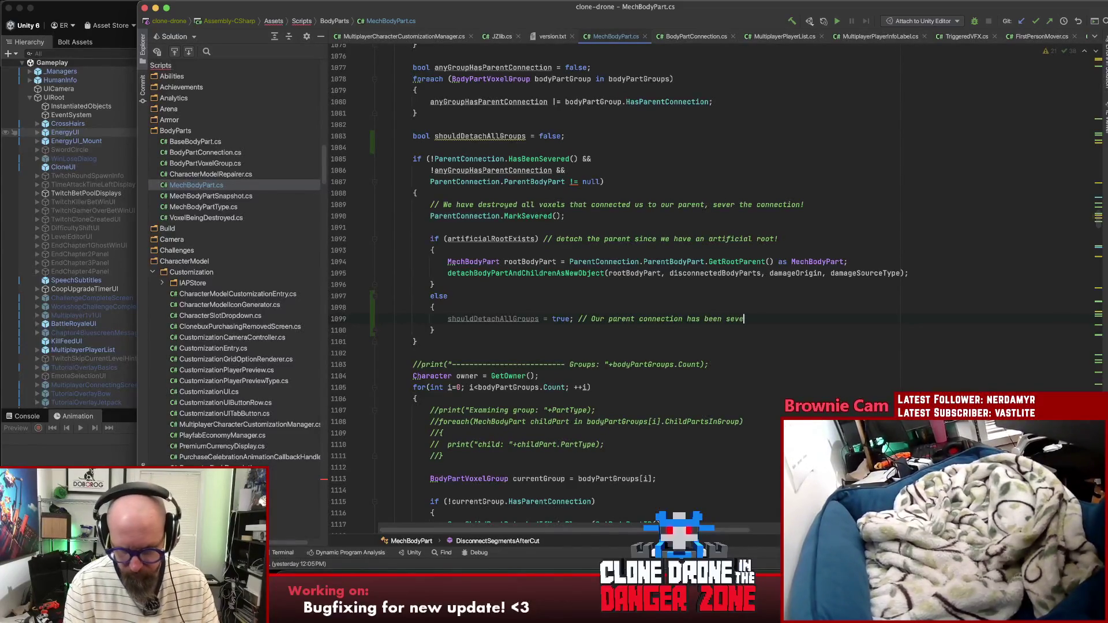
{"action": "type", "text": "red, make sure all groups get d"}
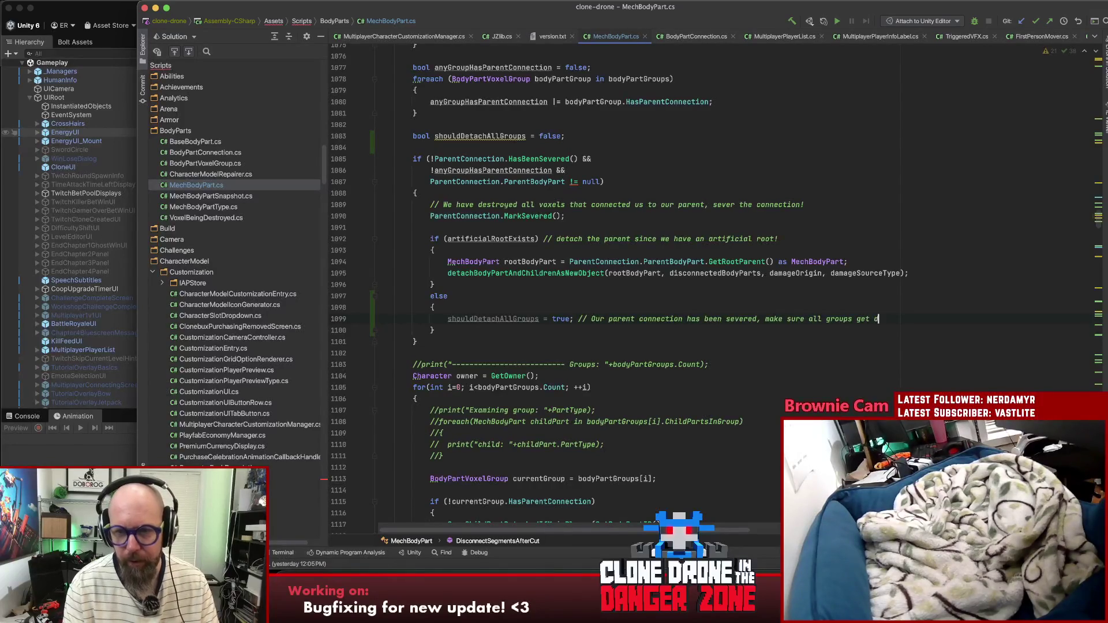
{"action": "type", "text": "etached!"}
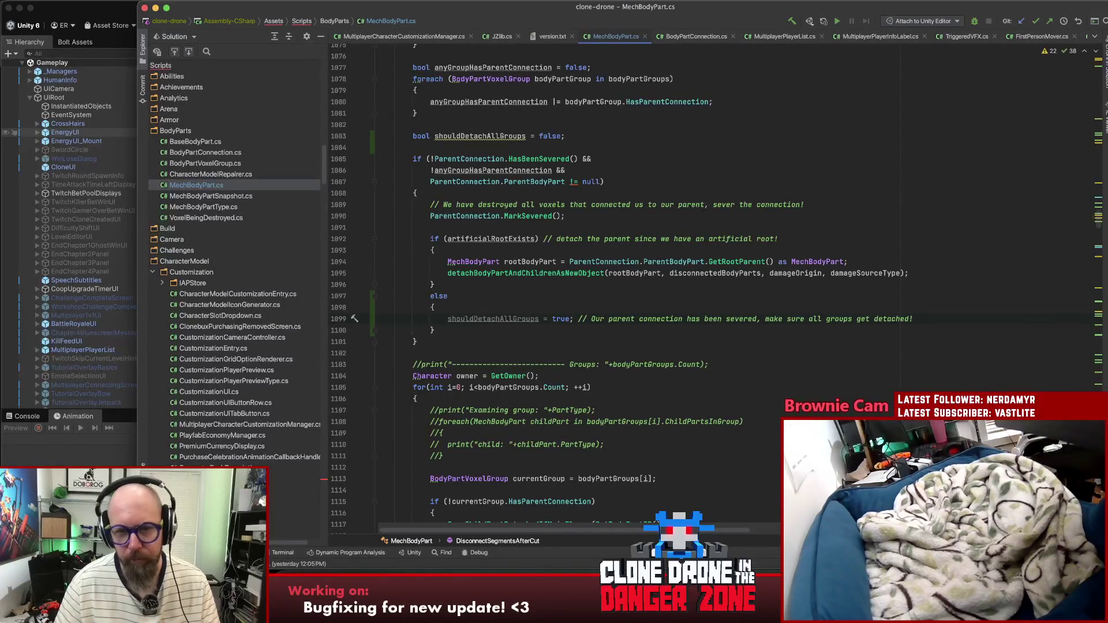
{"action": "double_click", "coordinate": [465, 319]}
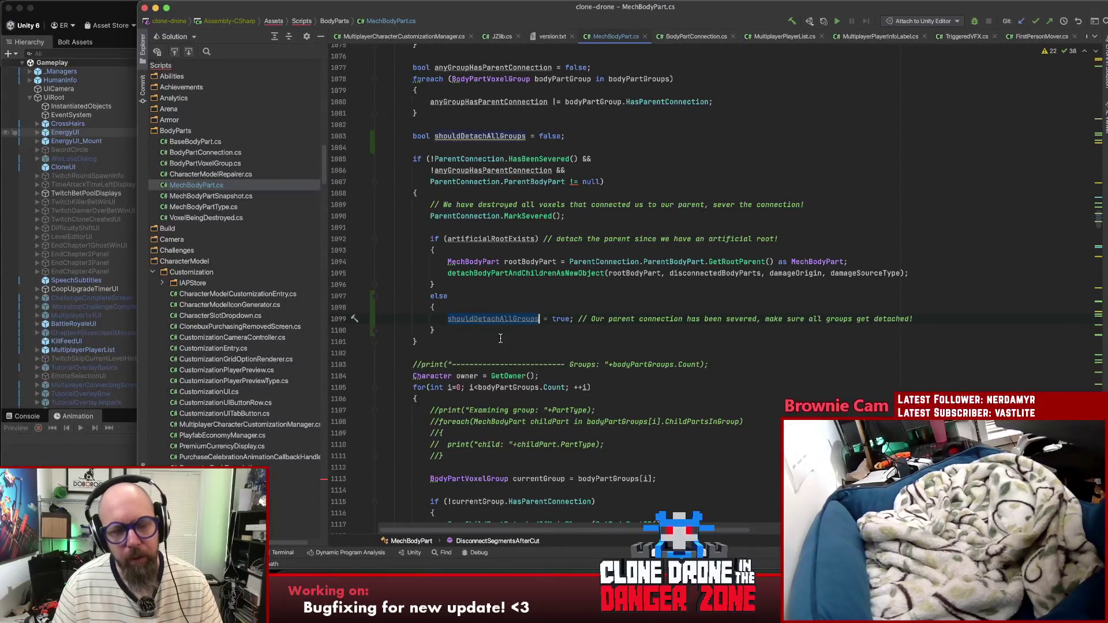
Step: Review the HasParentConnection checks, then wrap line 1143's condition as 'shouldDetachAllGroups || ( … ))'
{"action": "scroll", "coordinate": [498, 339], "scroll_direction": "down", "scroll_amount": 5}
{"action": "scroll", "coordinate": [497, 347], "scroll_direction": "down", "scroll_amount": 1}
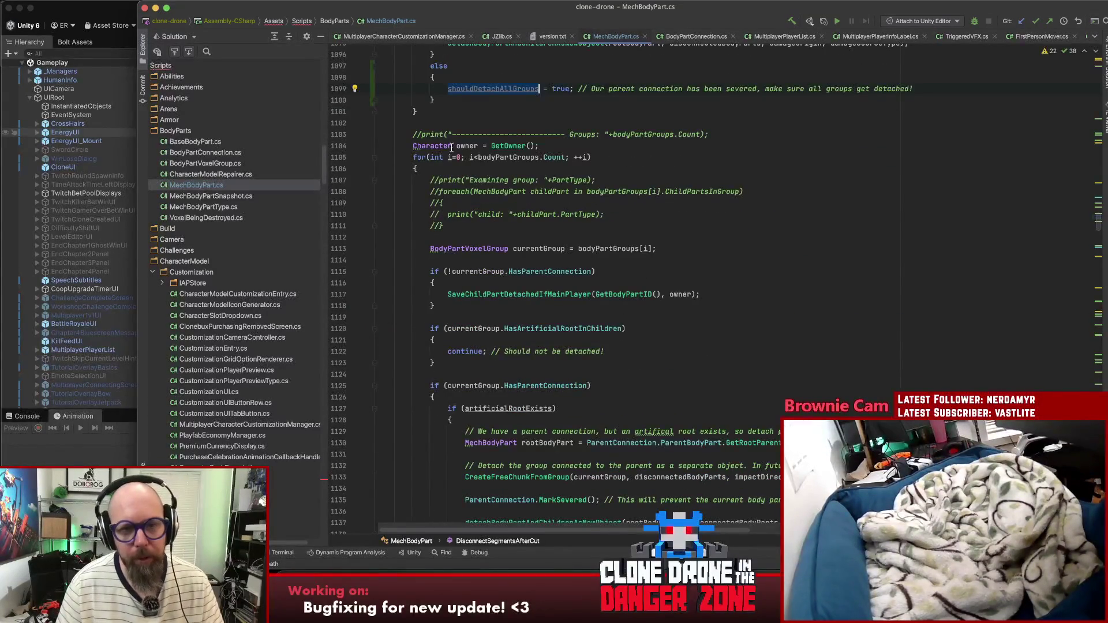
{"action": "left_click", "coordinate": [543, 271]}
{"action": "scroll", "coordinate": [567, 271], "scroll_direction": "down", "scroll_amount": 2}
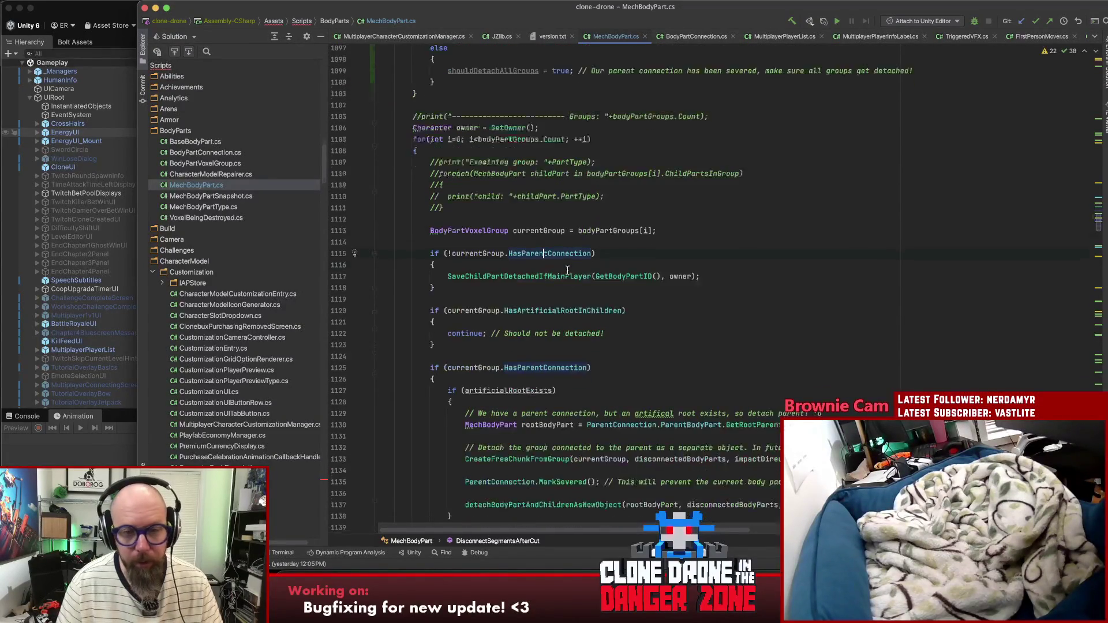
{"action": "scroll", "coordinate": [594, 269], "scroll_direction": "down", "scroll_amount": 3}
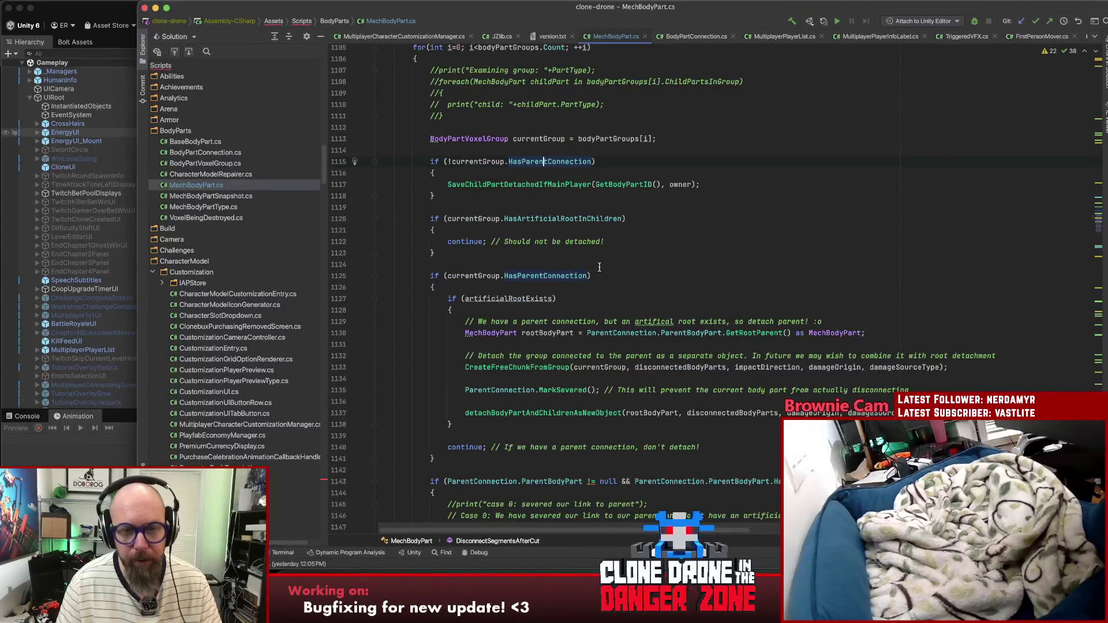
{"action": "scroll", "coordinate": [599, 268], "scroll_direction": "down", "scroll_amount": 4}
{"action": "left_click", "coordinate": [546, 183]}
{"action": "scroll", "coordinate": [573, 193], "scroll_direction": "down", "scroll_amount": 5}
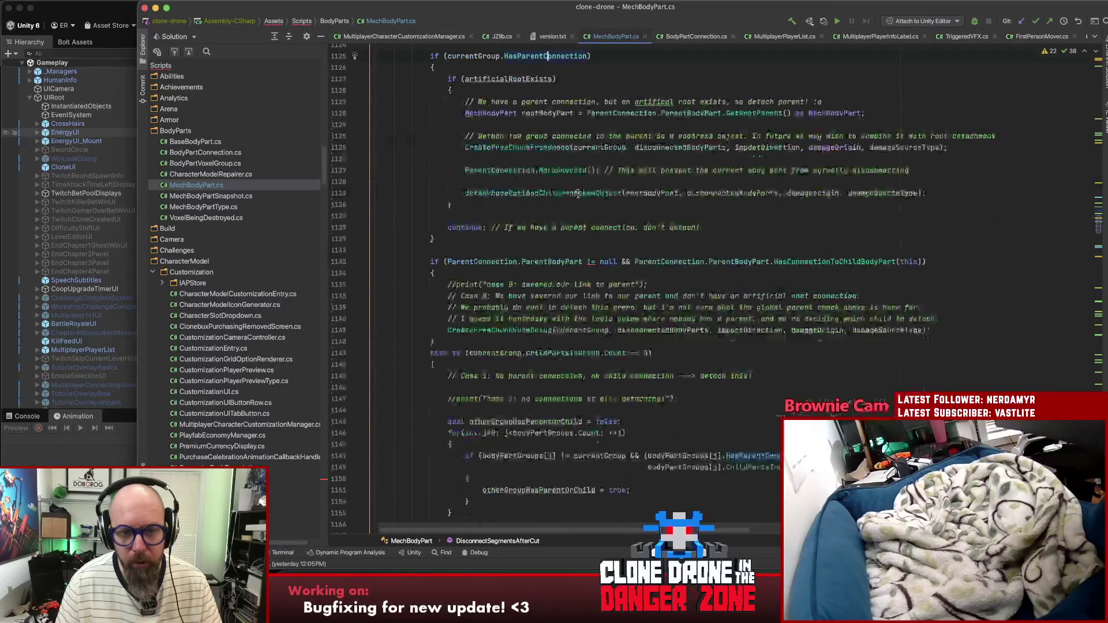
{"action": "left_click", "coordinate": [446, 262]}
{"action": "type", "text": "shouldDetachAllGroups"}
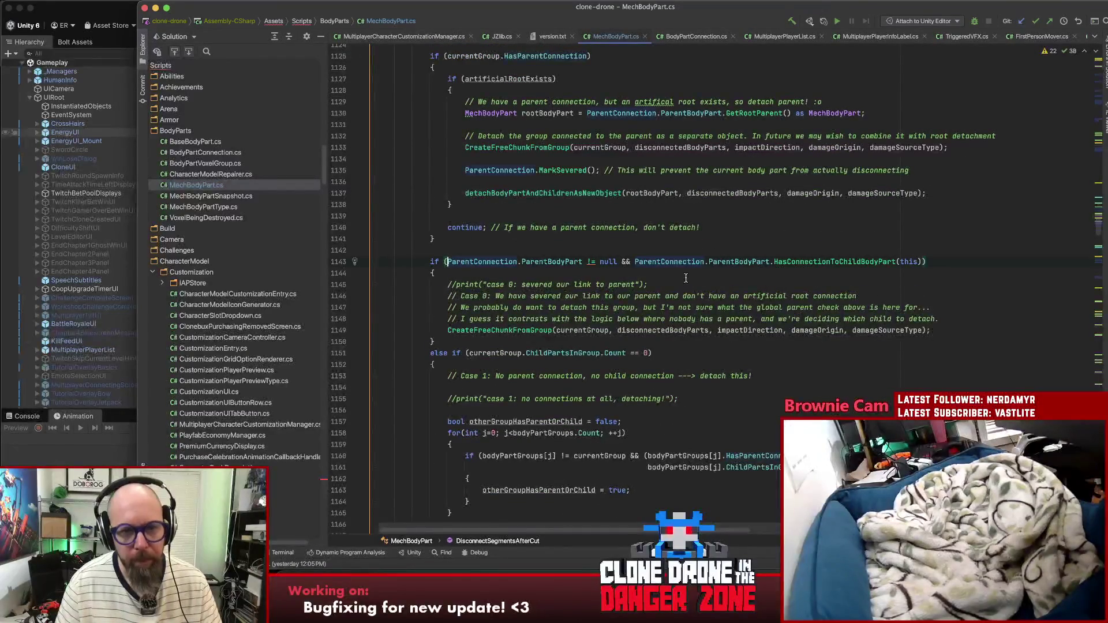
{"action": "type", "text": " || "}
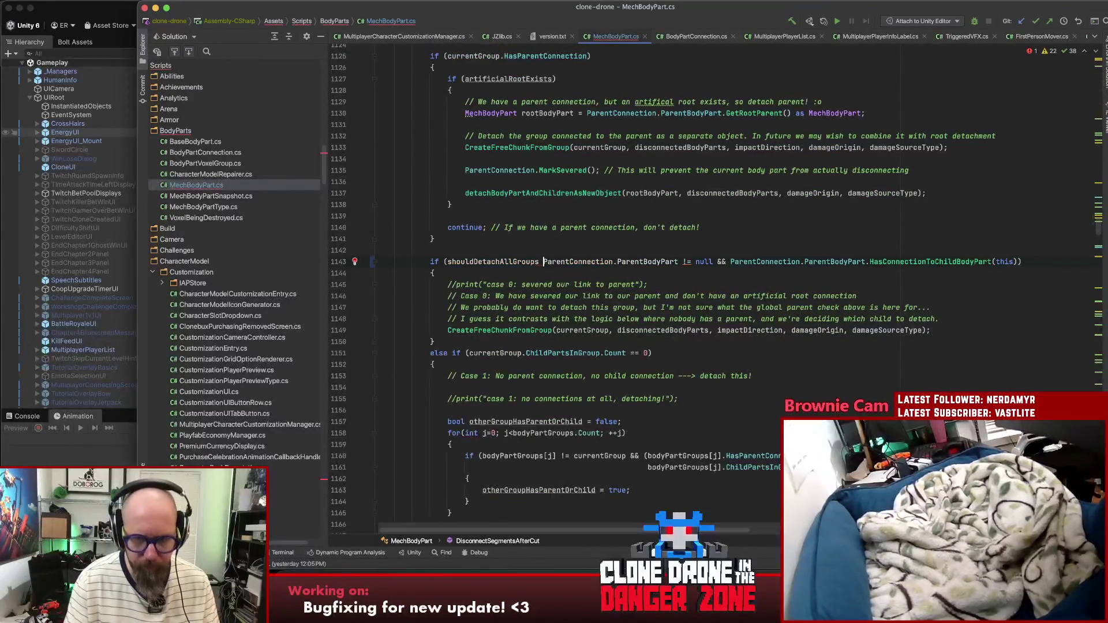
{"action": "type", "text": "("}
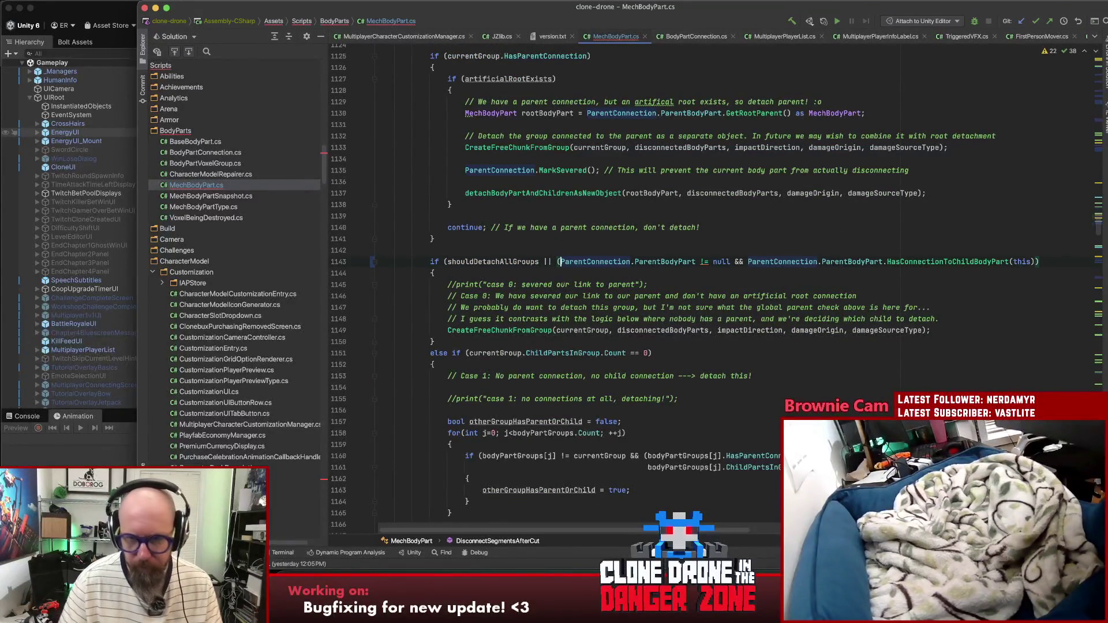
{"action": "key", "text": "End"}
{"action": "type", "text": "))"}
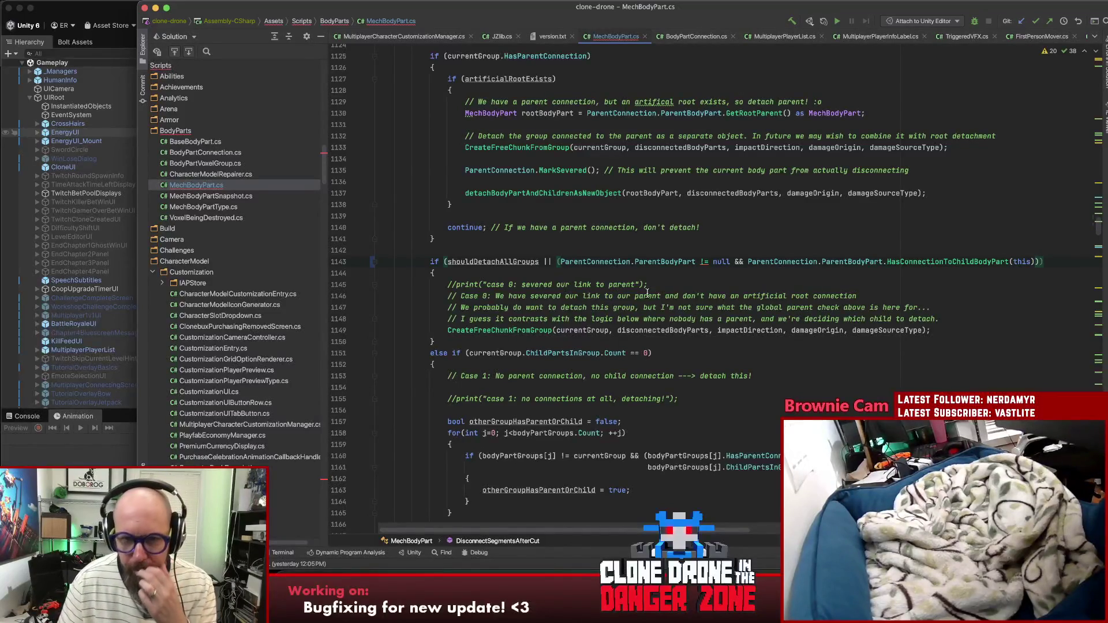
Step: Rename the shouldDetachAllGroups flag to parentConnectionSeveredJustNow with Shift+F6
{"action": "left_click", "coordinate": [500, 263]}
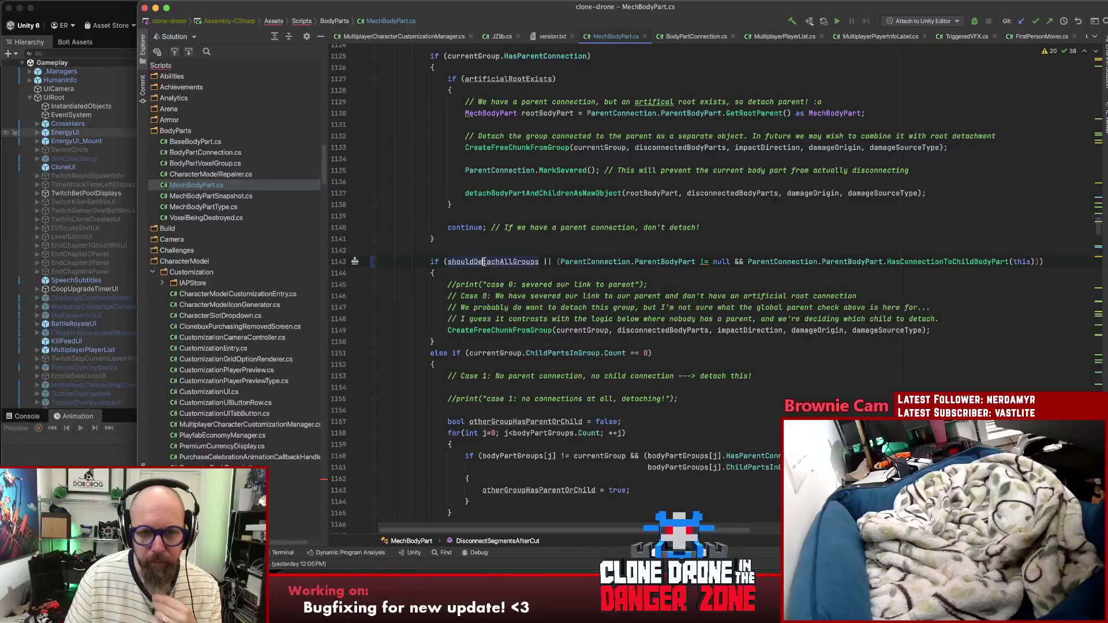
{"action": "scroll", "coordinate": [531, 264], "scroll_direction": "up", "scroll_amount": 5}
{"action": "key", "text": "shift+F6"}
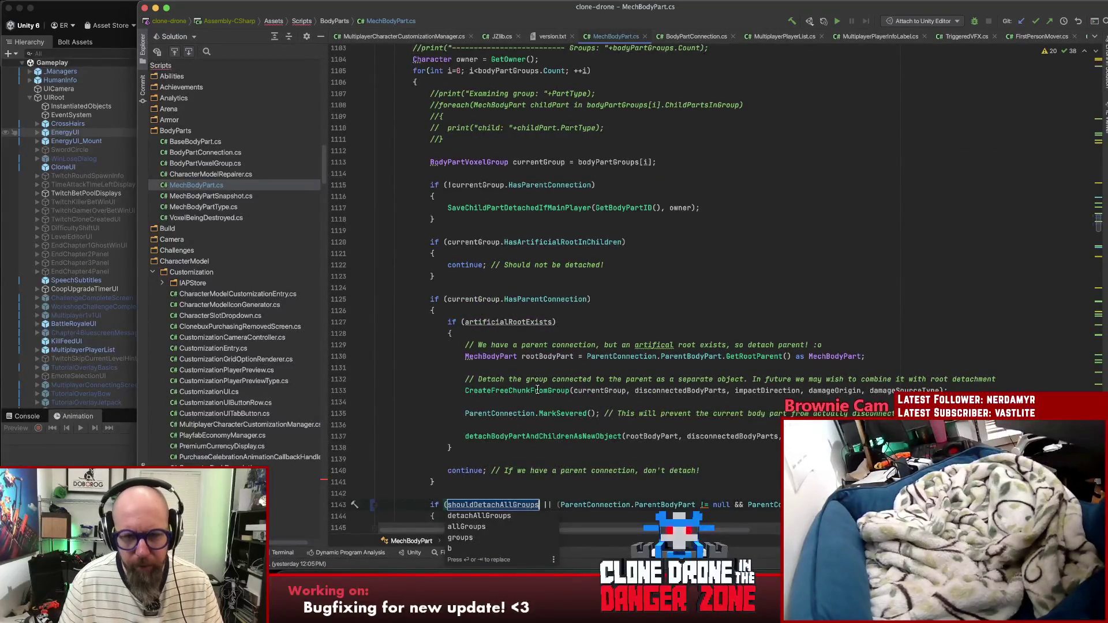
{"action": "scroll", "coordinate": [640, 393], "scroll_direction": "down", "scroll_amount": 5}
{"action": "scroll", "coordinate": [645, 392], "scroll_direction": "down", "scroll_amount": 1}
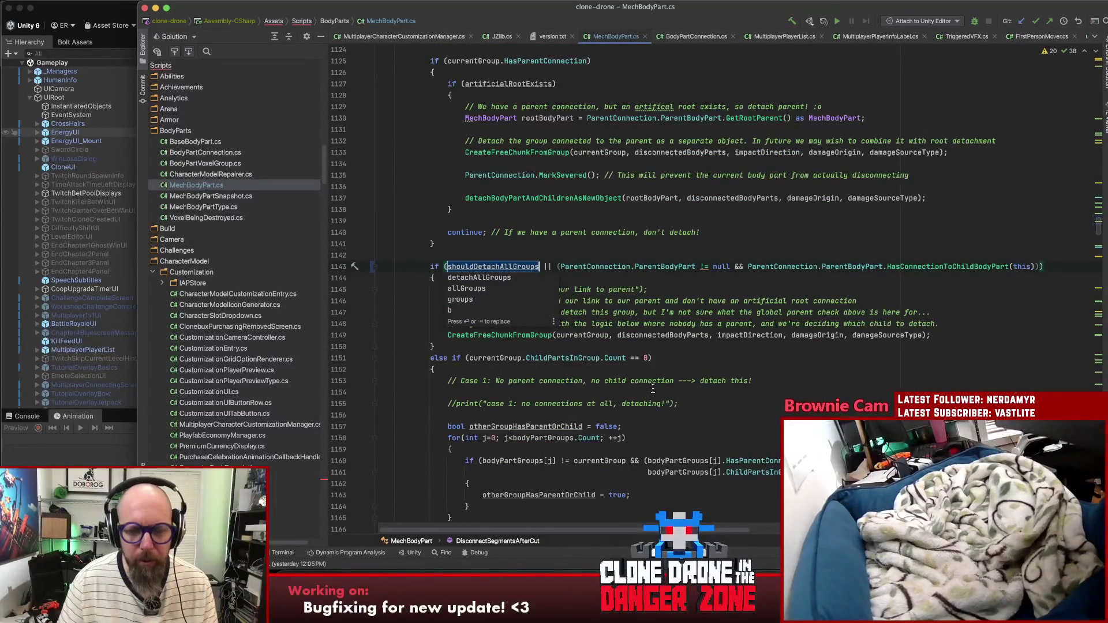
{"action": "type", "text": "s"}
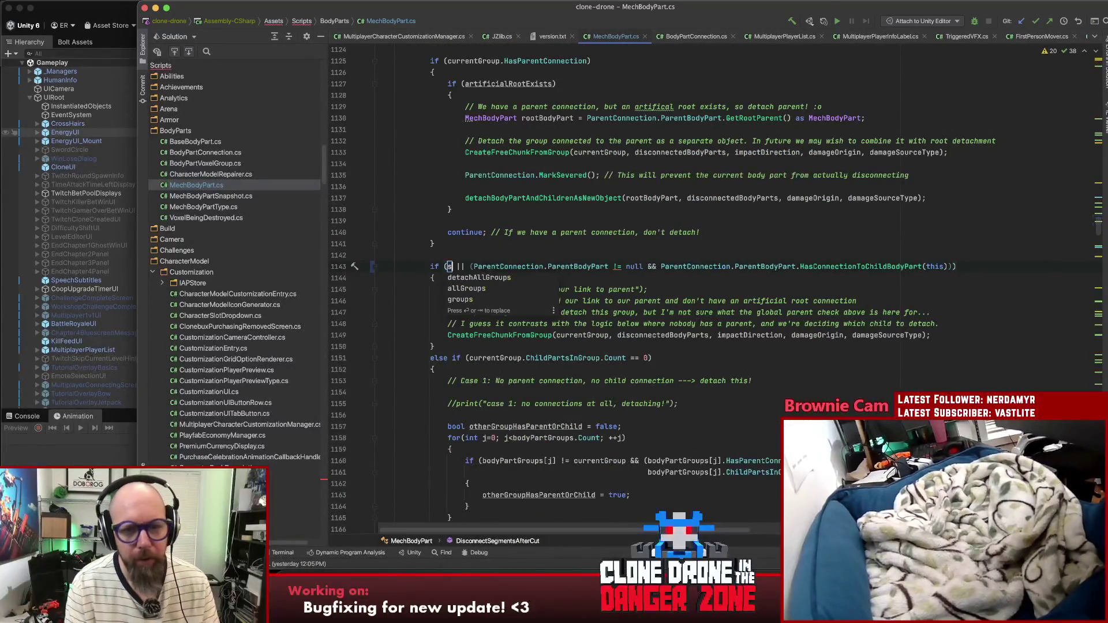
{"action": "key", "text": "BackSpace"}
{"action": "type", "text": "parentConne"}
{"action": "type", "text": "ctionSevere"}
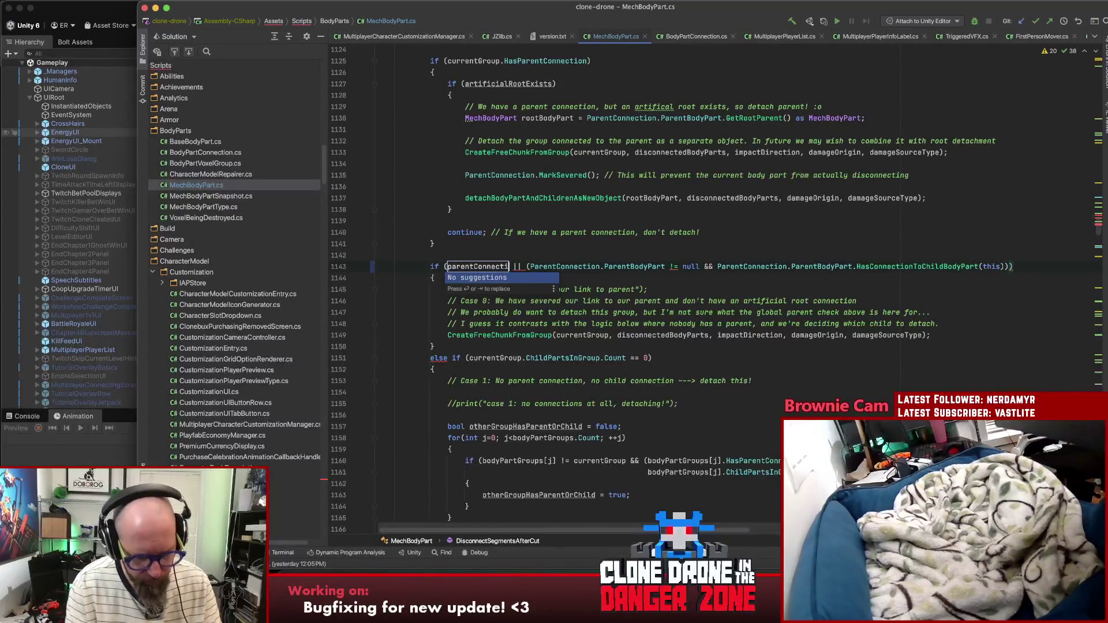
{"action": "type", "text": "dJustNow"}
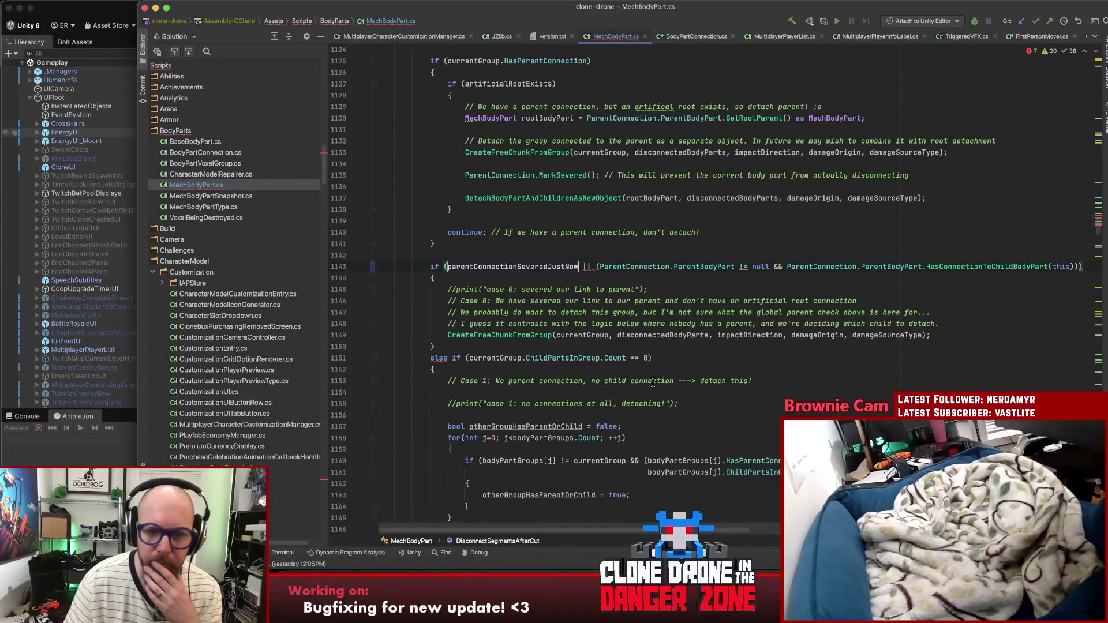
{"action": "key", "text": "Return"}
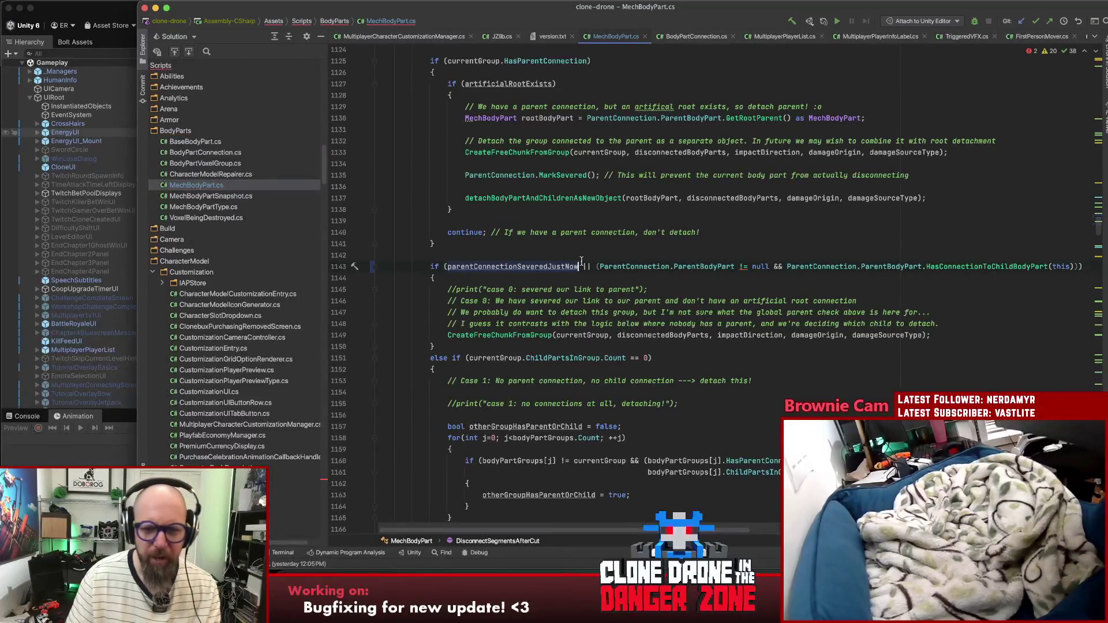
{"action": "scroll", "coordinate": [612, 271], "scroll_direction": "up", "scroll_amount": 10}
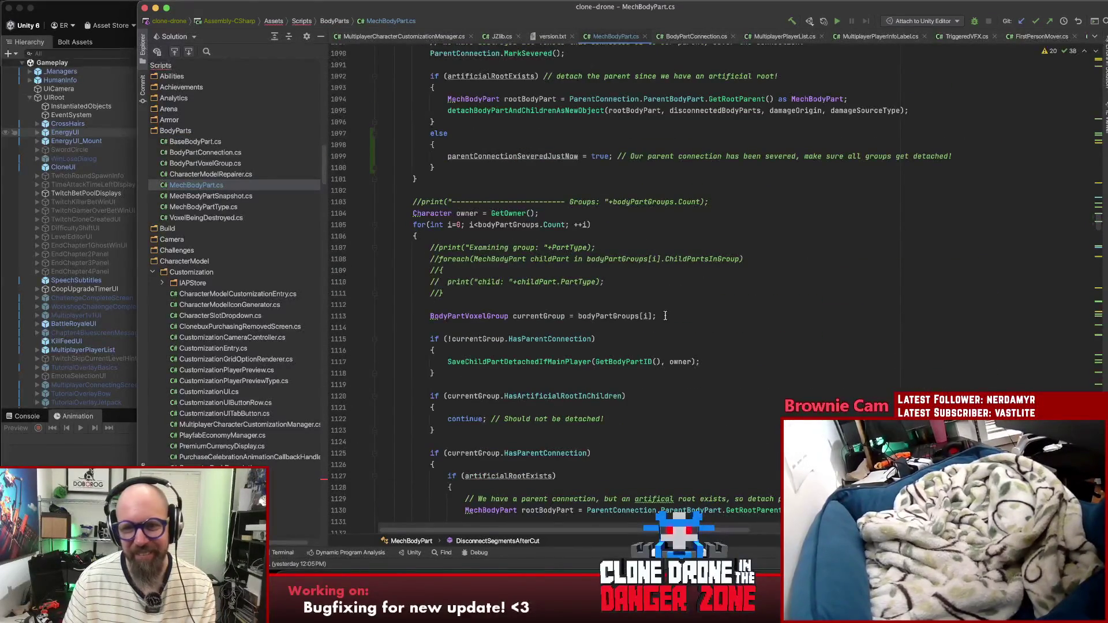
Step: View the parentConnectionSeveredJustNow declaration on line 1083
{"action": "scroll", "coordinate": [668, 320], "scroll_direction": "up", "scroll_amount": 3}
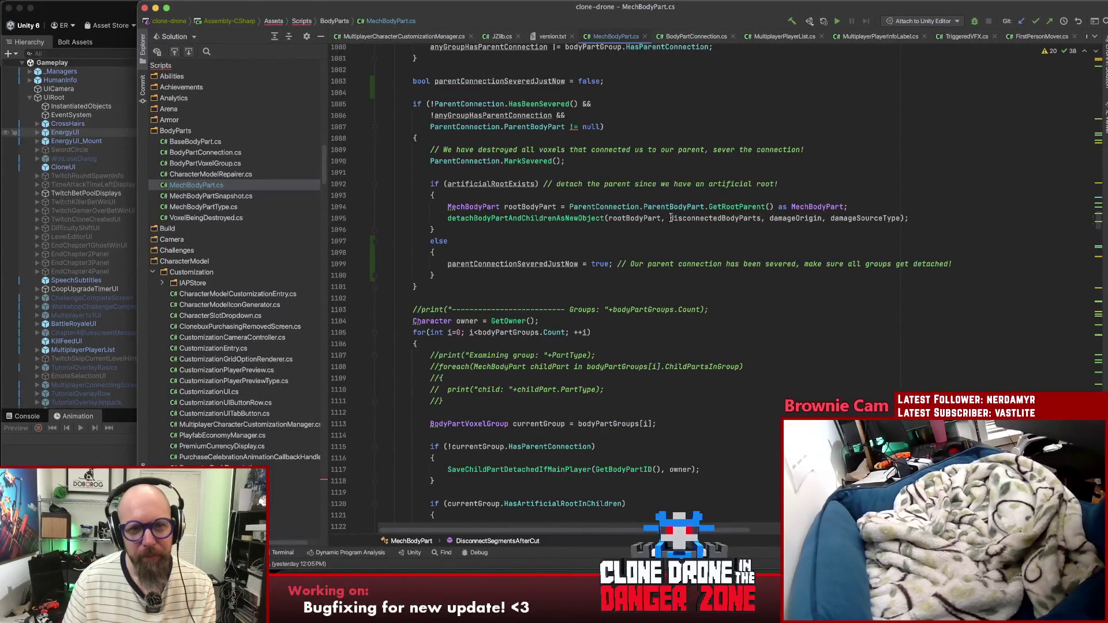
{"action": "left_click", "coordinate": [671, 81]}
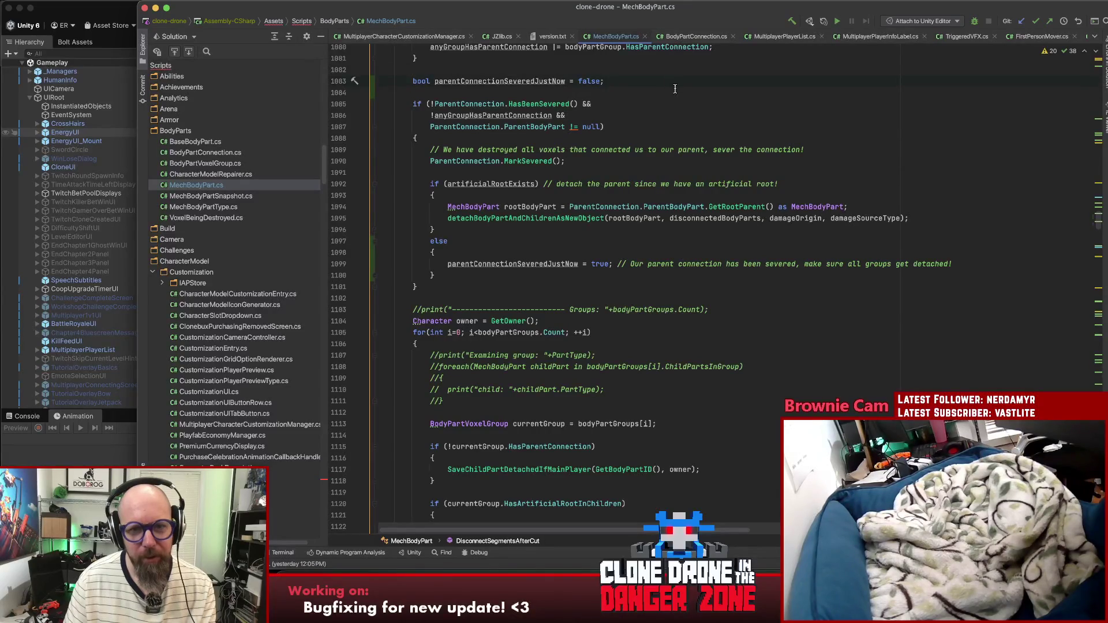
{"action": "scroll", "coordinate": [674, 88], "scroll_direction": "down", "scroll_amount": 10}
{"action": "scroll", "coordinate": [780, 119], "scroll_direction": "down", "scroll_amount": 3}
Step: Select the variable on line 1143 and start a new rename, dismissing the name suggestions
{"action": "double_click", "coordinate": [537, 266]}
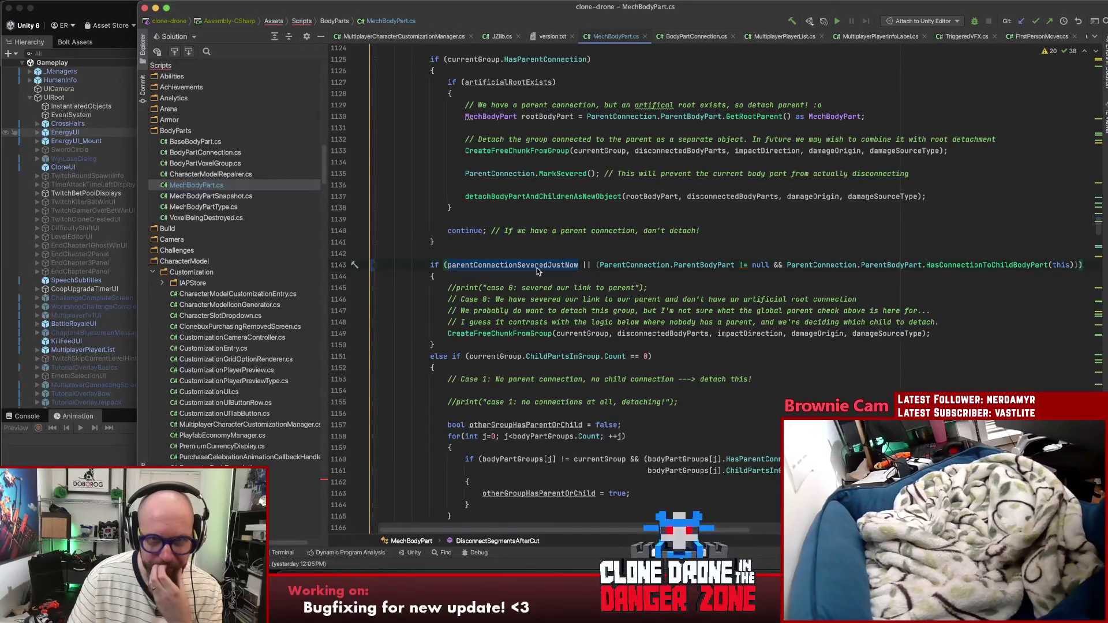
{"action": "left_click", "coordinate": [538, 267]}
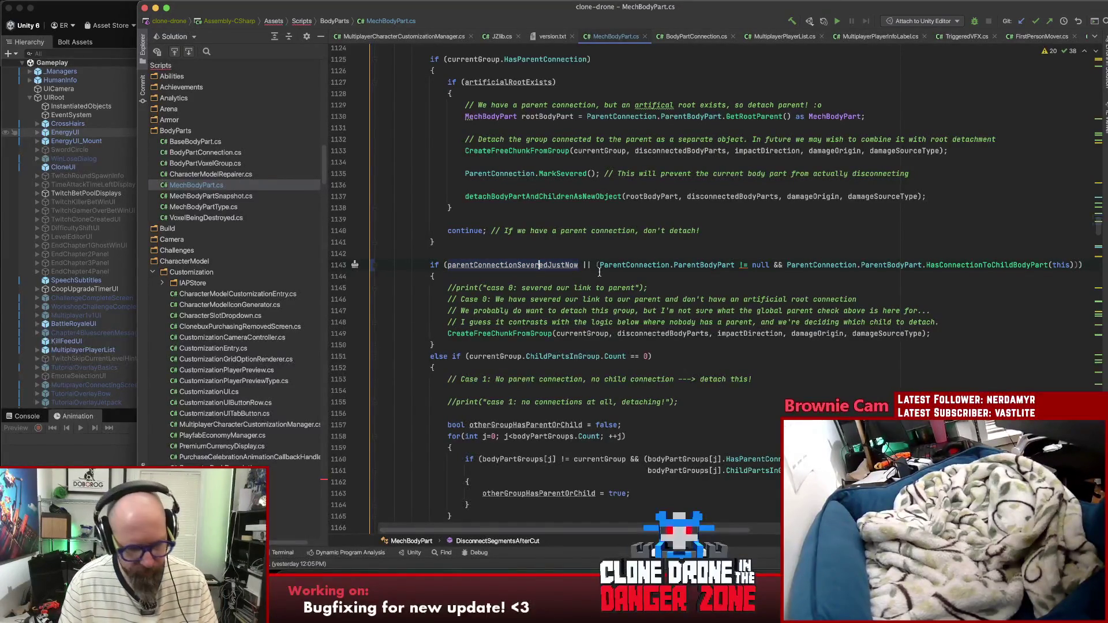
{"action": "key", "text": "shift+F6"}
{"action": "key", "text": "Escape"}
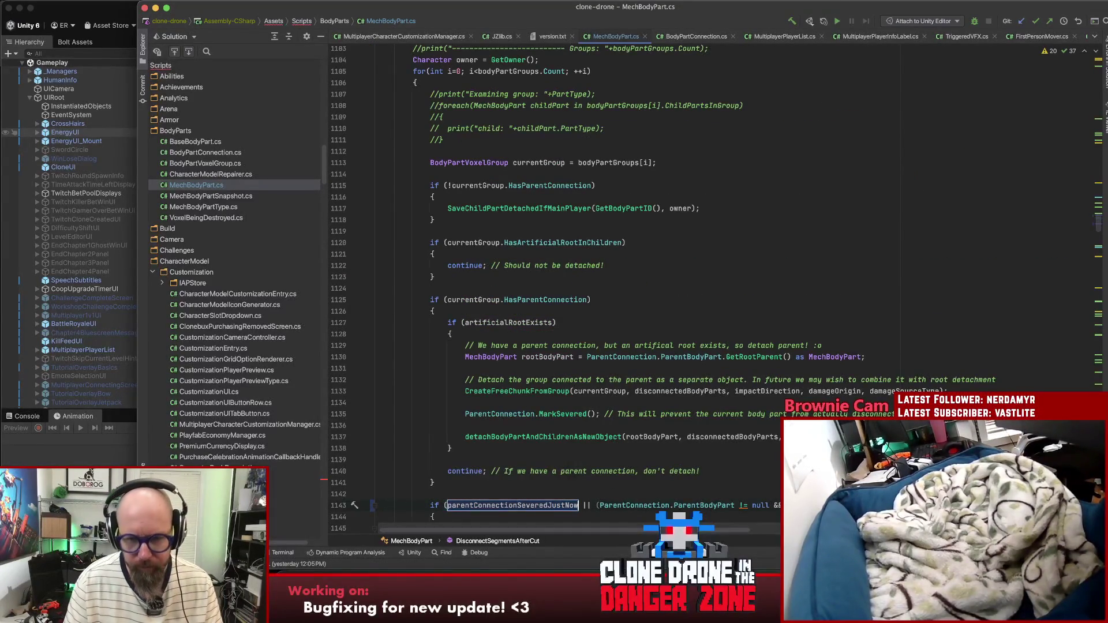
Step: Rename the flag from parentConnectionSeveredJustNow to parentConnectionWasSevered
{"action": "key", "text": "BackSpace"}
{"action": "key", "text": "BackSpace"}
{"action": "key", "text": "BackSpace"}
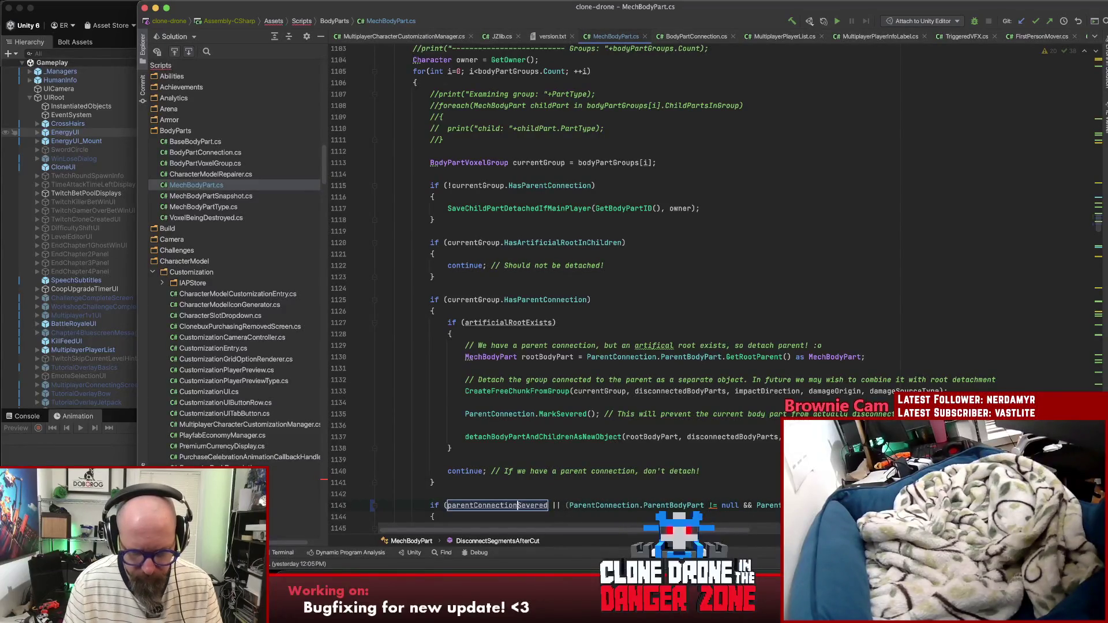
{"action": "type", "text": "Complete"}
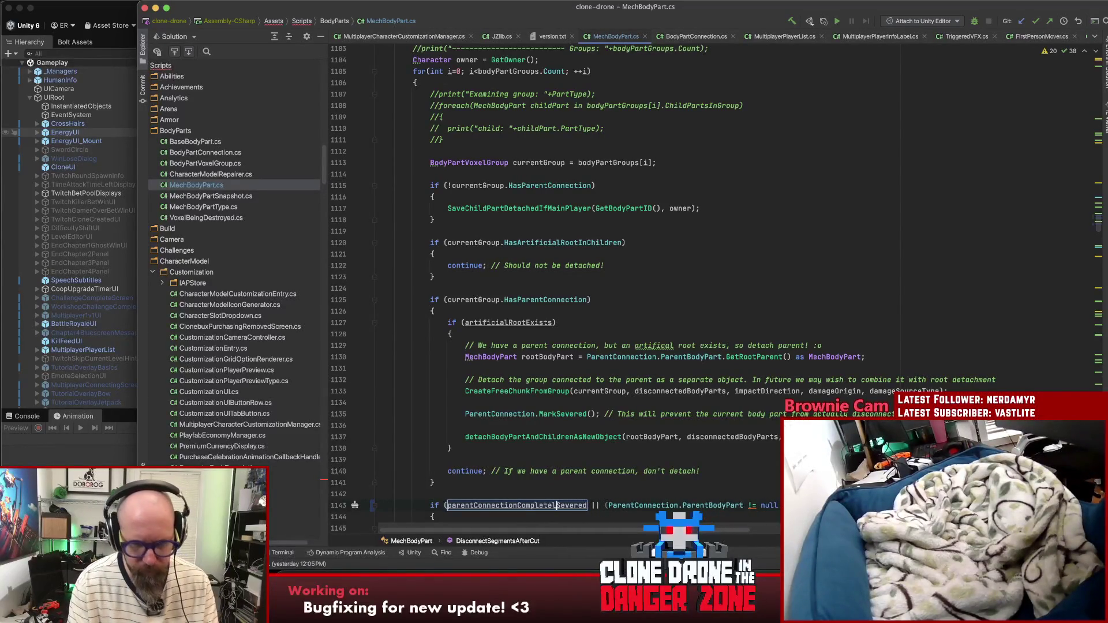
{"action": "type", "text": "l"}
{"action": "type", "text": "y"}
{"action": "key", "text": "BackSpace"}
{"action": "key", "text": "BackSpace"}
{"action": "key", "text": "BackSpace"}
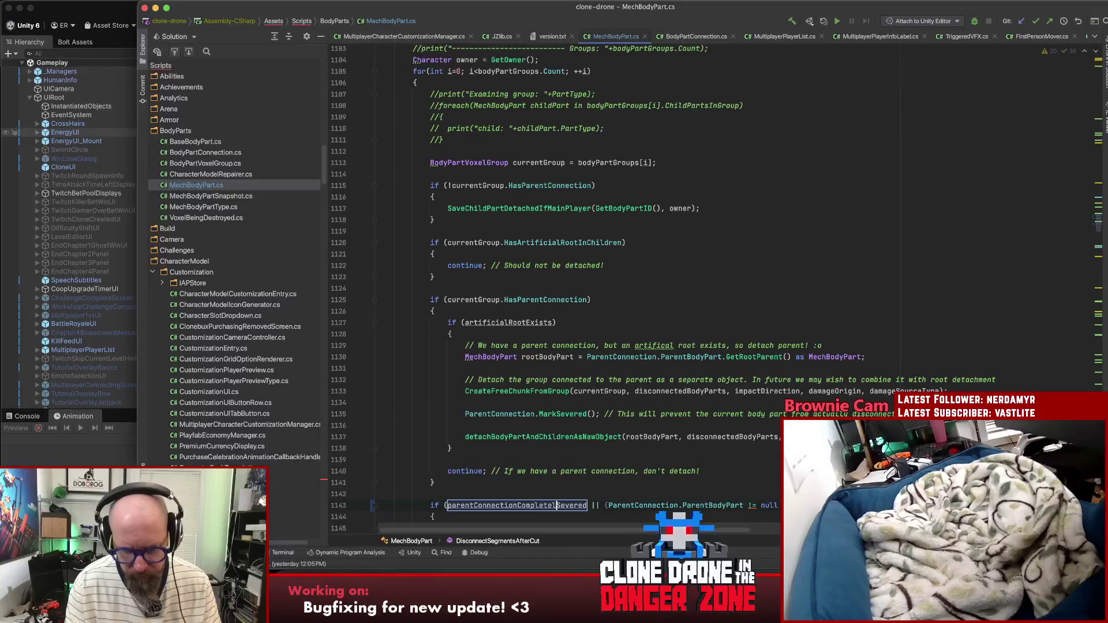
{"action": "type", "text": "Was"}
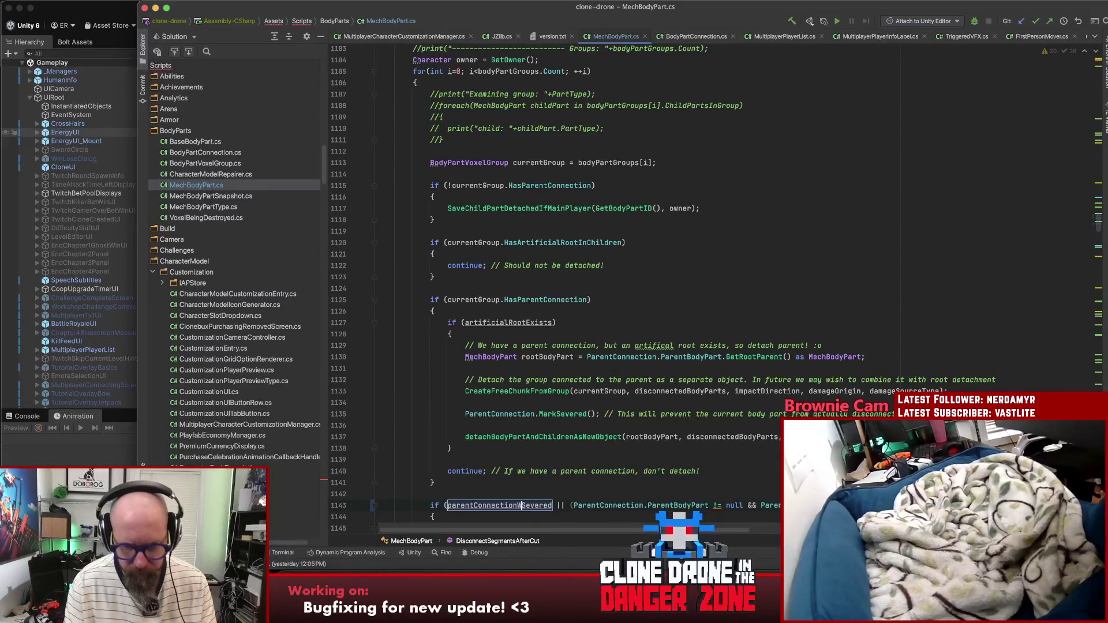
{"action": "key", "text": "Return"}
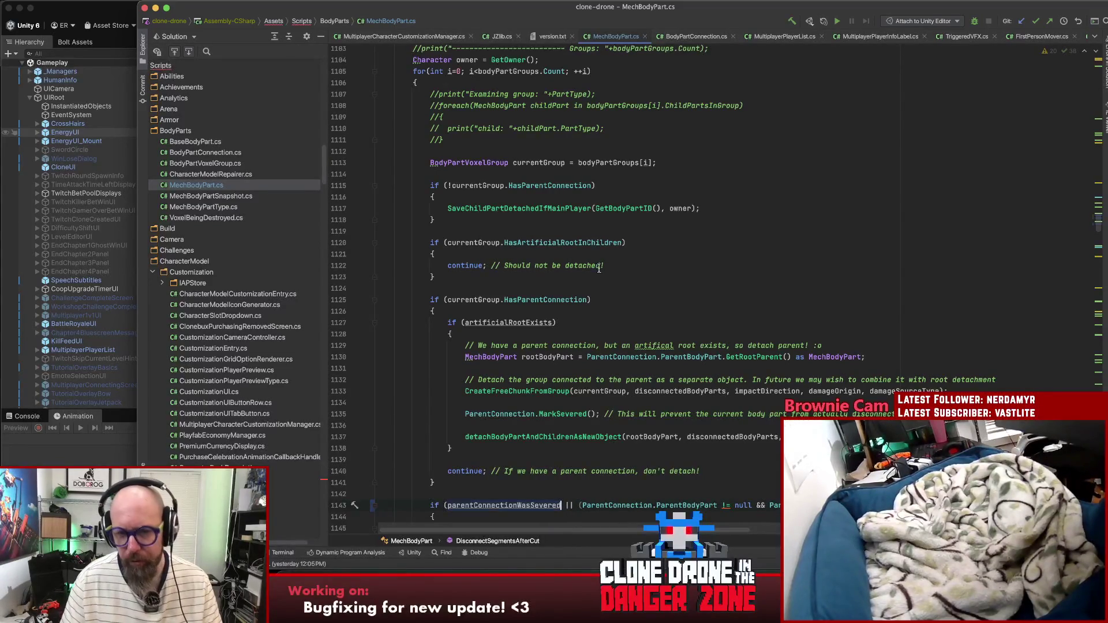
Step: Review the if block on lines 1143-1144, then move the Steam Workshop window to the screen centre
{"action": "scroll", "coordinate": [599, 269], "scroll_direction": "down", "scroll_amount": 4}
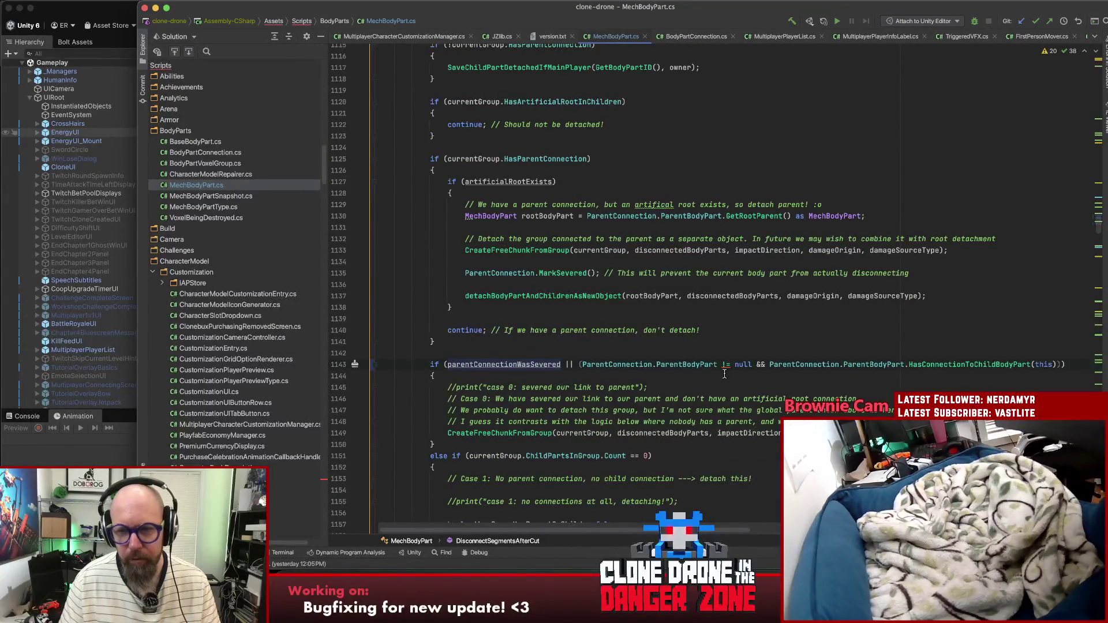
{"action": "scroll", "coordinate": [637, 364], "scroll_direction": "down", "scroll_amount": 3}
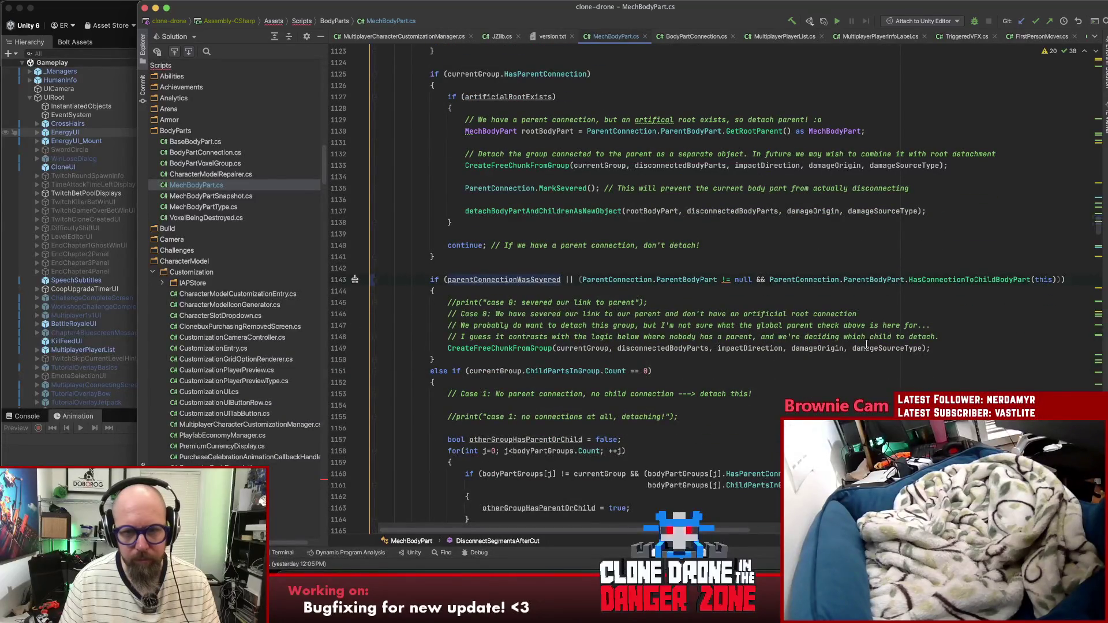
{"action": "left_click", "coordinate": [579, 290]}
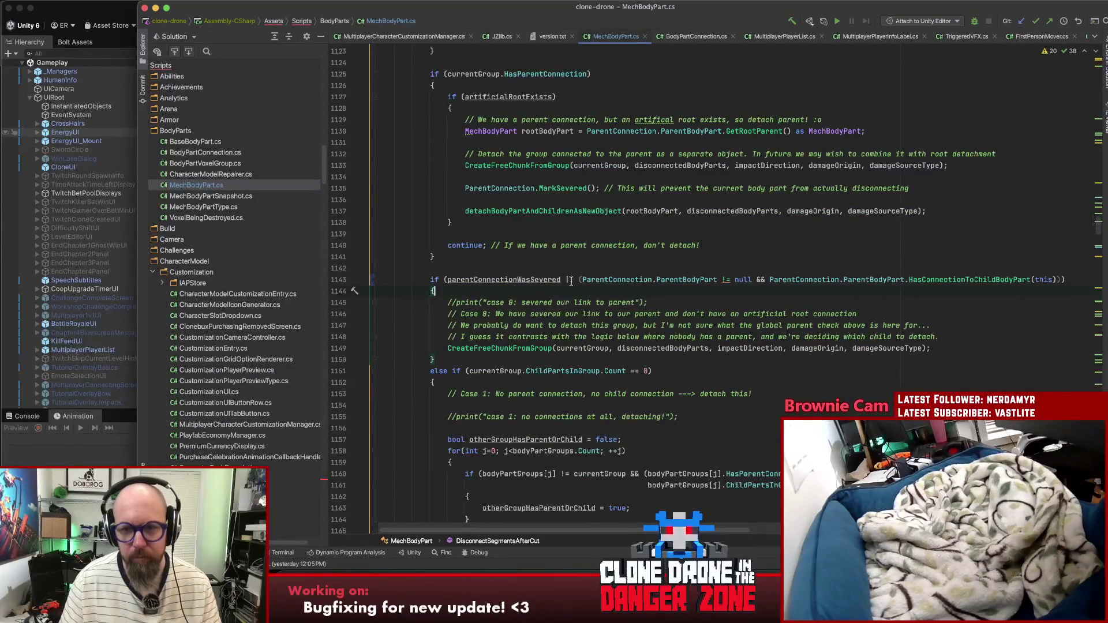
{"action": "left_click", "coordinate": [514, 279]}
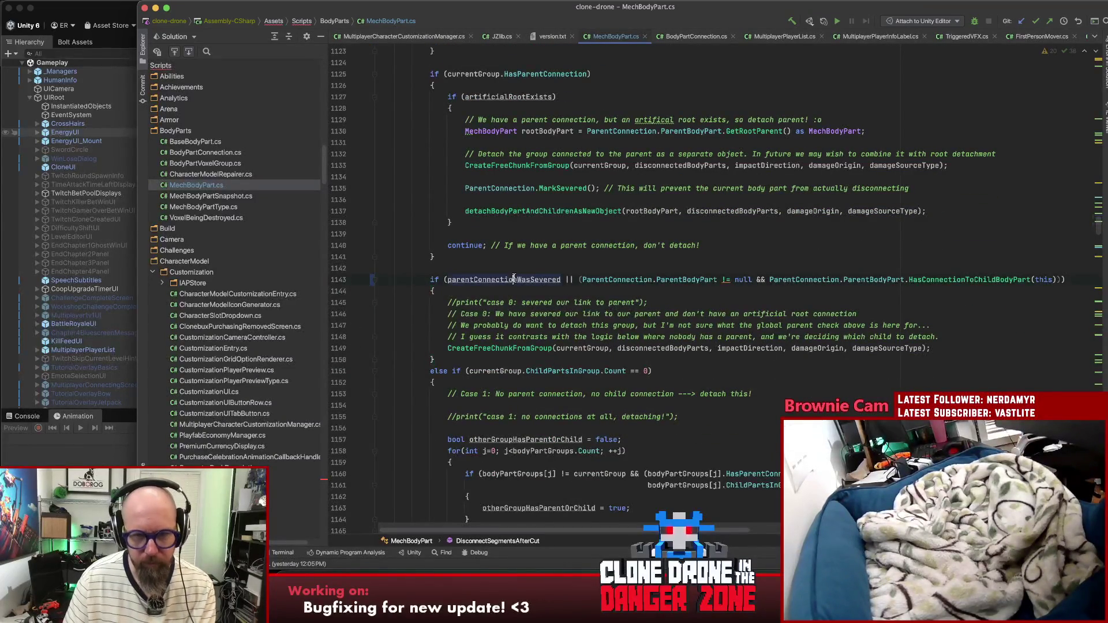
{"action": "left_click", "coordinate": [578, 280]}
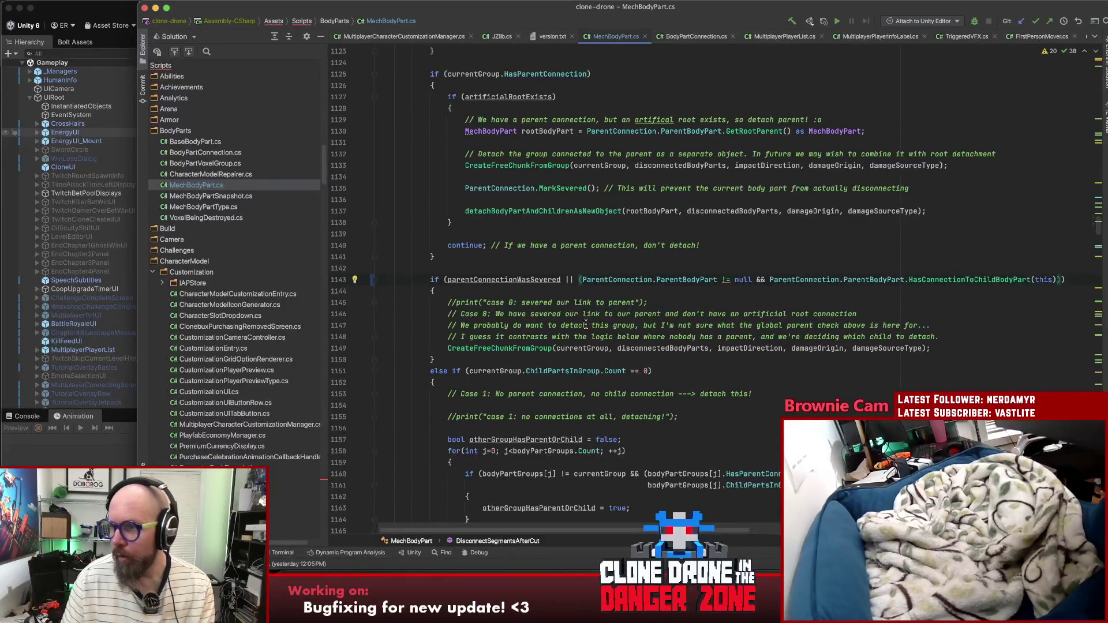
{"action": "scroll", "coordinate": [583, 332], "scroll_direction": "up", "scroll_amount": 4}
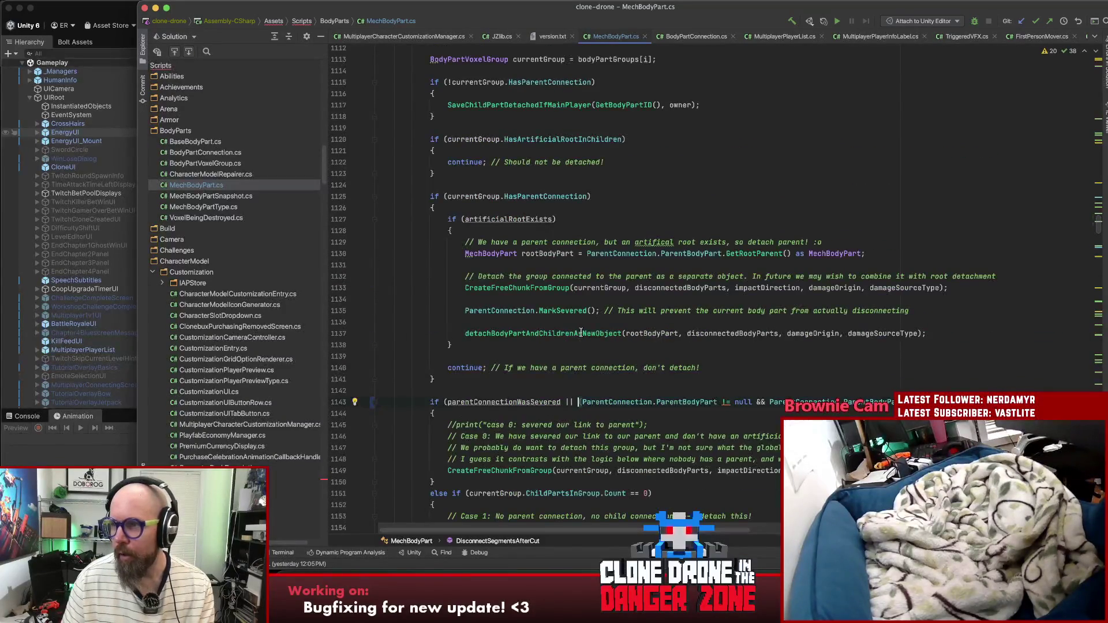
{"action": "scroll", "coordinate": [581, 332], "scroll_direction": "down", "scroll_amount": 4}
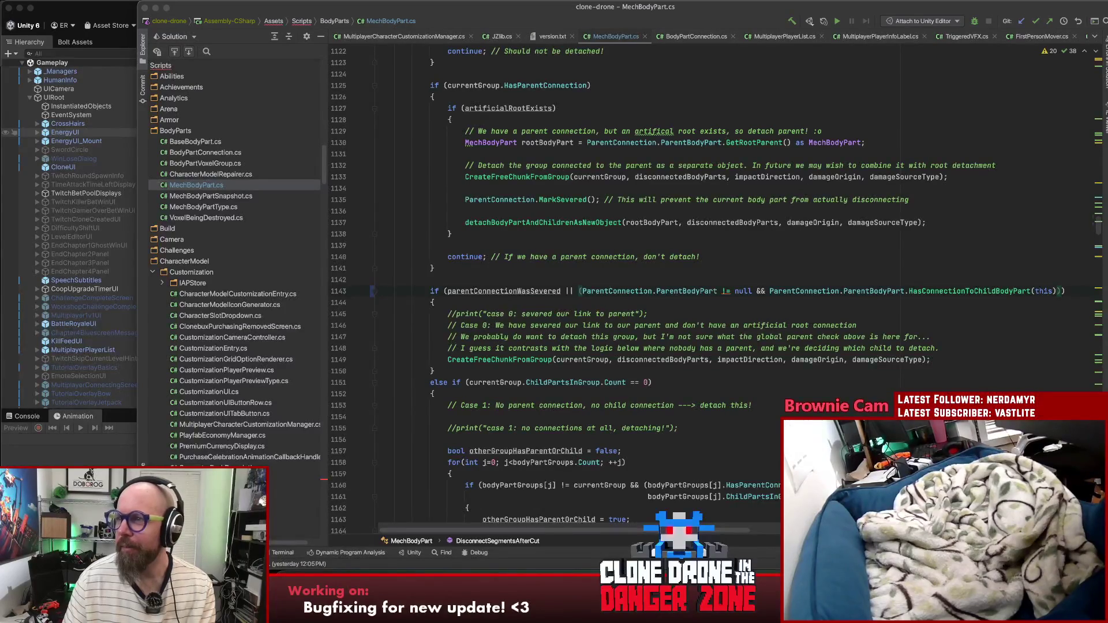
{"action": "mouse_move", "coordinate": [1107, 231]}
{"action": "left_mouse_down"}
{"action": "mouse_move", "coordinate": [911, 199]}
{"action": "mouse_move", "coordinate": [652, 71]}
{"action": "left_mouse_up"}
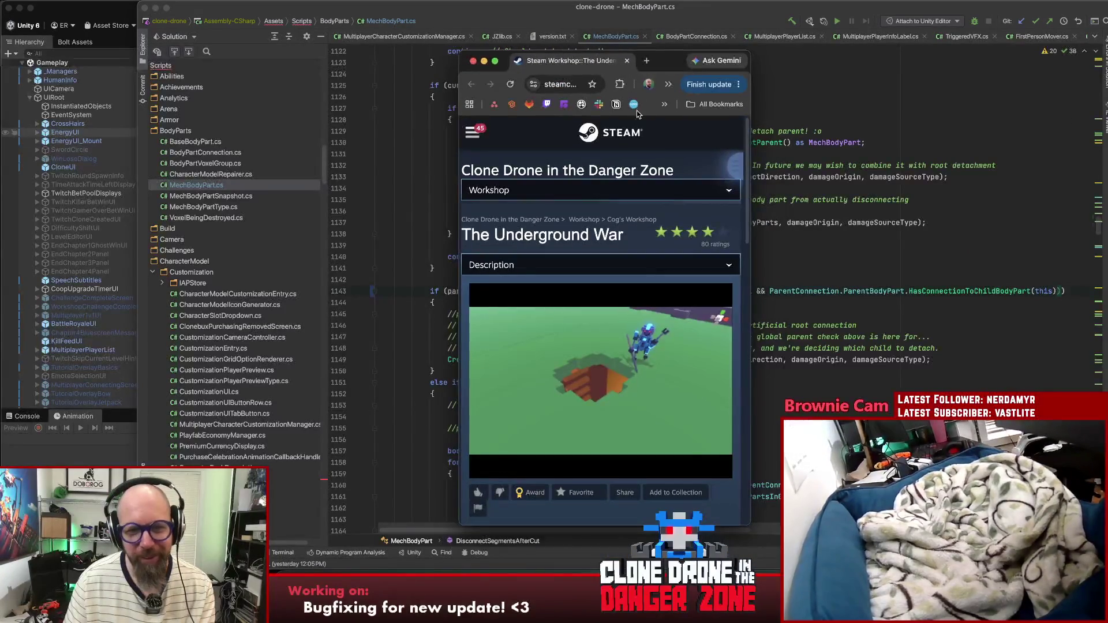
Step: Maximize the browser, read The Underground War description, subscribe to it, and close the page
{"action": "double_click", "coordinate": [661, 64]}
{"action": "scroll", "coordinate": [695, 172], "scroll_direction": "down", "scroll_amount": 5}
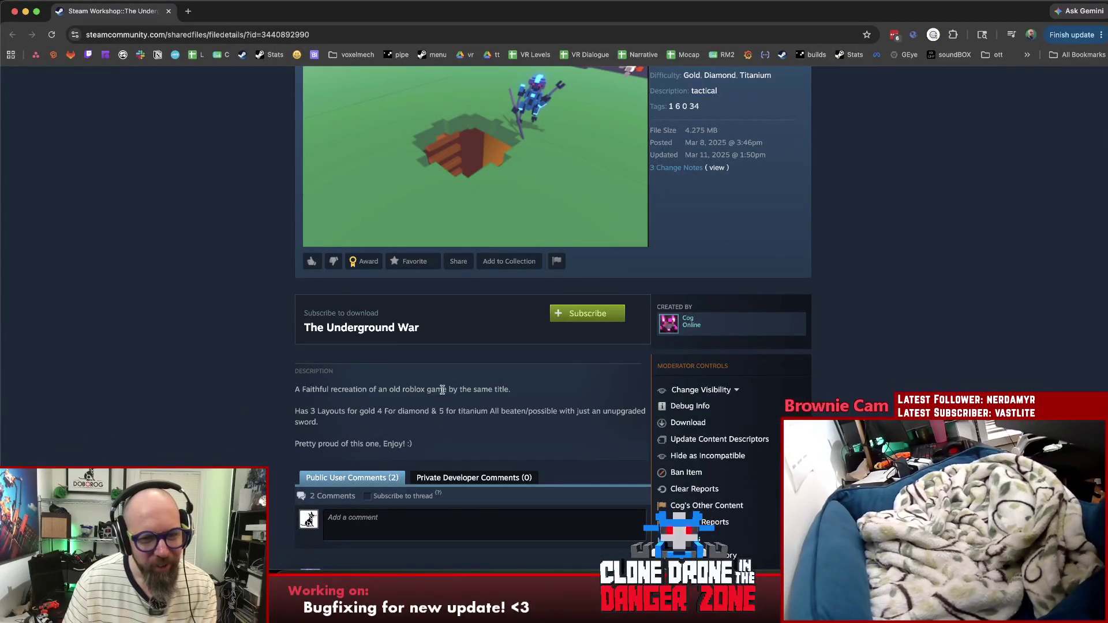
{"action": "left_click_drag", "start_coordinate": [511, 389], "coordinate": [293, 390]}
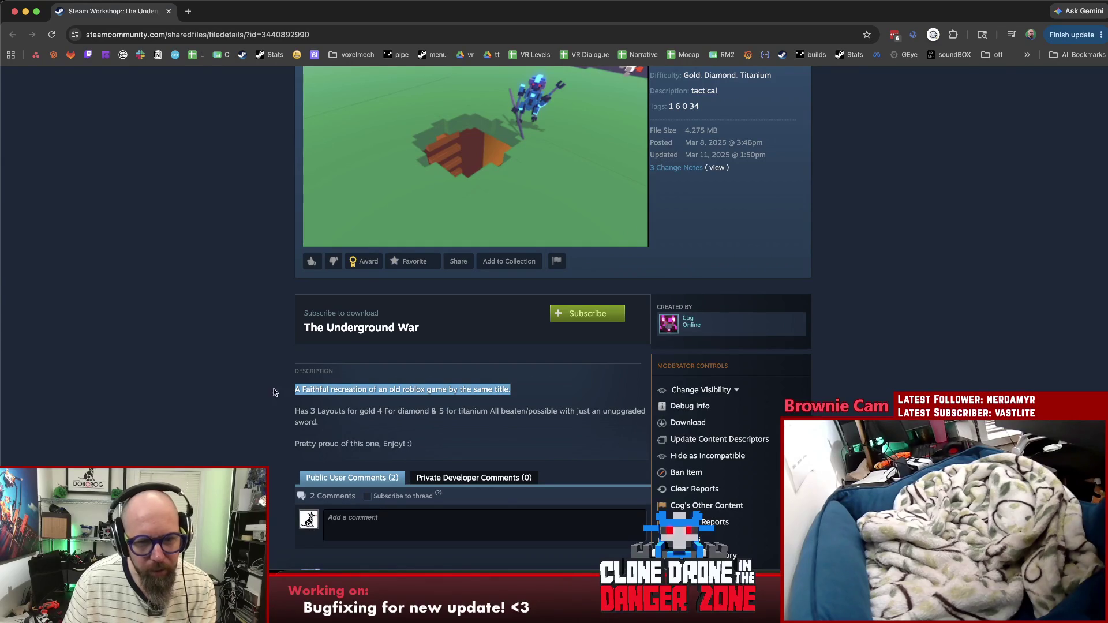
{"action": "scroll", "coordinate": [242, 387], "scroll_direction": "down", "scroll_amount": 8}
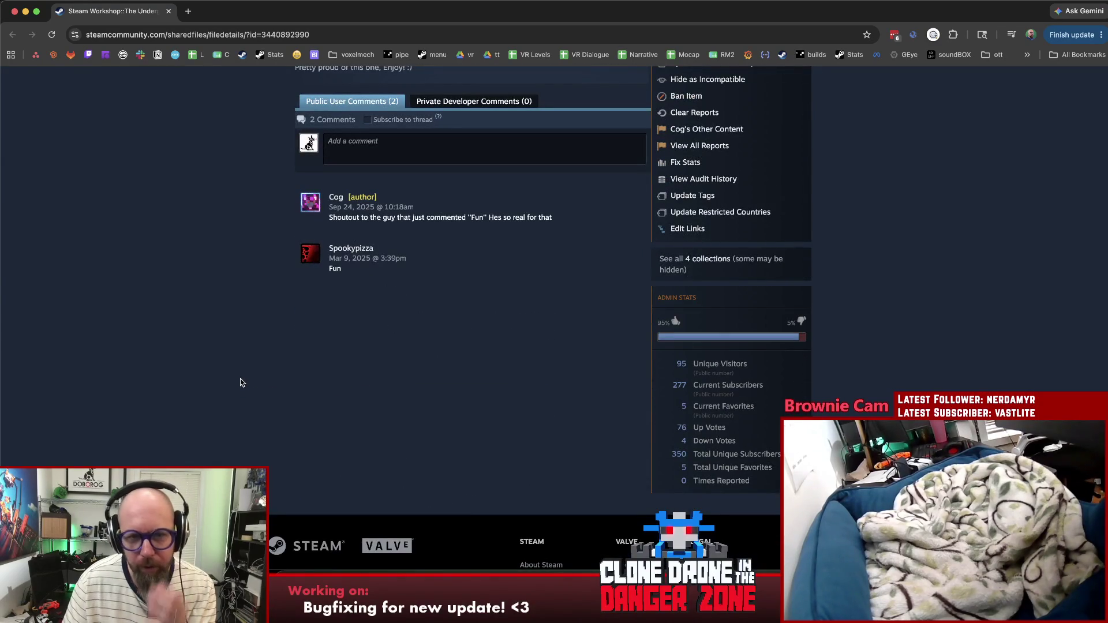
{"action": "scroll", "coordinate": [216, 387], "scroll_direction": "up", "scroll_amount": 8}
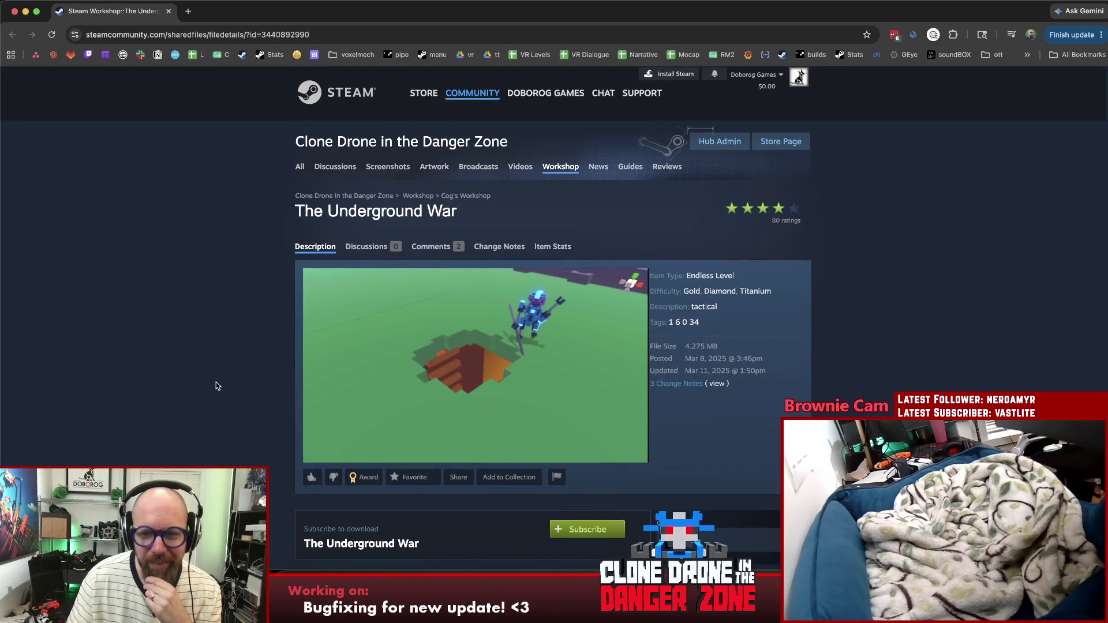
{"action": "scroll", "coordinate": [216, 386], "scroll_direction": "down", "scroll_amount": 2}
{"action": "scroll", "coordinate": [213, 394], "scroll_direction": "down", "scroll_amount": 3}
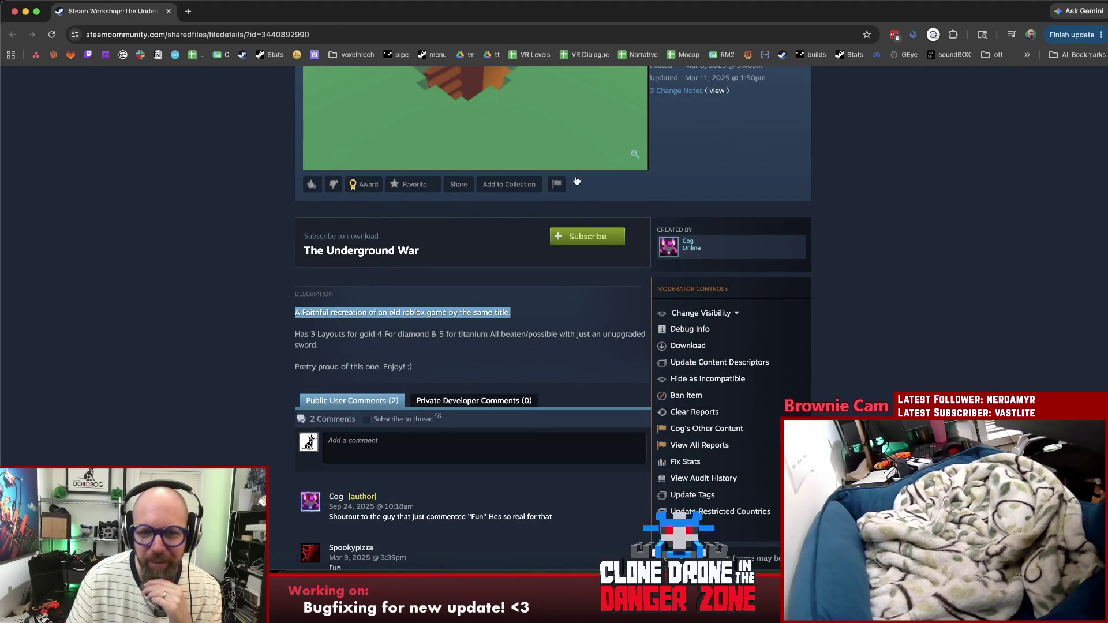
{"action": "left_click", "coordinate": [588, 237]}
{"action": "scroll", "coordinate": [284, 211], "scroll_direction": "up", "scroll_amount": 5}
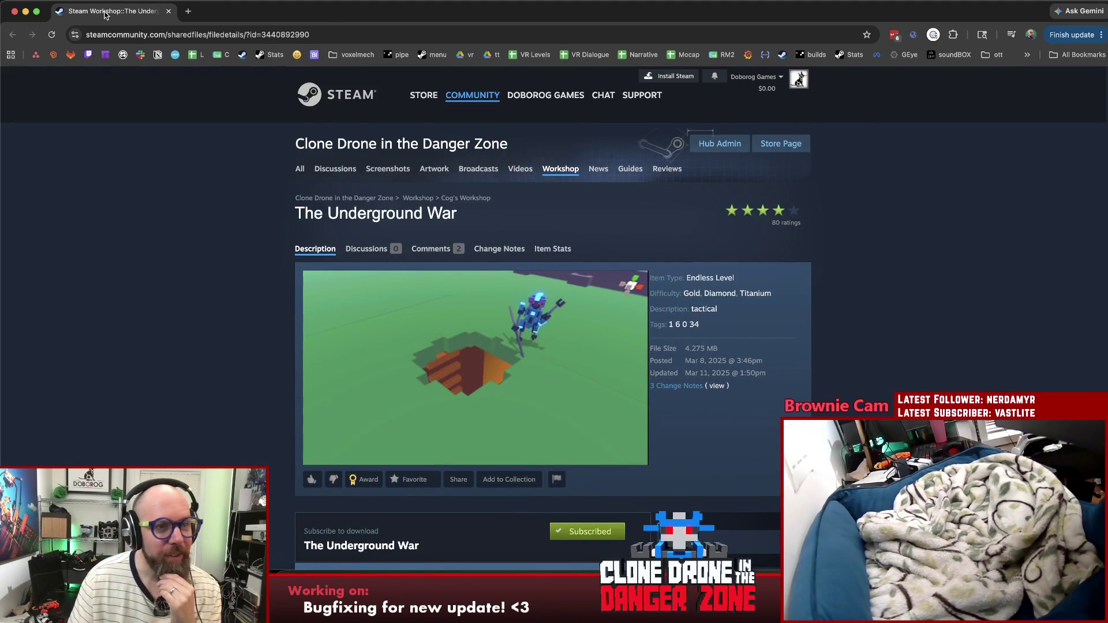
{"action": "left_click", "coordinate": [168, 11]}
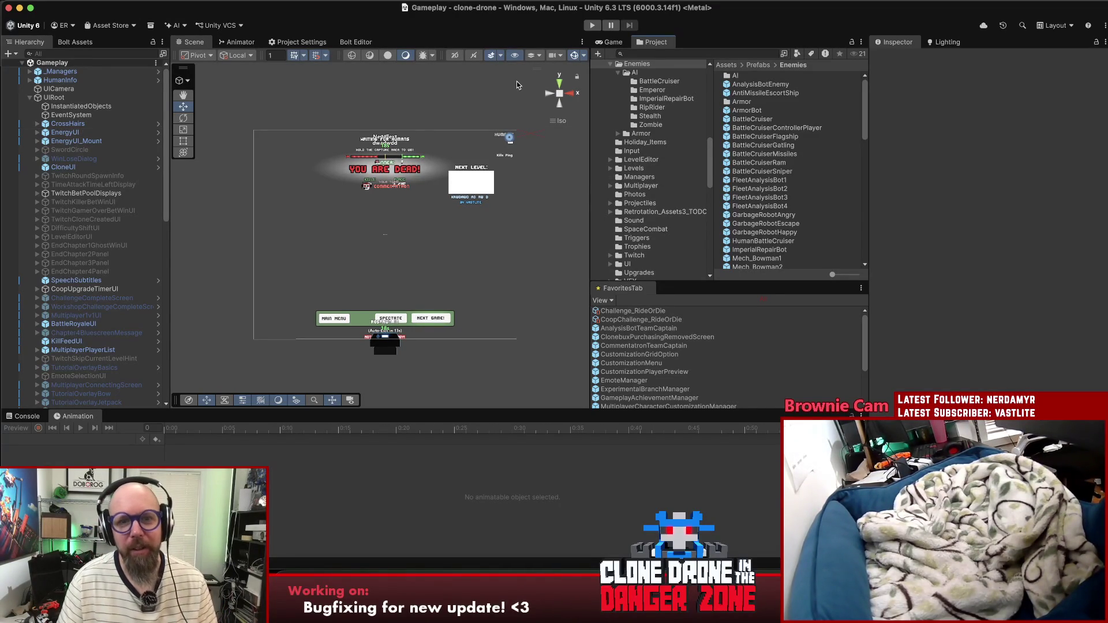
Step: Enter Play mode and maximize the Game view to show the Clone Drone main menu
{"action": "left_click", "coordinate": [592, 26]}
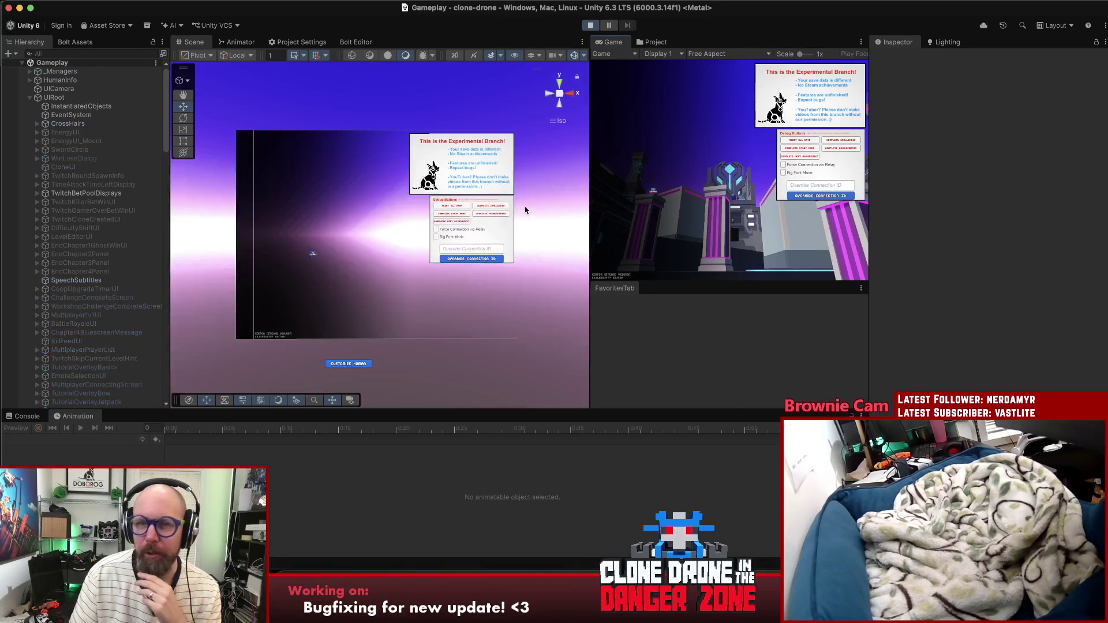
{"action": "double_click", "coordinate": [613, 40]}
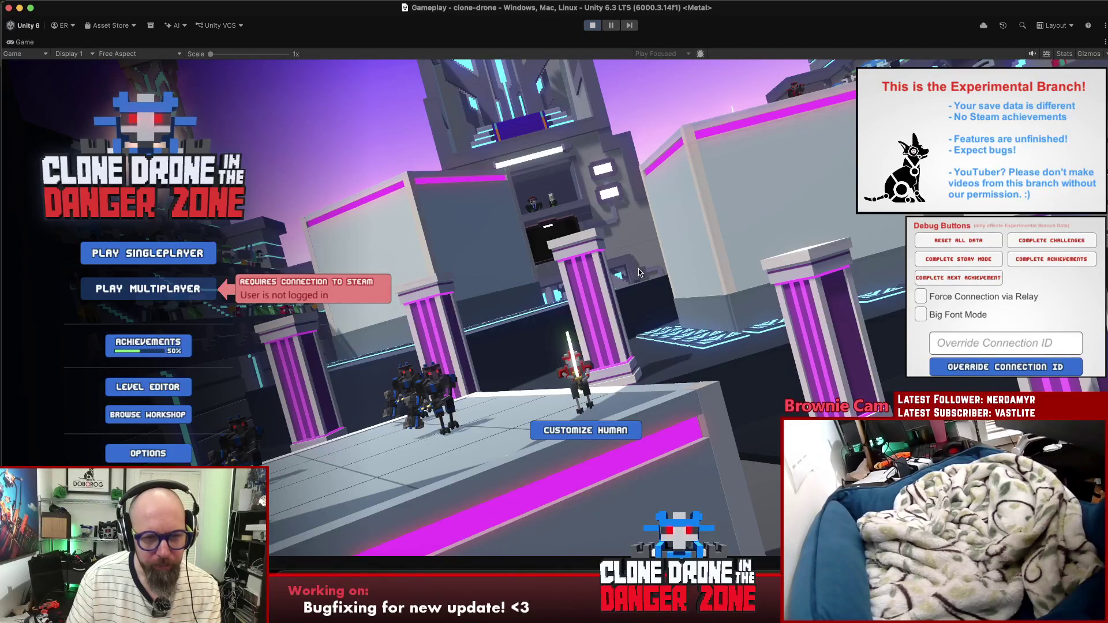
Step: Start a singleplayer Endless Mode run and buy two levels of the Extra Life upgrade
{"action": "left_click", "coordinate": [148, 253]}
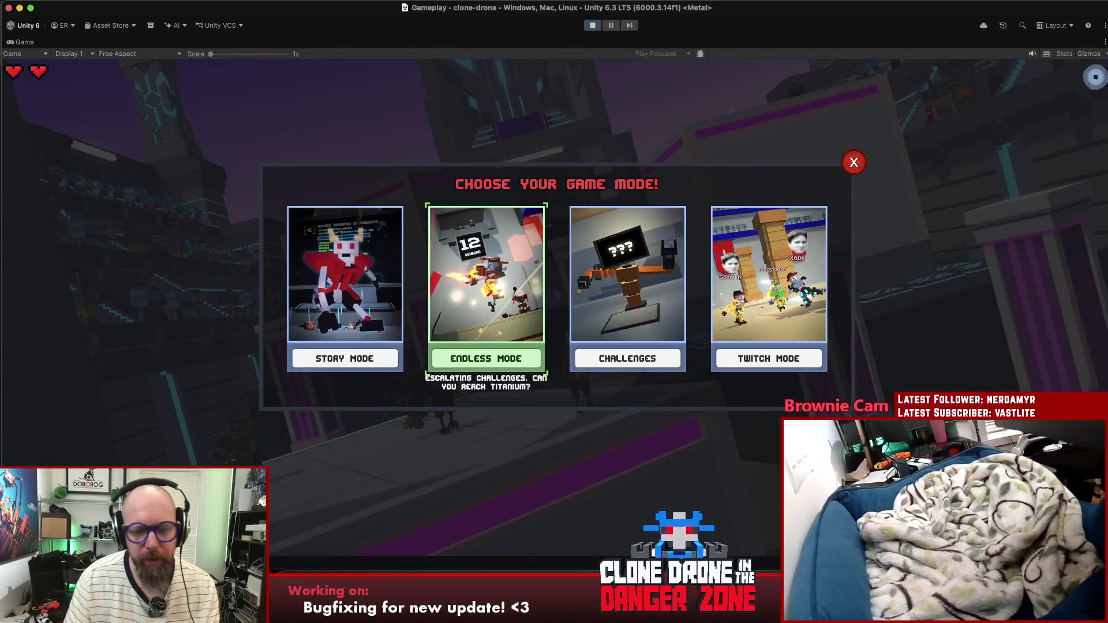
{"action": "left_click", "coordinate": [486, 358]}
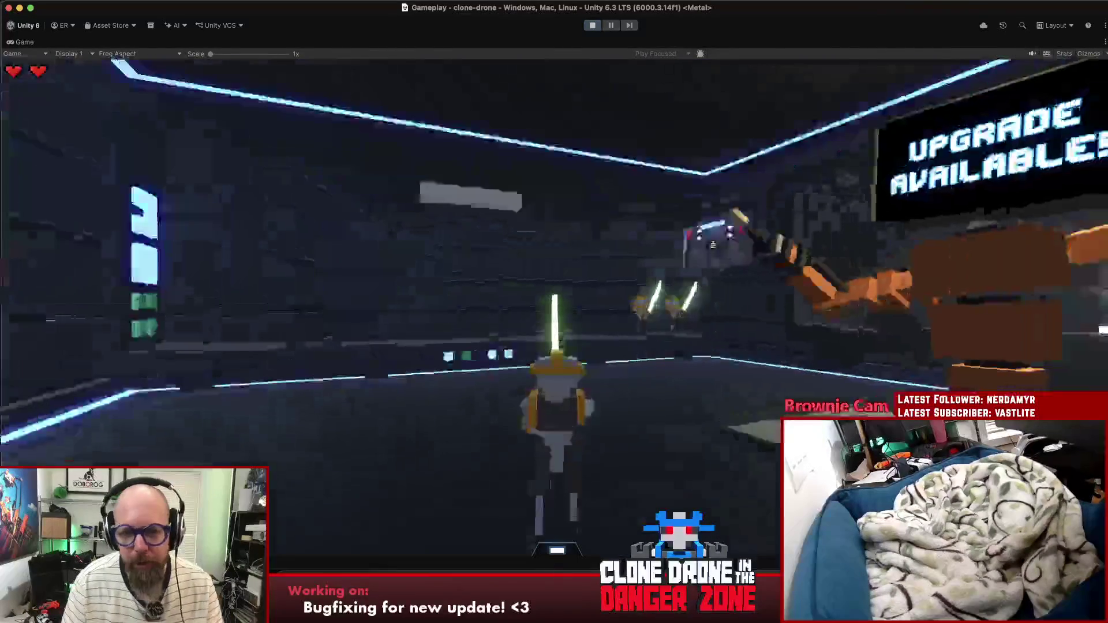
{"action": "key", "text": "w"}
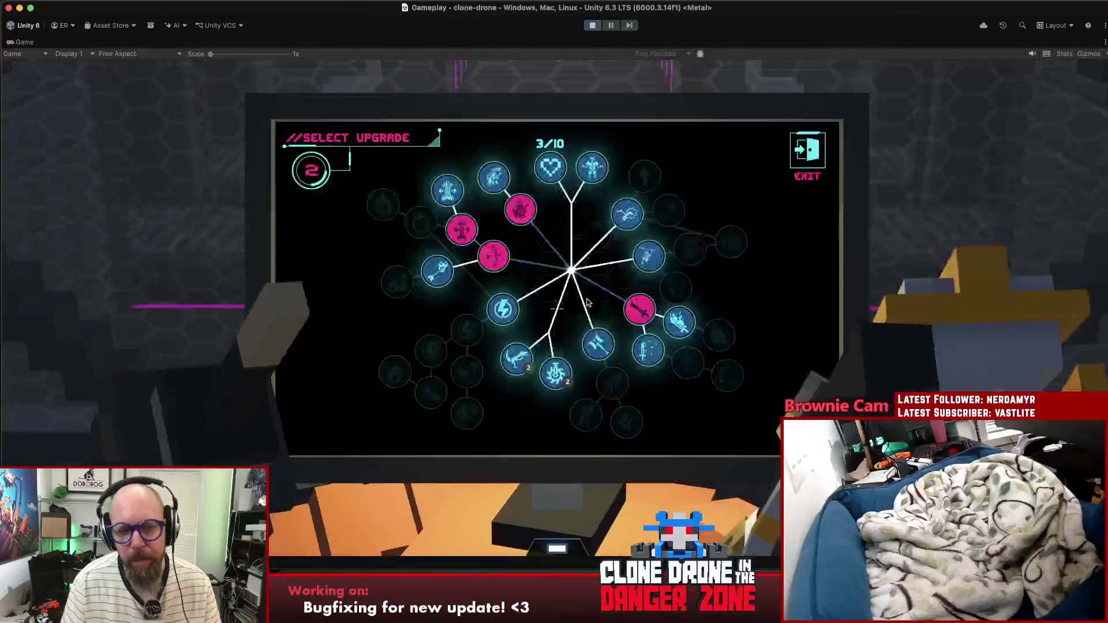
{"action": "left_click", "coordinate": [546, 188]}
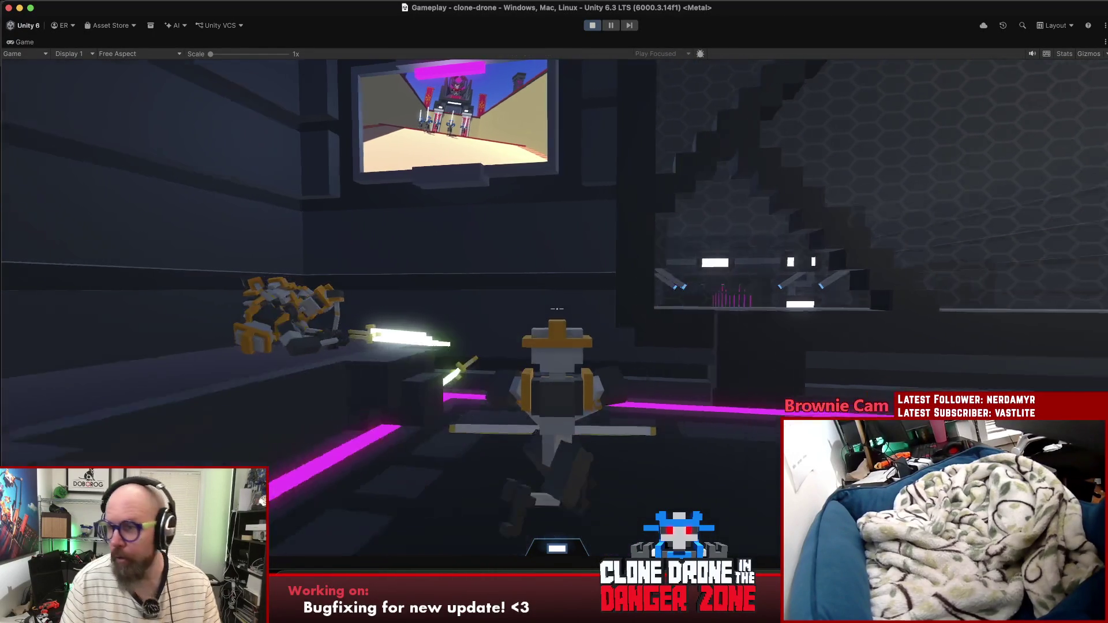
{"action": "key", "text": "e"}
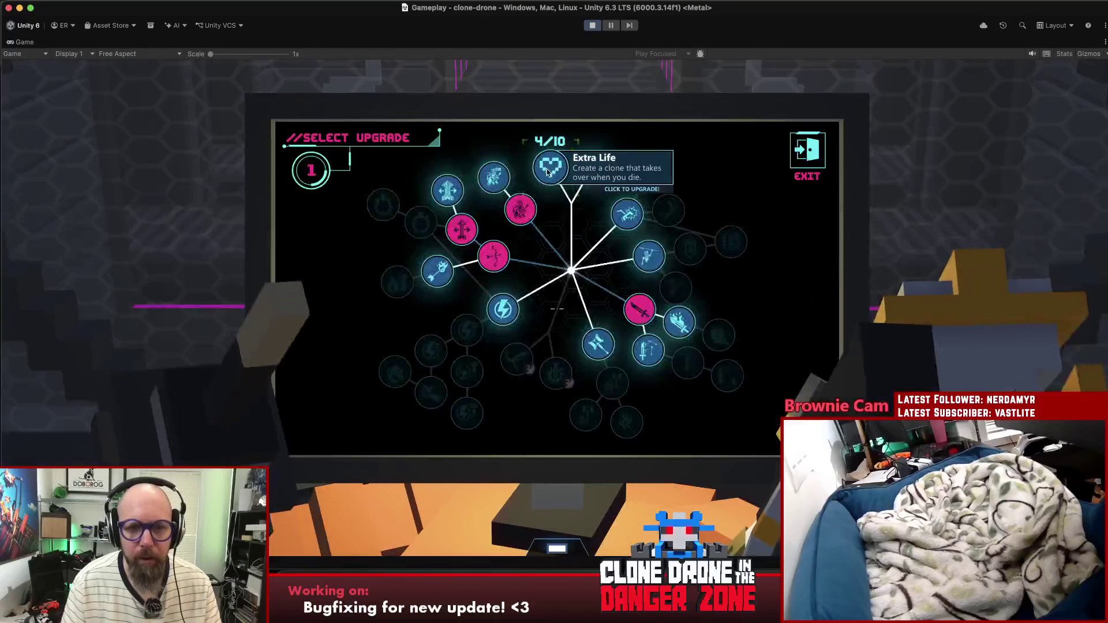
{"action": "left_click", "coordinate": [548, 153]}
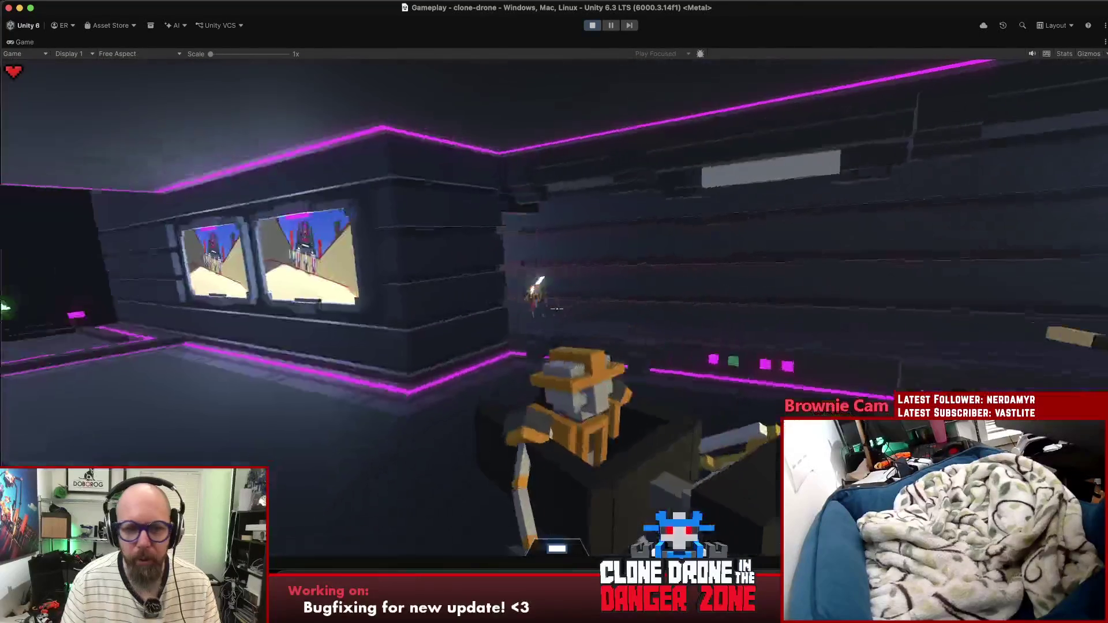
Step: Walk into the arena, cut down the blue sword robots, and briefly toggle photo mode
{"action": "key", "text": "w"}
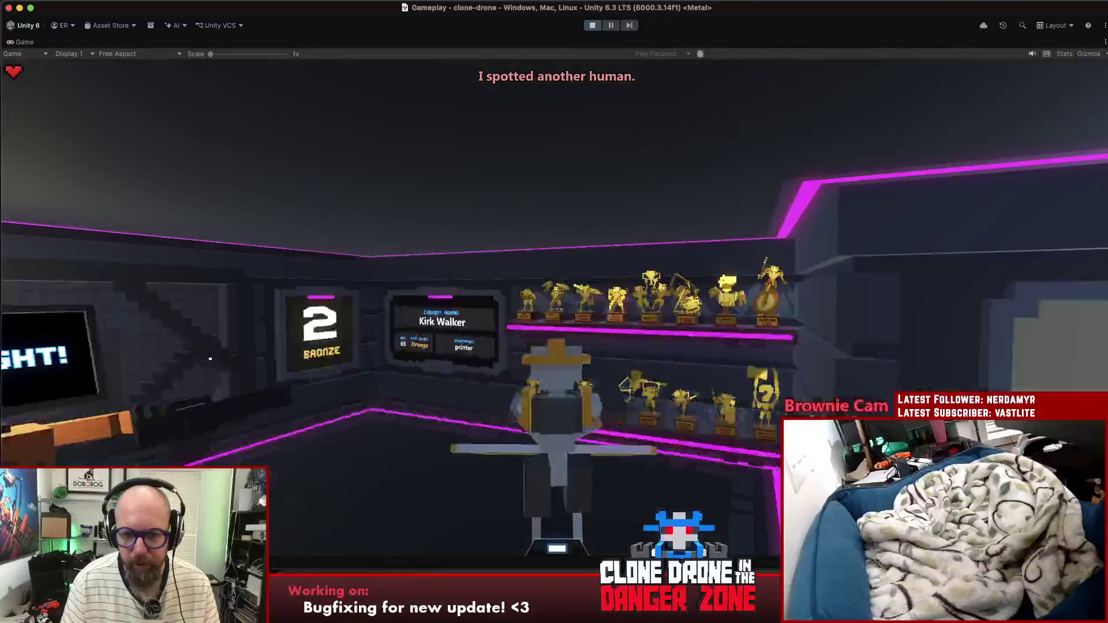
{"action": "key", "text": "w"}
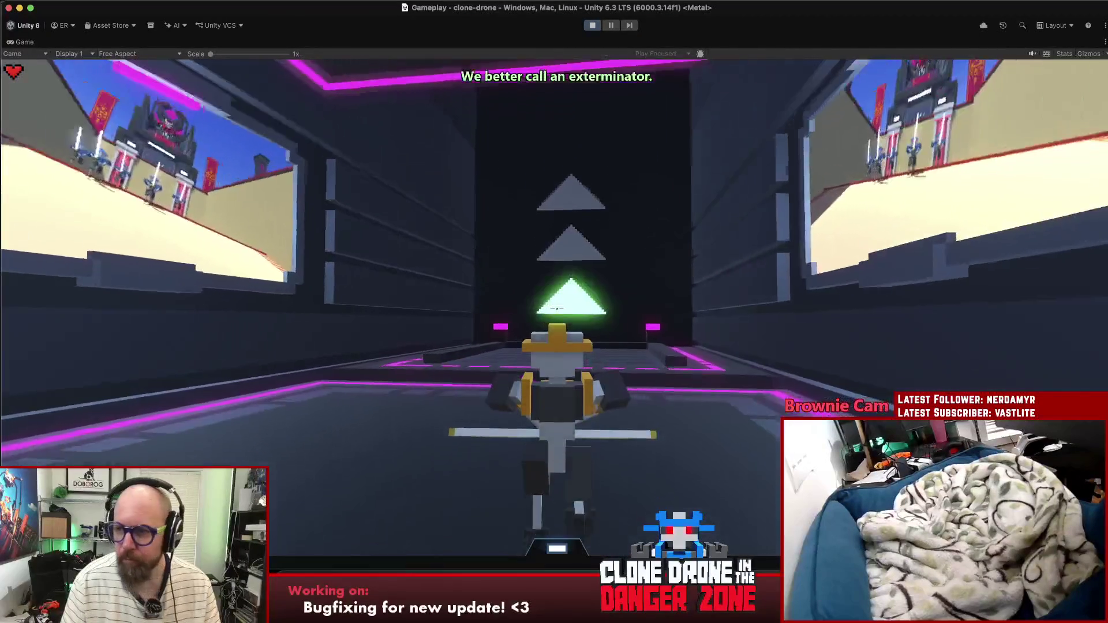
{"action": "key", "text": "w"}
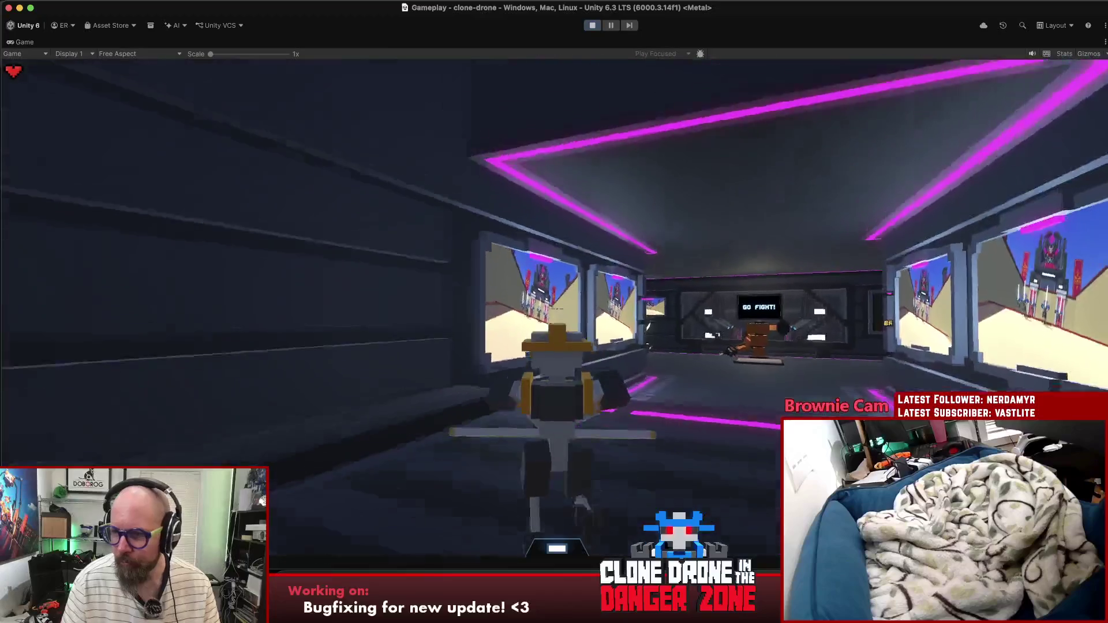
{"action": "key", "text": "w"}
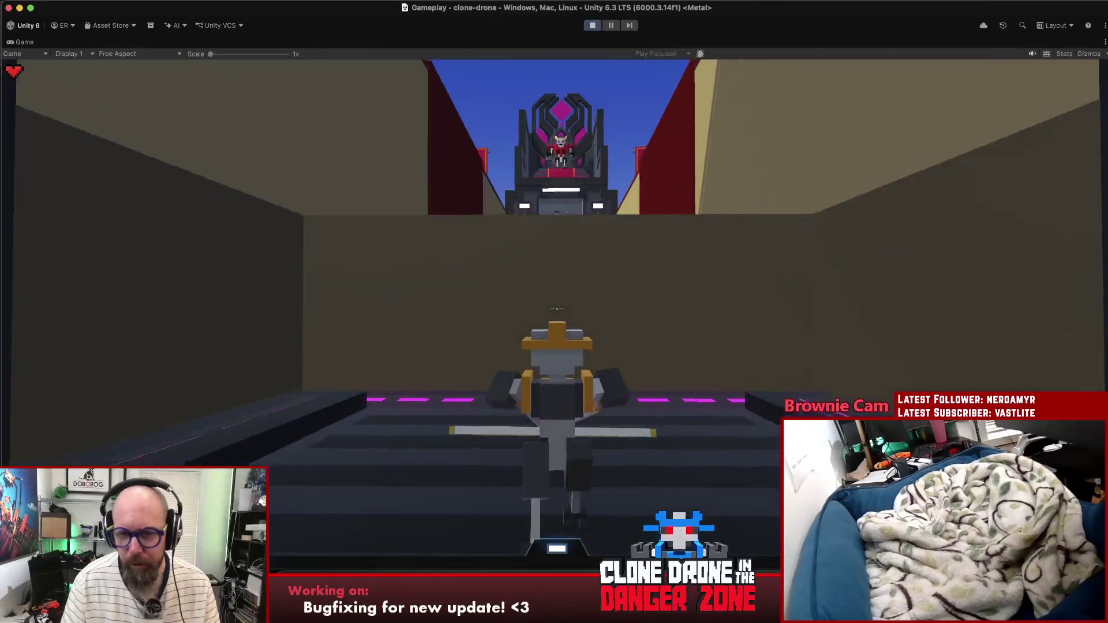
{"action": "key", "text": "w"}
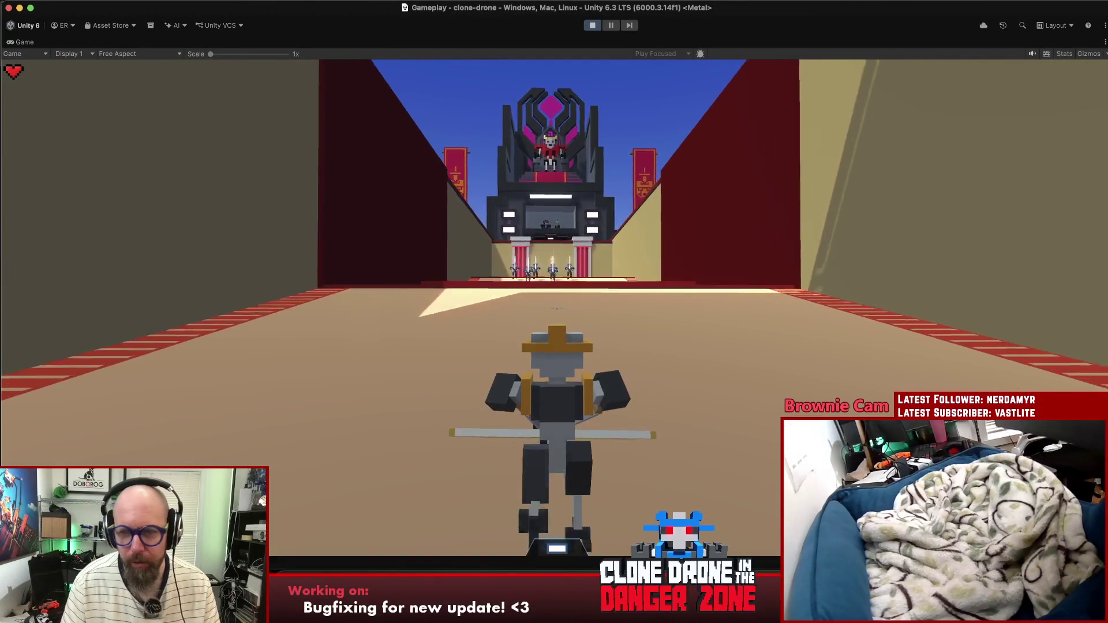
{"action": "key", "text": "w"}
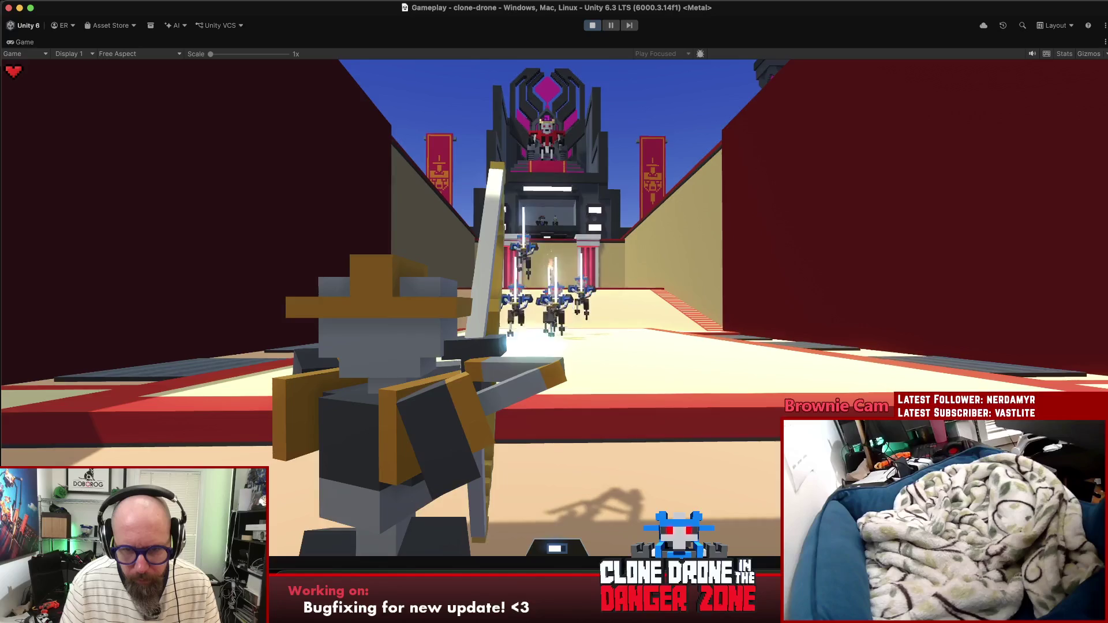
{"action": "key", "text": "w"}
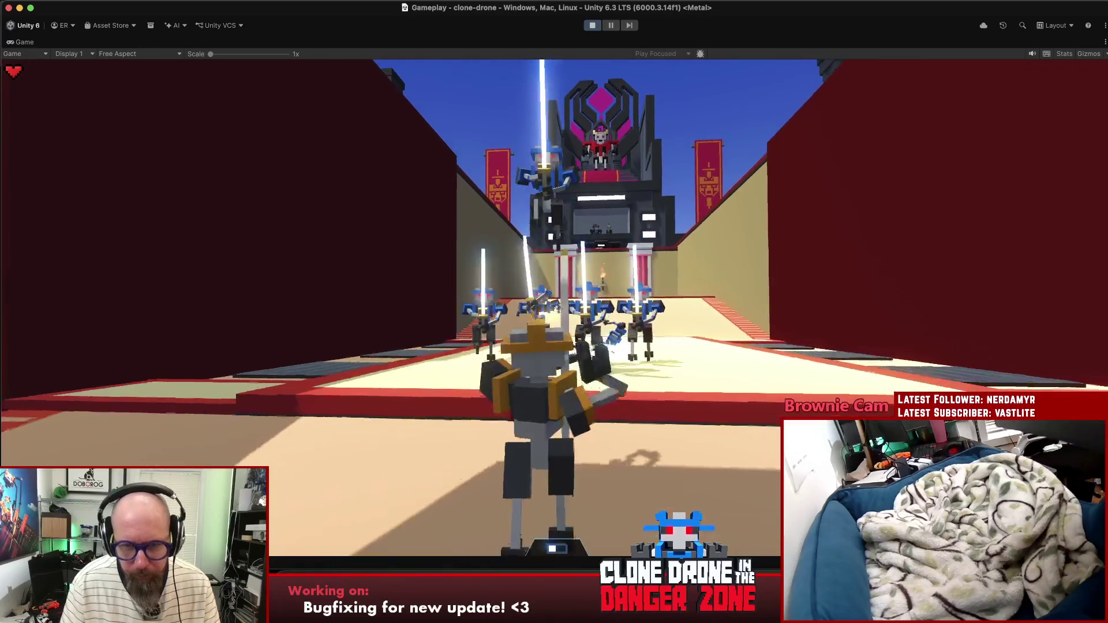
{"action": "key", "text": "w"}
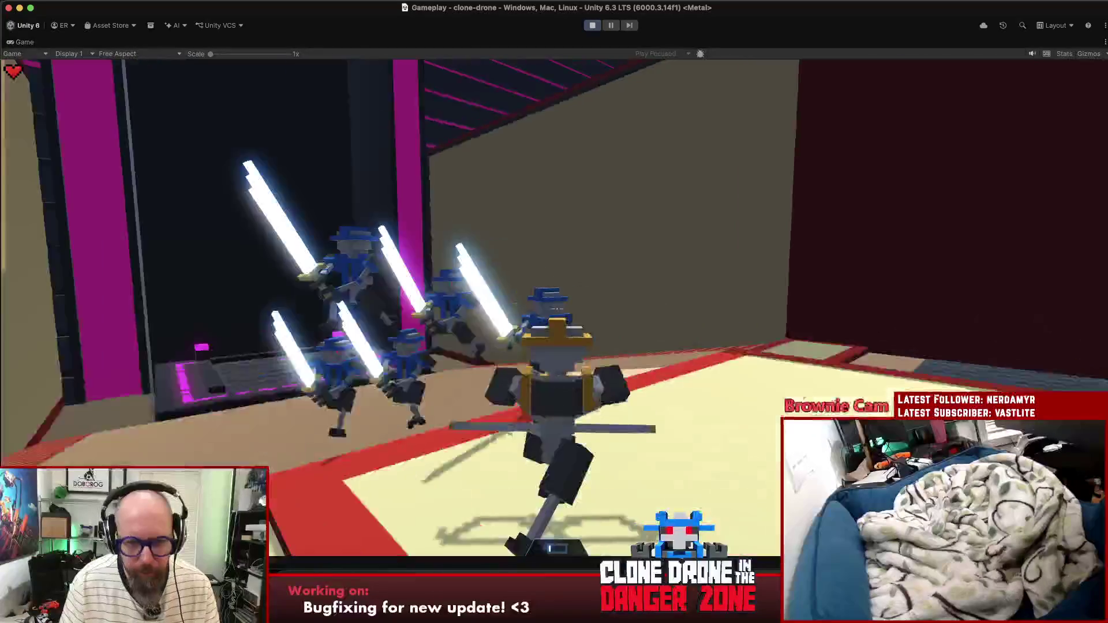
{"action": "key", "text": "w"}
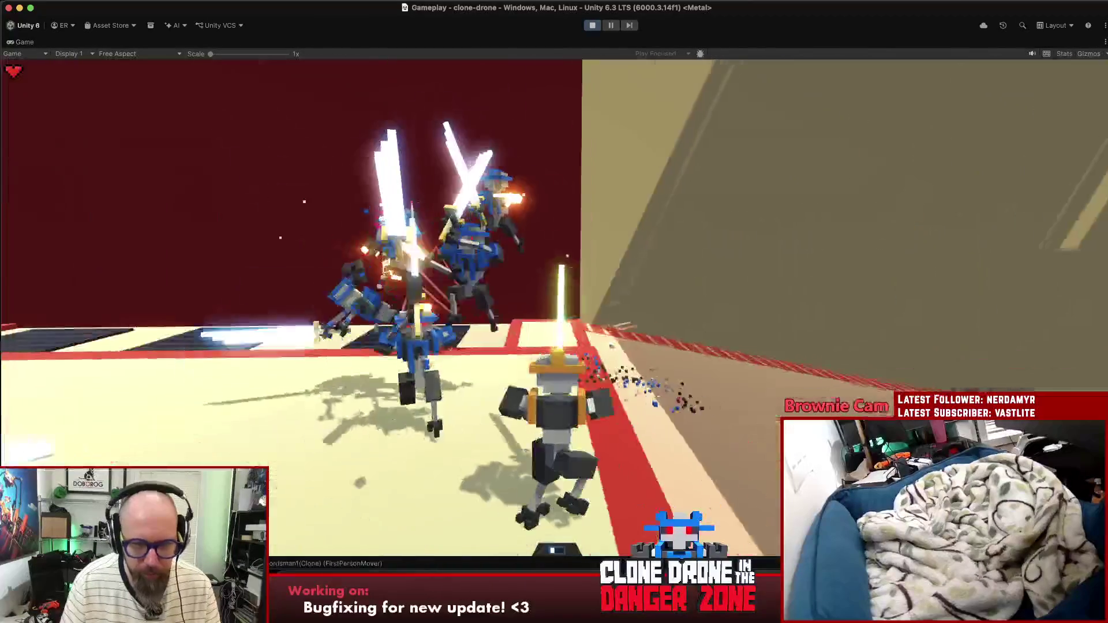
{"action": "key", "text": "w"}
{"action": "key", "text": "w"}
{"action": "key", "text": "w"}
{"action": "key", "text": "w"}
{"action": "key", "text": "w"}
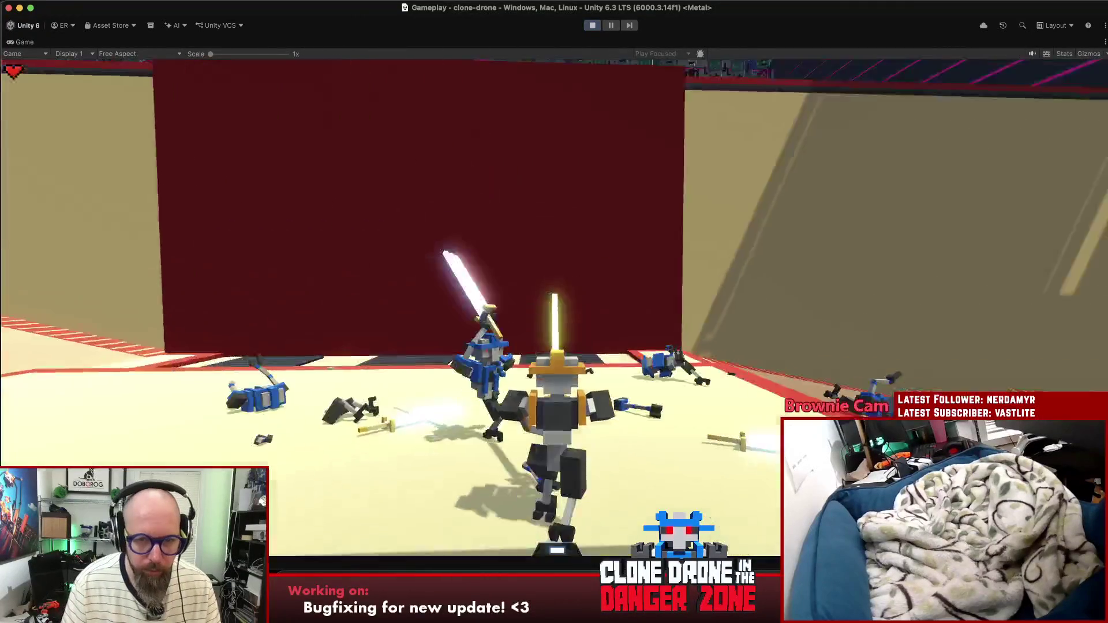
{"action": "key", "text": "p"}
{"action": "key", "text": "w"}
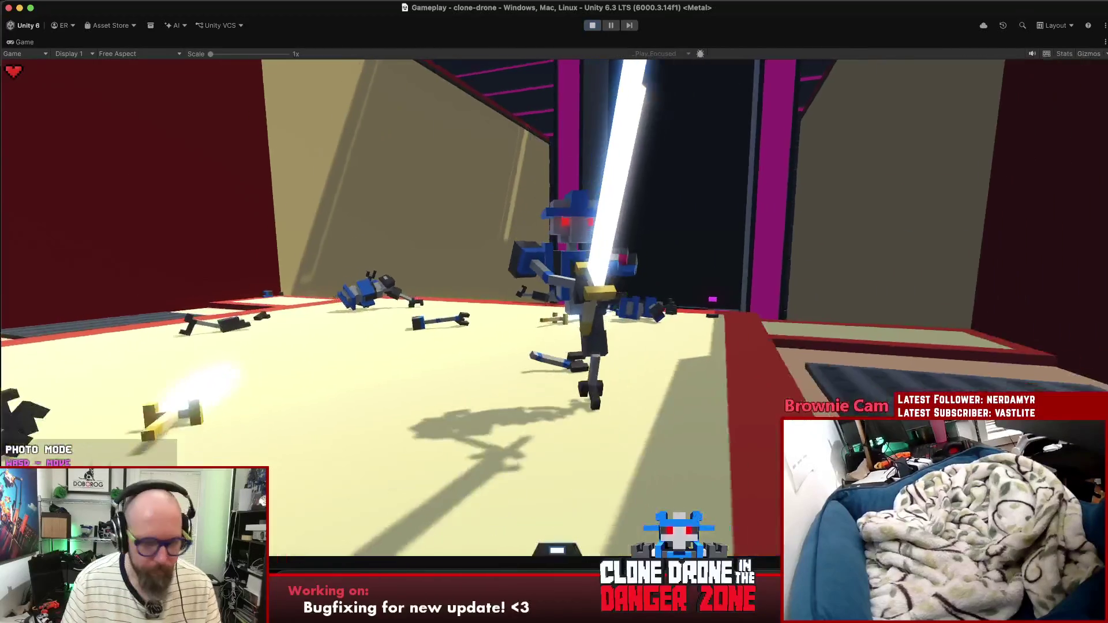
{"action": "key", "text": "p"}
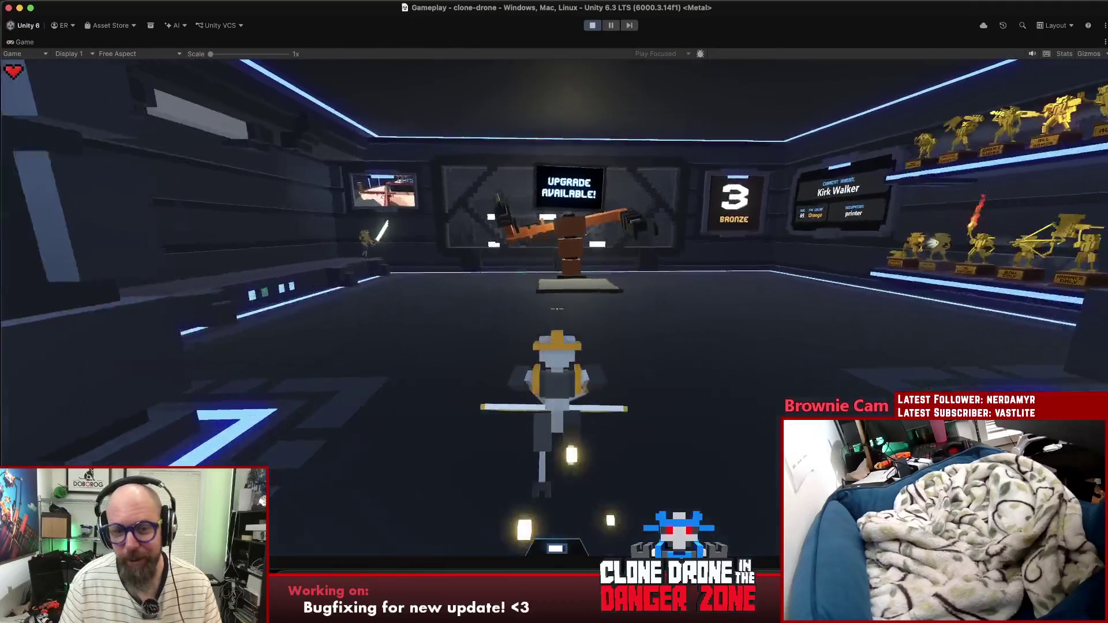
Step: Take another Extra Life upgrade at the station, walk toward the arena, then pause the game
{"action": "key", "text": "e"}
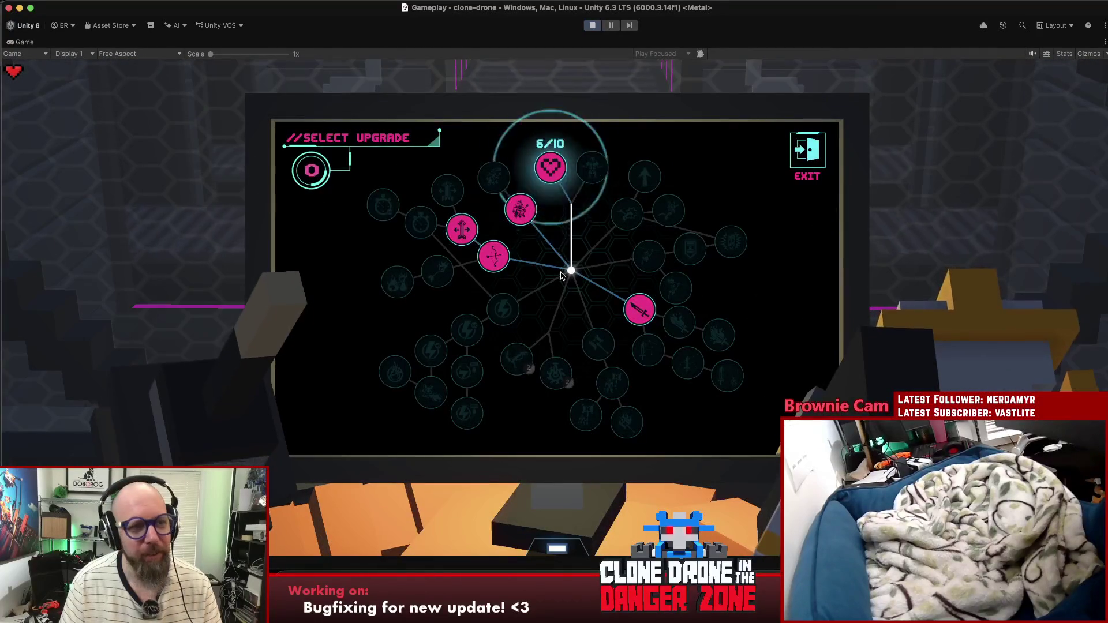
{"action": "left_click", "coordinate": [562, 276]}
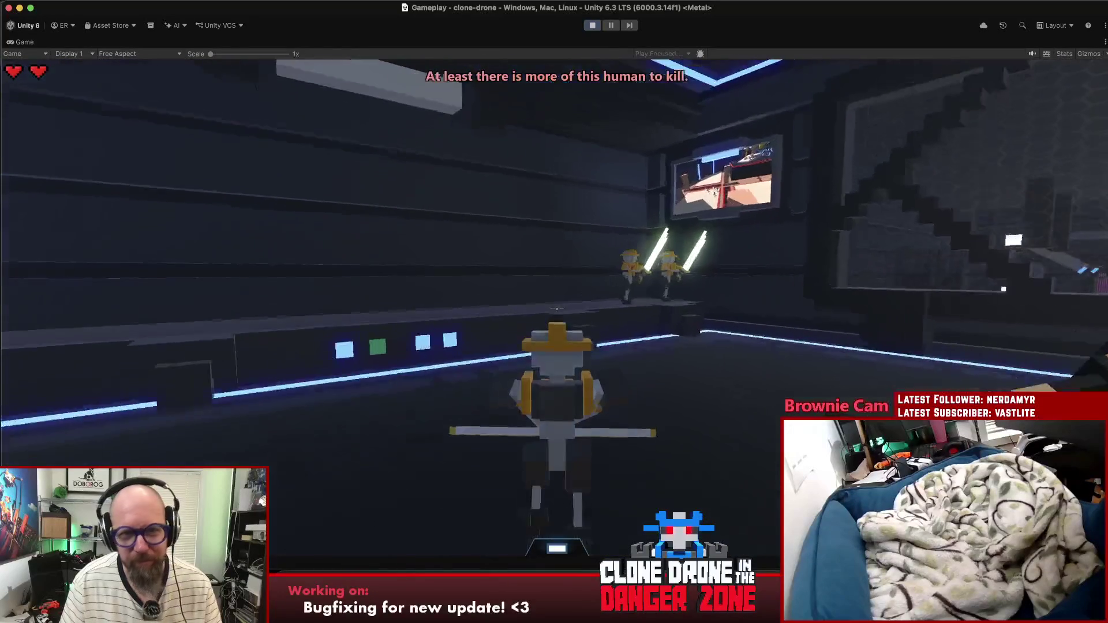
{"action": "key", "text": "w"}
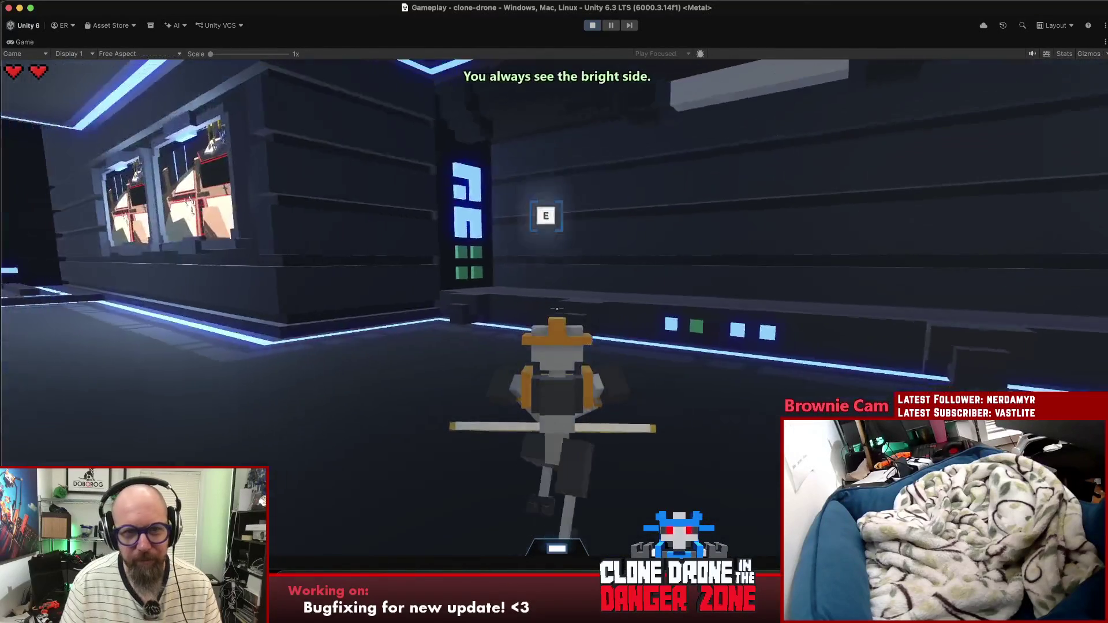
{"action": "key", "text": "w"}
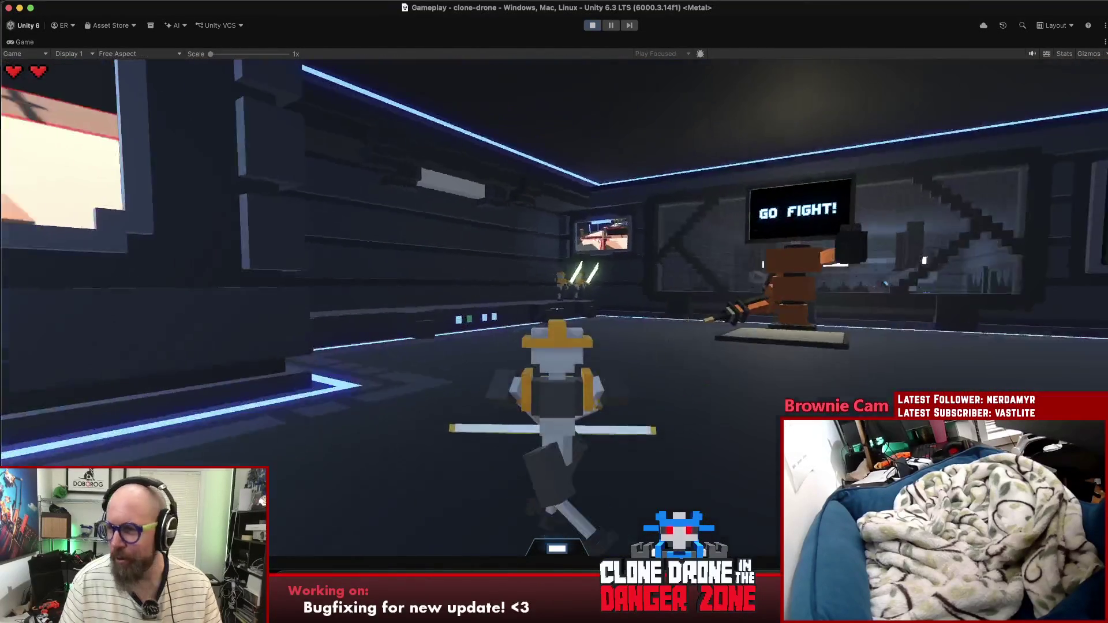
{"action": "key", "text": "Escape"}
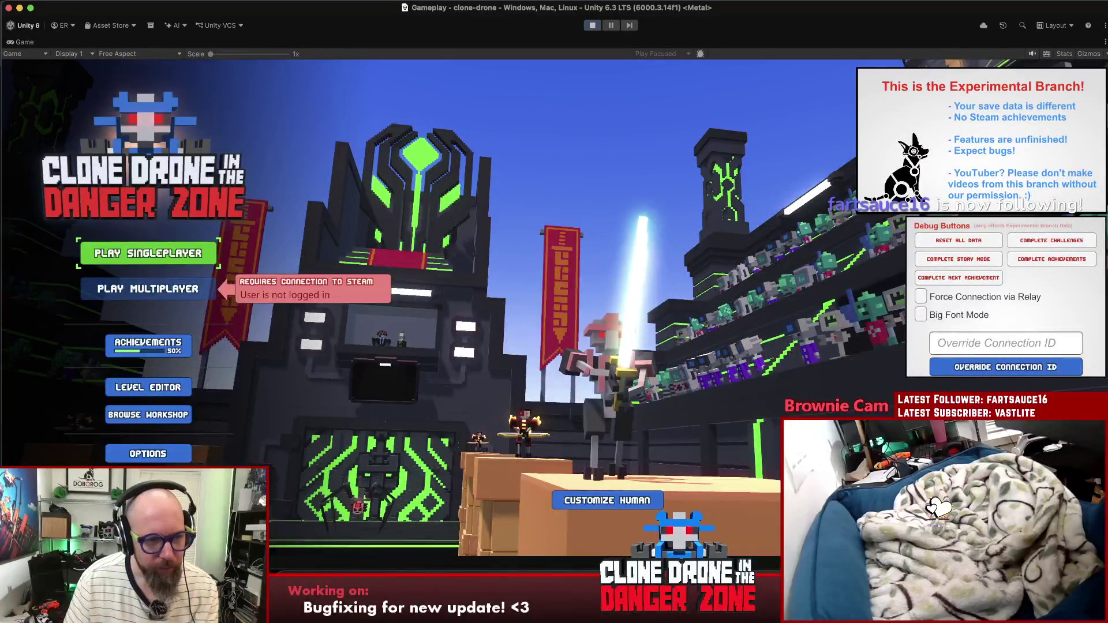
{"action": "left_click", "coordinate": [173, 252]}
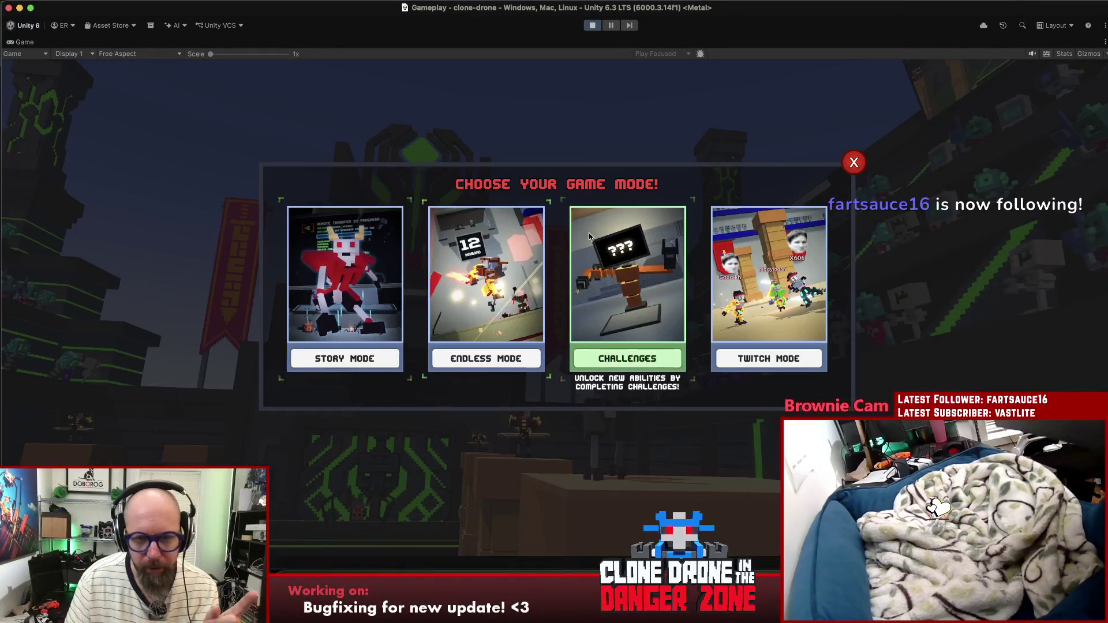
{"action": "left_click", "coordinate": [685, 260]}
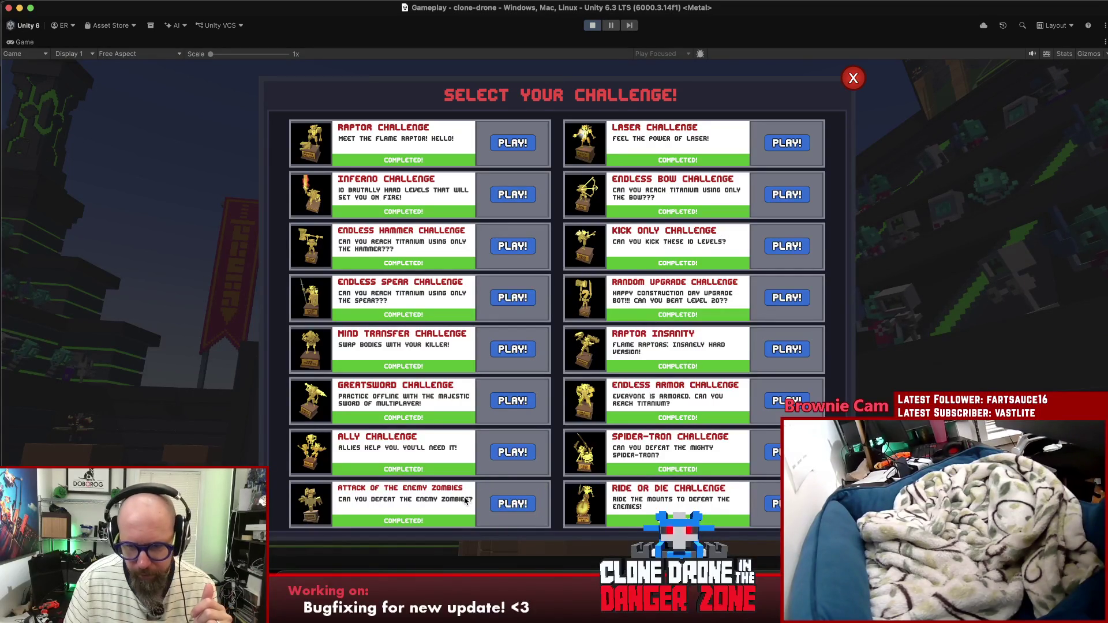
{"action": "left_click", "coordinate": [853, 80]}
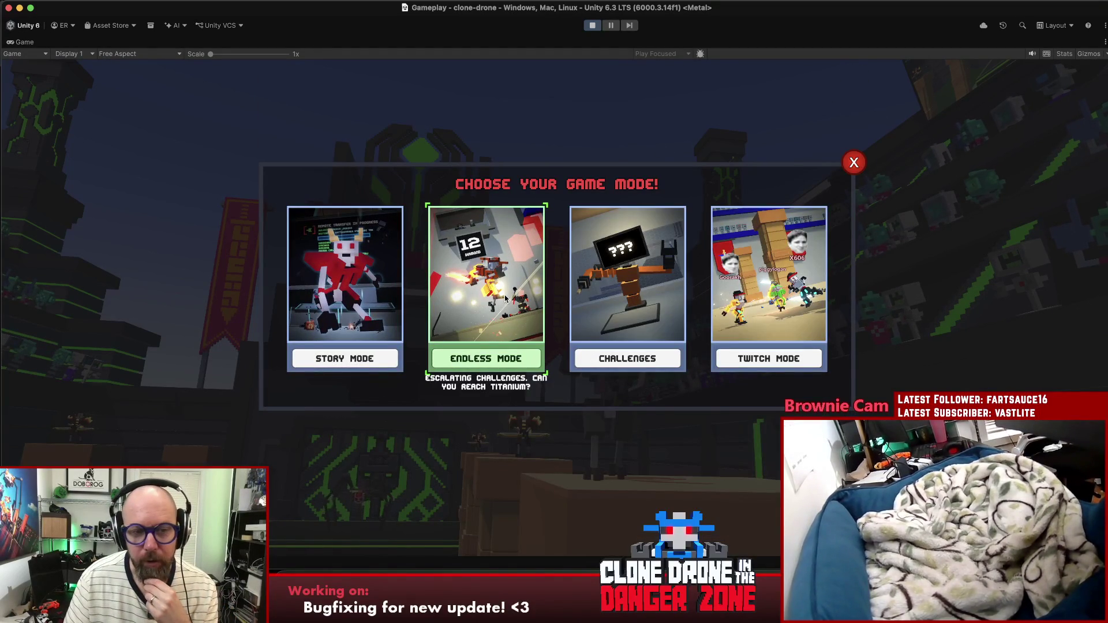
{"action": "left_click", "coordinate": [853, 162]}
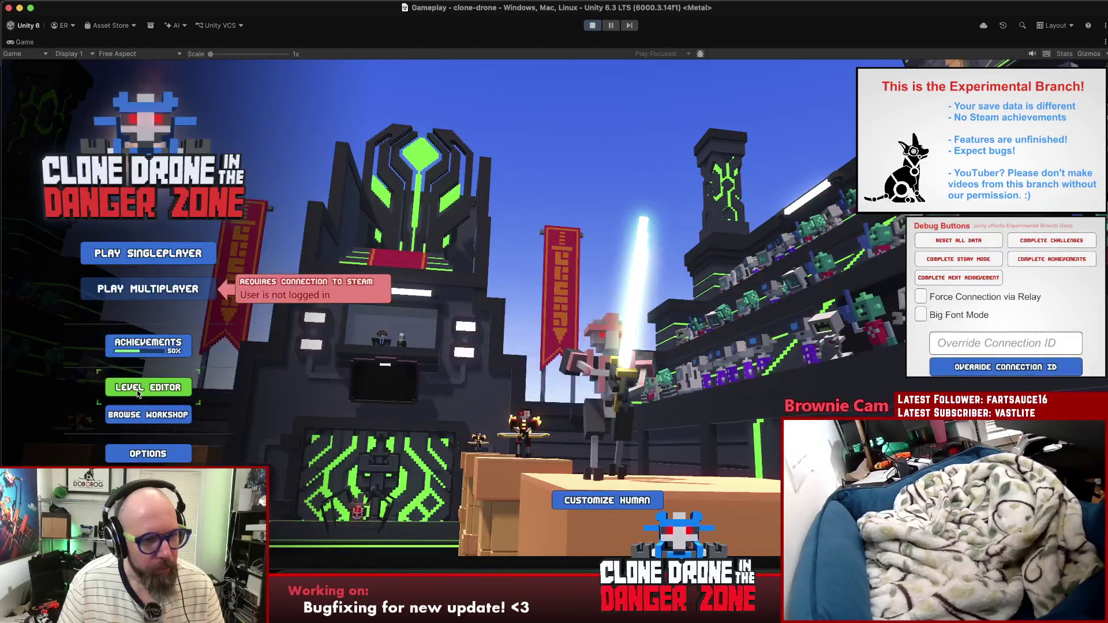
{"action": "left_click", "coordinate": [148, 387]}
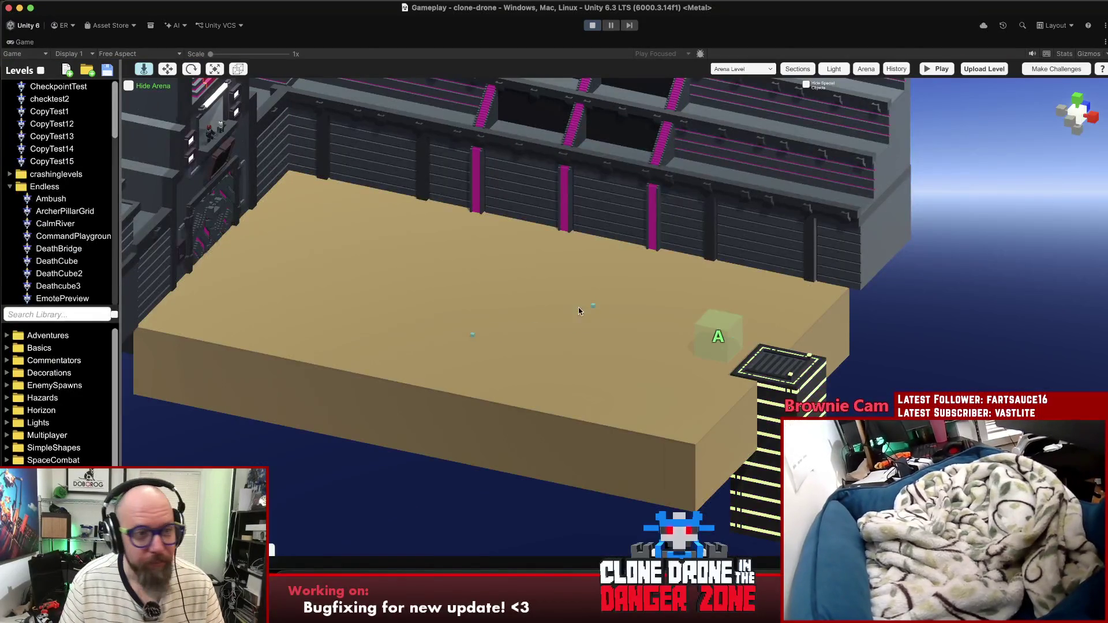
Step: Browse the level library, load ZombieTest, then create a new empty arena level
{"action": "scroll", "coordinate": [65, 230], "scroll_direction": "down", "scroll_amount": 10}
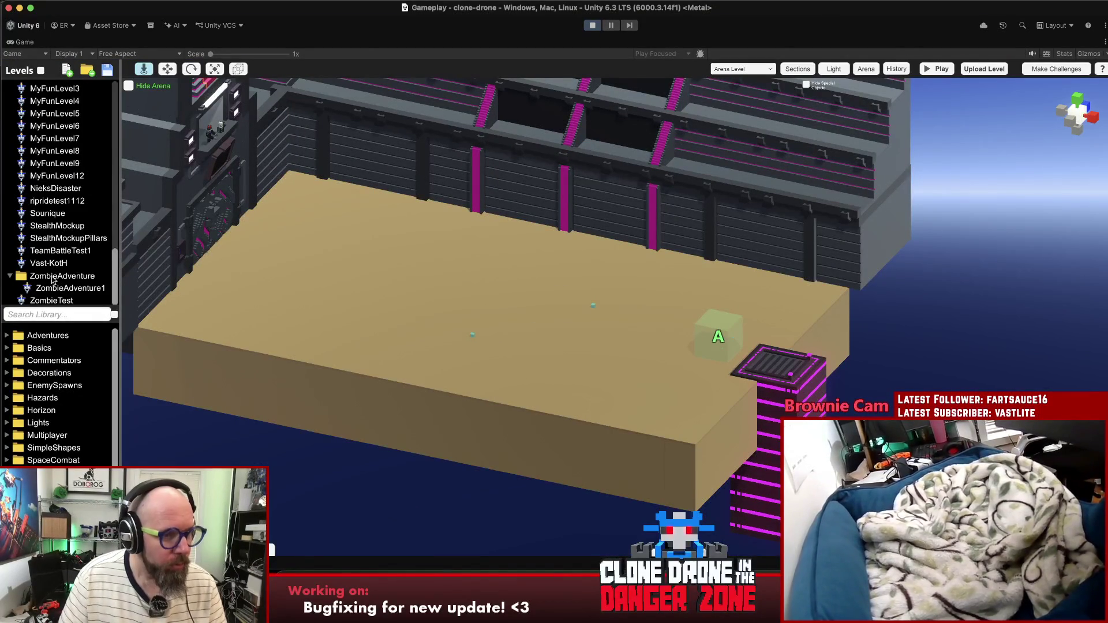
{"action": "left_click", "coordinate": [60, 301]}
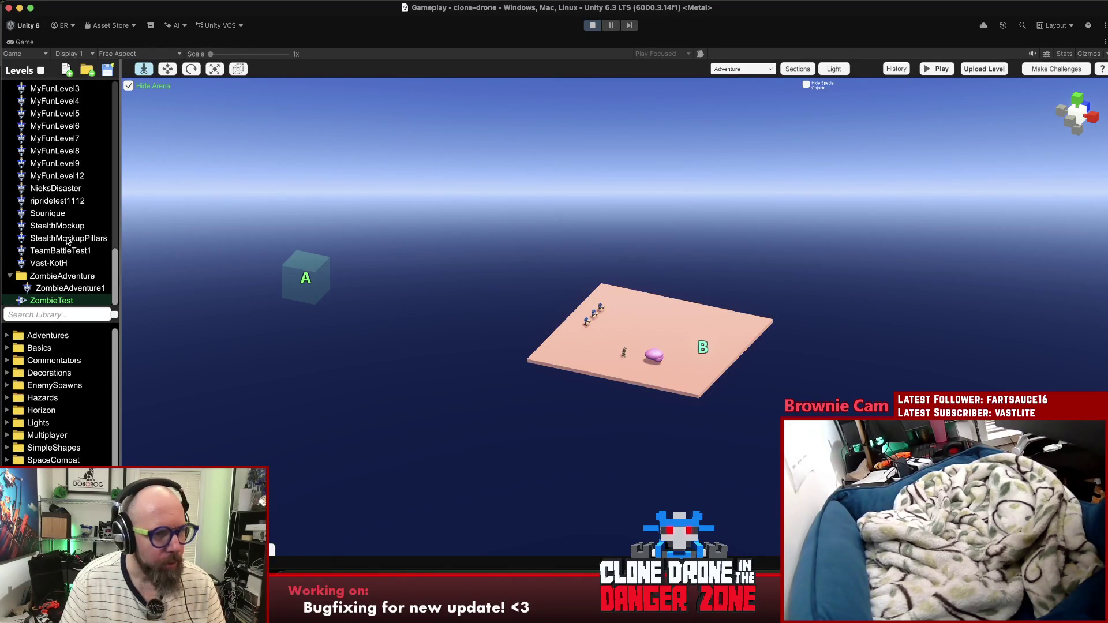
{"action": "scroll", "coordinate": [87, 247], "scroll_direction": "up", "scroll_amount": 10}
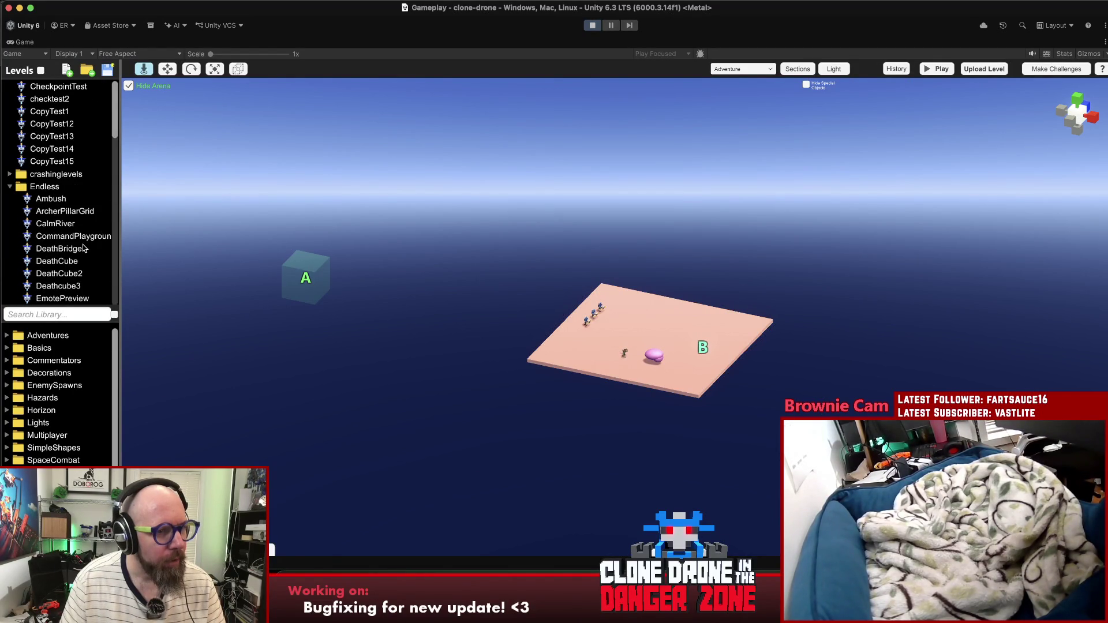
{"action": "scroll", "coordinate": [84, 248], "scroll_direction": "down", "scroll_amount": 10}
{"action": "scroll", "coordinate": [84, 248], "scroll_direction": "up", "scroll_amount": 10}
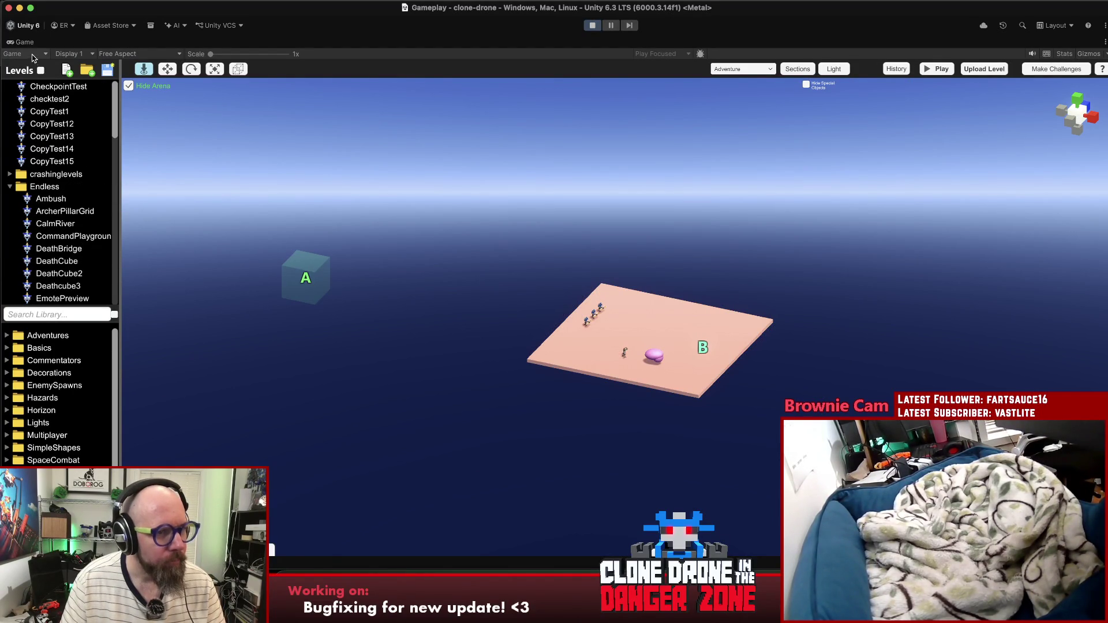
{"action": "left_click", "coordinate": [42, 70]}
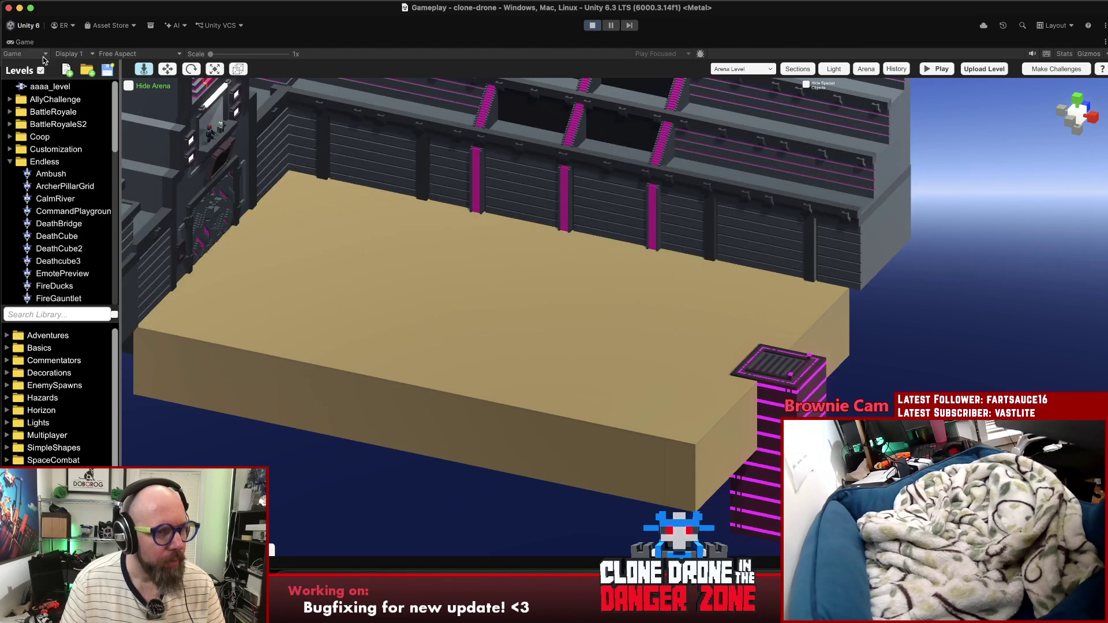
{"action": "left_click", "coordinate": [41, 71]}
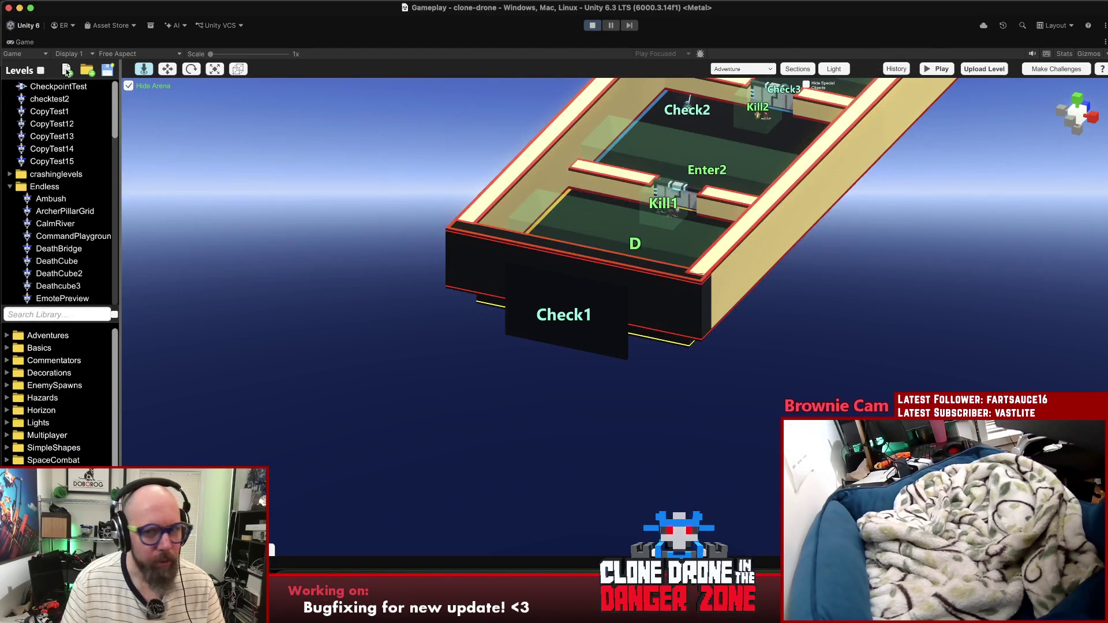
{"action": "left_click", "coordinate": [67, 72]}
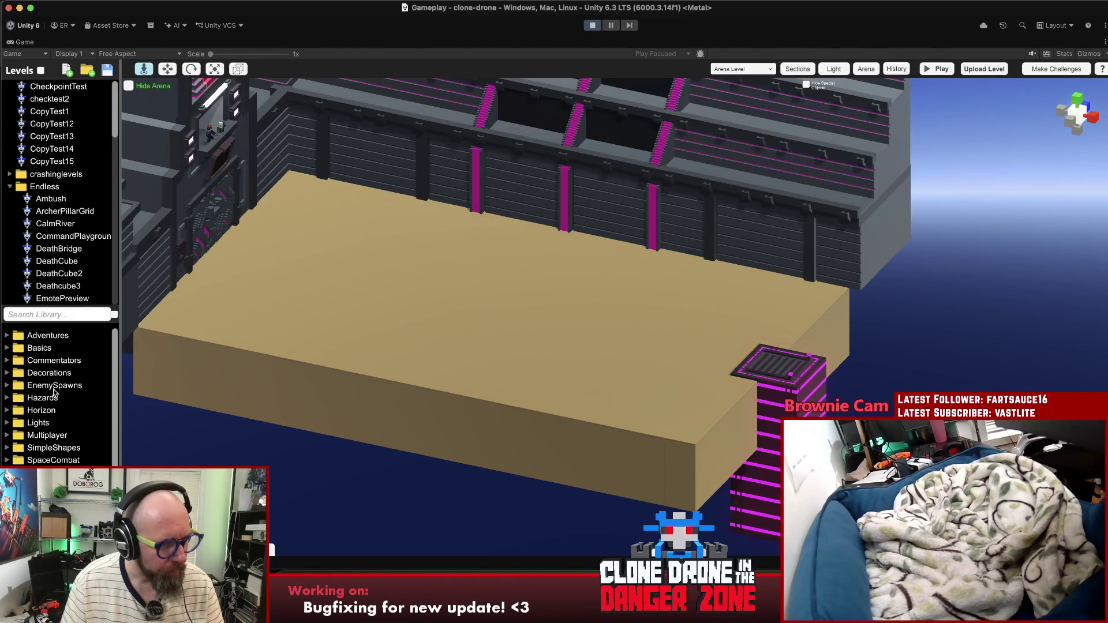
Step: Search 'zomb', place two Zombie1 and one Zombie2 in the arena, and start playtesting
{"action": "left_click", "coordinate": [74, 315]}
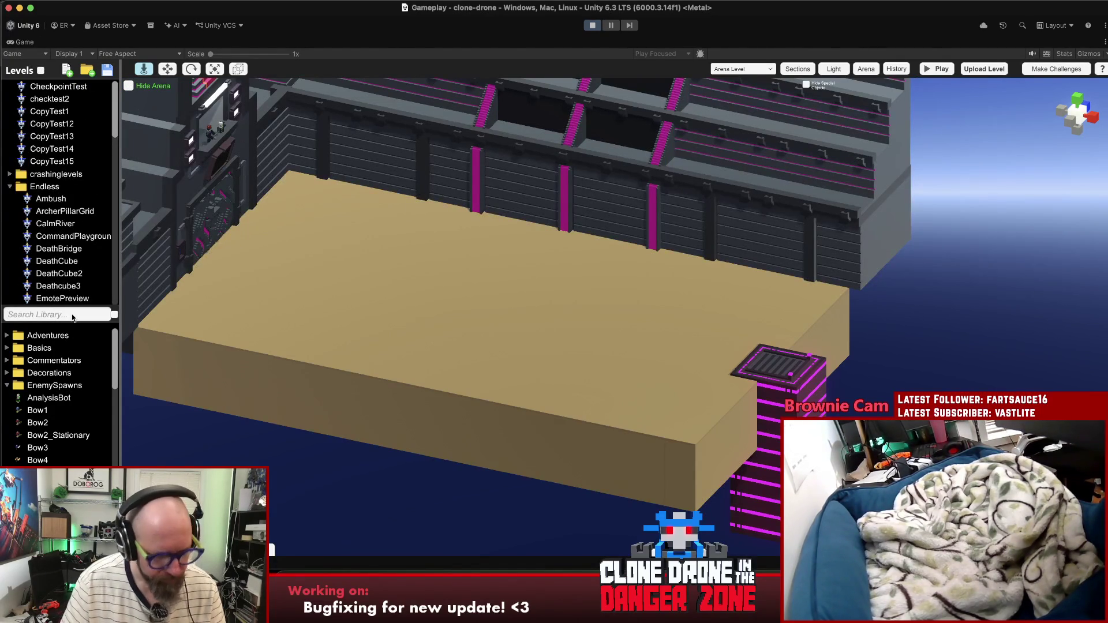
{"action": "type", "text": "zomb"}
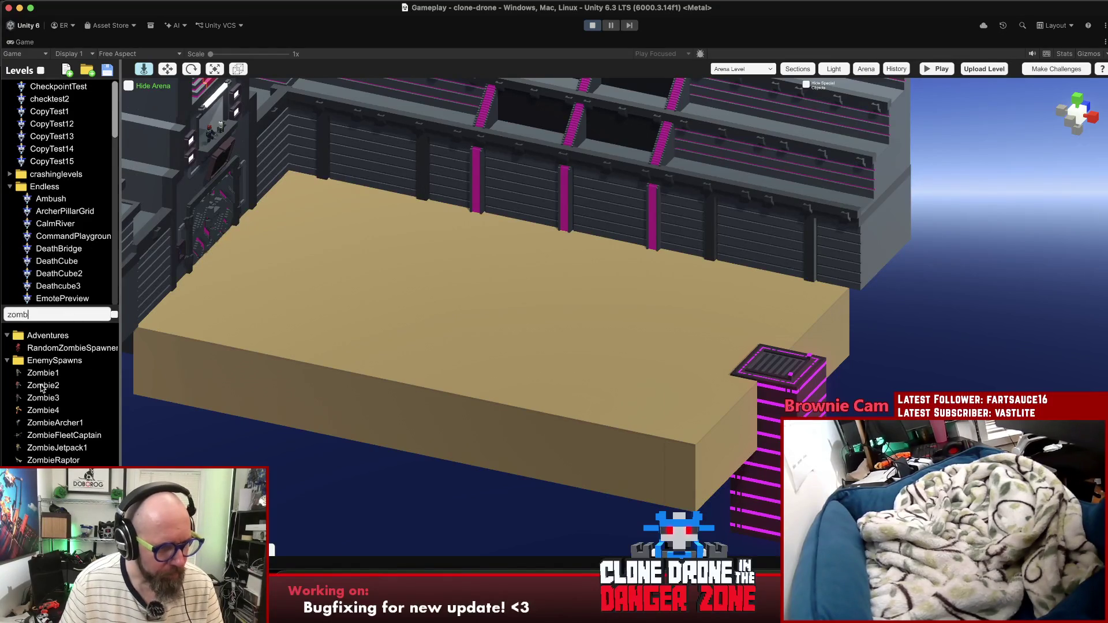
{"action": "mouse_move", "coordinate": [41, 375]}
{"action": "left_mouse_down"}
{"action": "mouse_move", "coordinate": [417, 311]}
{"action": "mouse_move", "coordinate": [480, 338]}
{"action": "mouse_move", "coordinate": [540, 271]}
{"action": "mouse_move", "coordinate": [584, 247]}
{"action": "left_mouse_up"}
{"action": "key", "text": "ctrl+d"}
{"action": "left_click", "coordinate": [537, 275]}
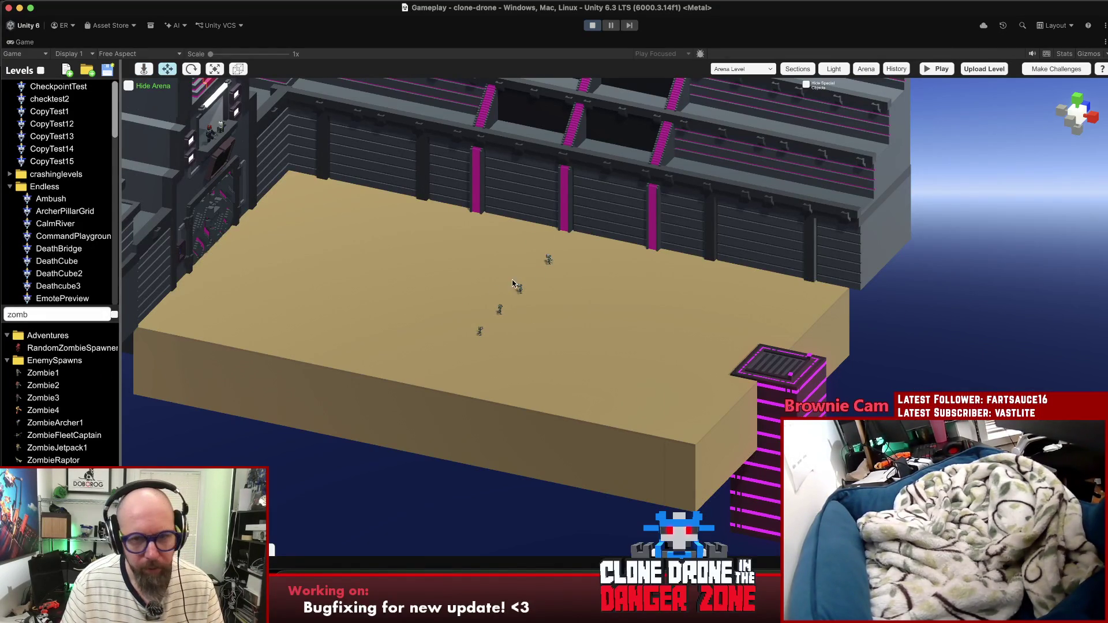
{"action": "left_click", "coordinate": [548, 260]}
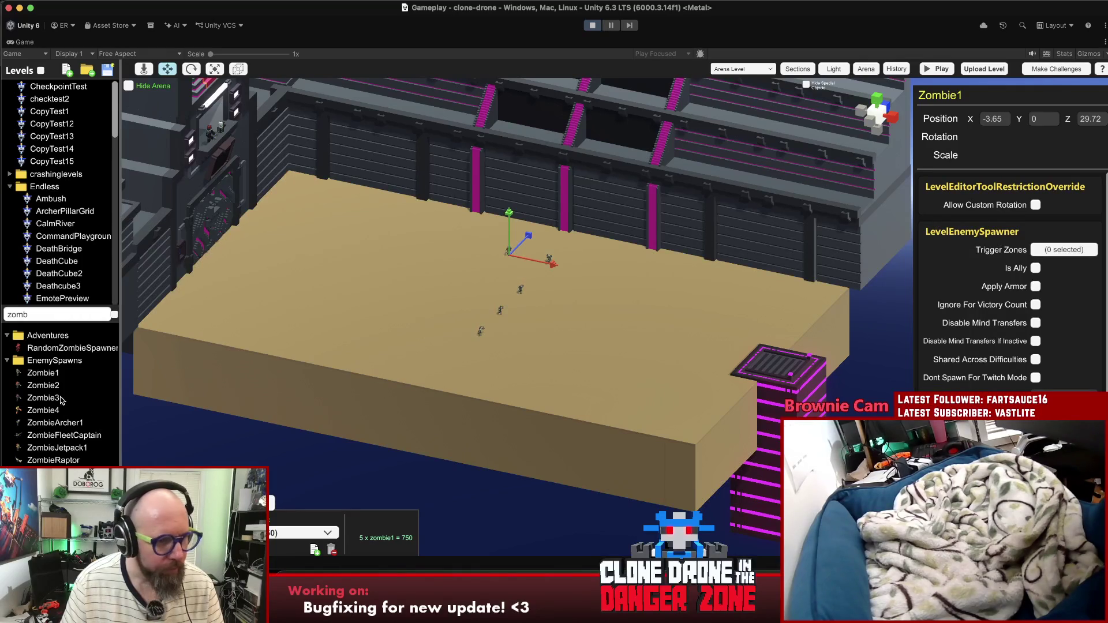
{"action": "left_click_drag", "start_coordinate": [46, 387], "coordinate": [379, 283]}
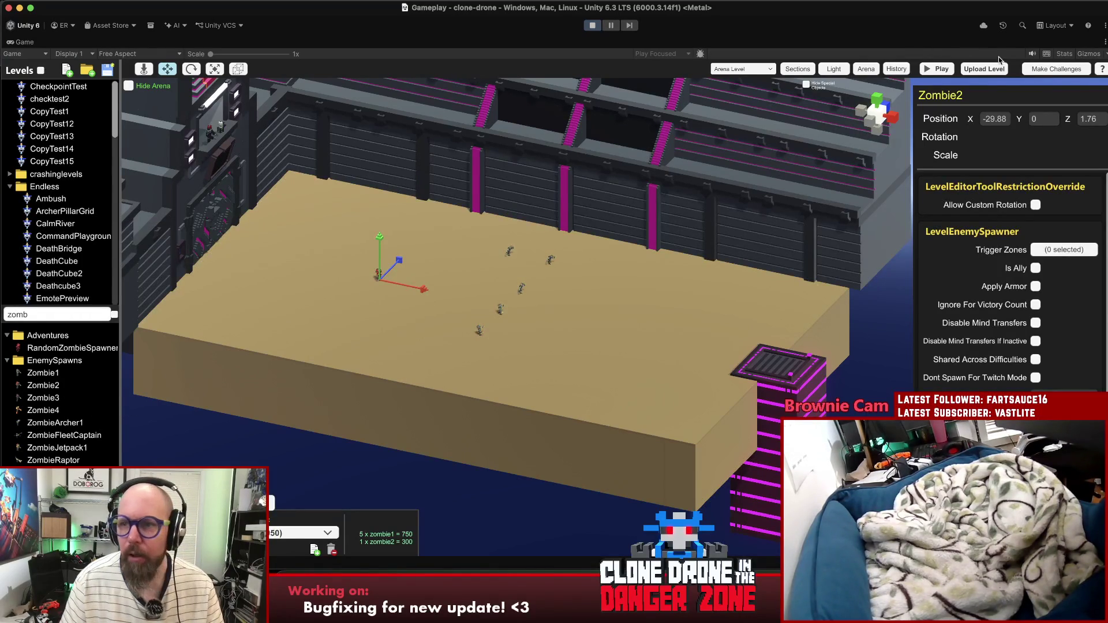
{"action": "left_click", "coordinate": [940, 68]}
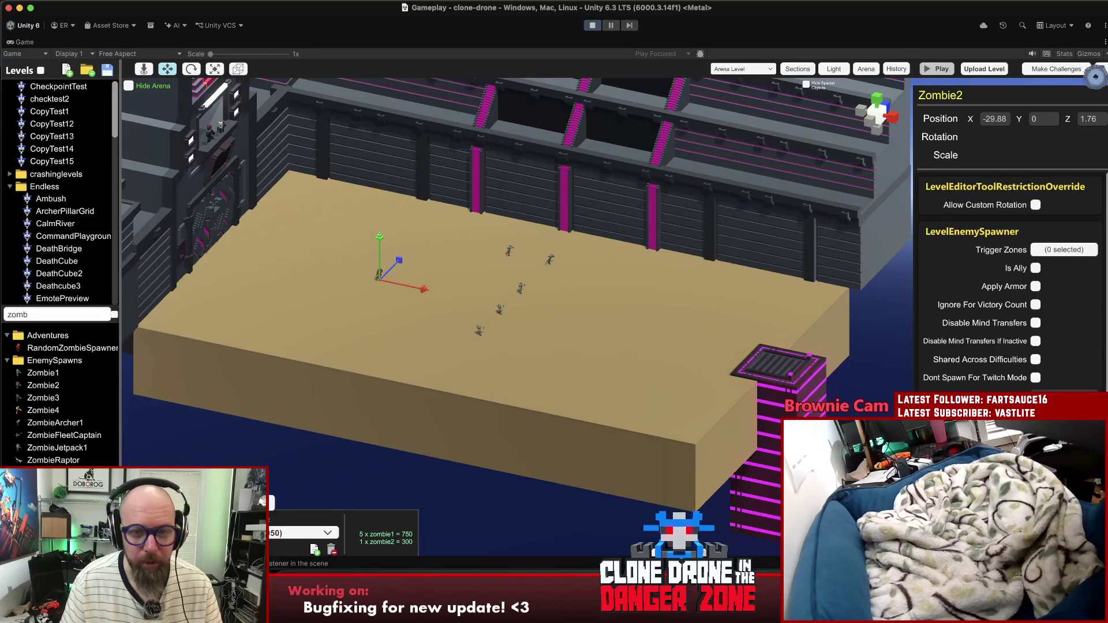
{"action": "key", "text": "e"}
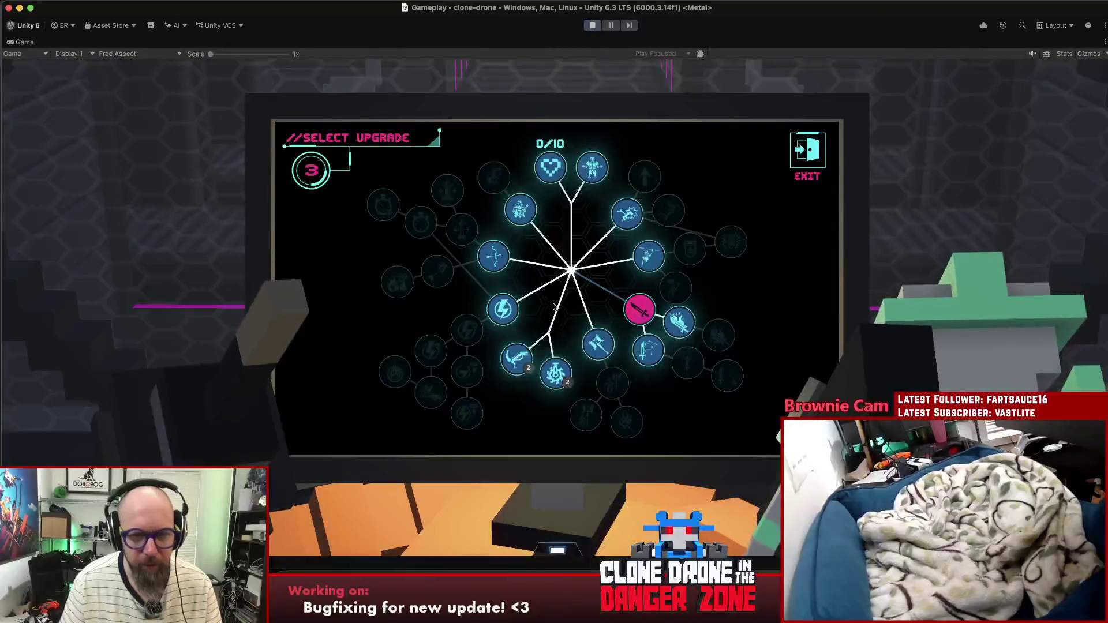
Step: Buy the Bow and Energy Capacity upgrades and return to play
{"action": "left_click", "coordinate": [478, 248]}
{"action": "left_click", "coordinate": [500, 310]}
{"action": "left_click", "coordinate": [500, 309]}
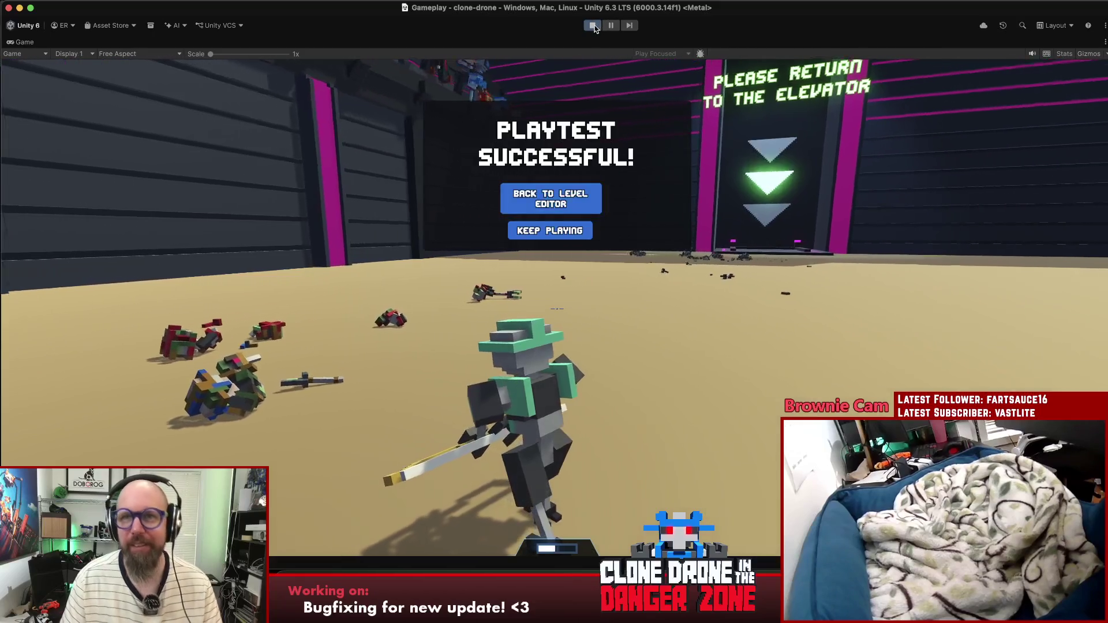
Step: Exit Play mode in Unity and bring the Chrome browser to the front
{"action": "left_click", "coordinate": [593, 25]}
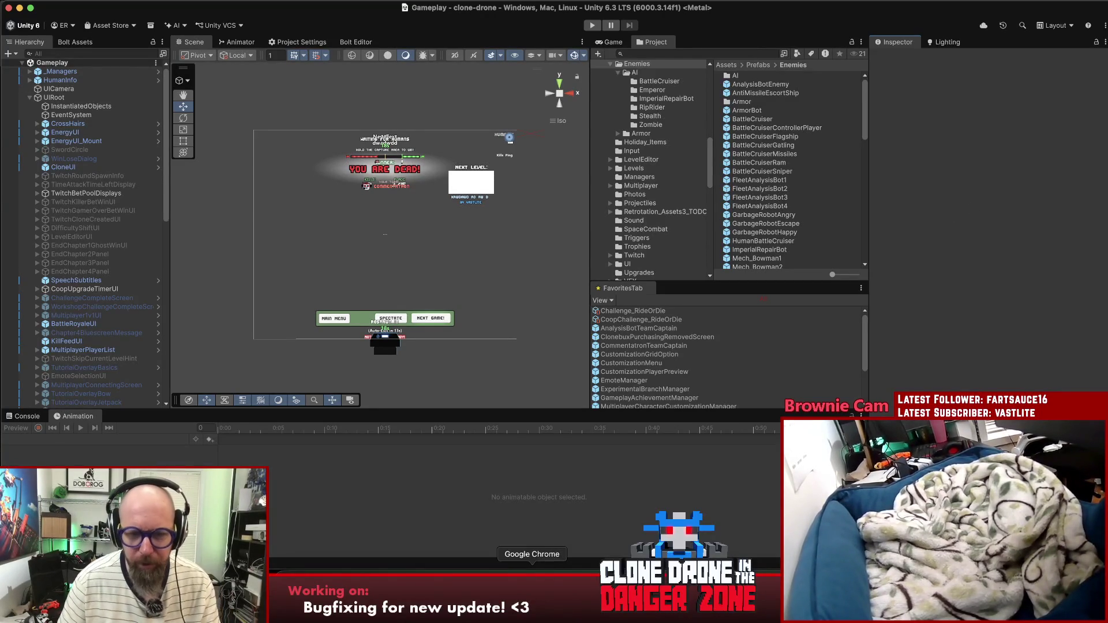
{"action": "left_click", "coordinate": [531, 560]}
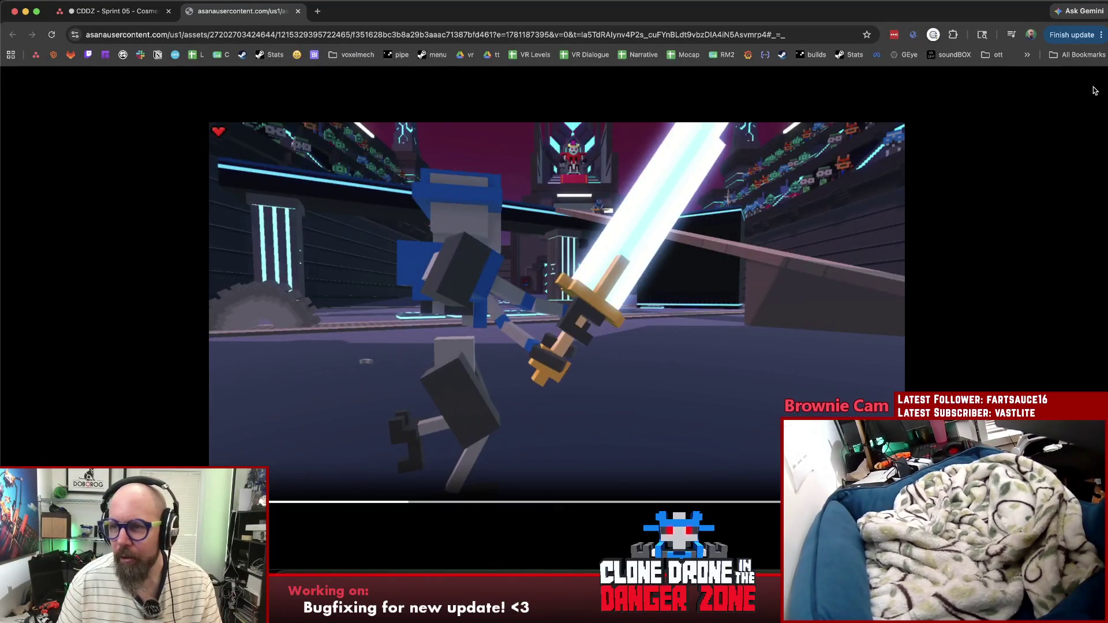
Step: In Rider, find and open version.txt with 'n.tx', close JZlib.cs, then switch to Sourcetree
{"action": "key", "text": "super+Tab"}
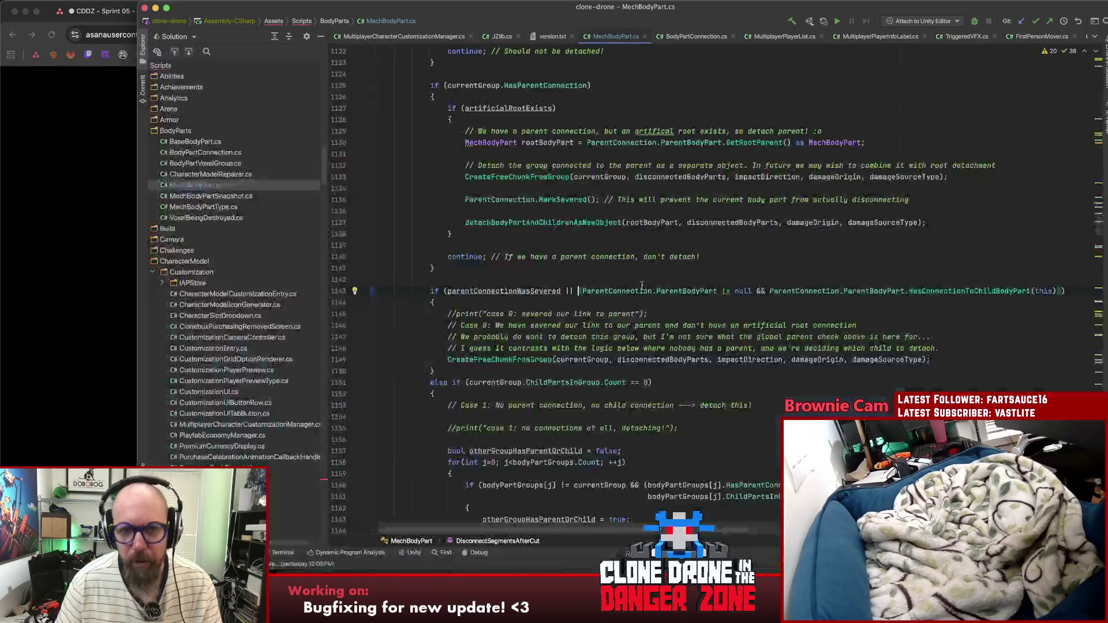
{"action": "key", "text": "shift"}
{"action": "key", "text": "shift"}
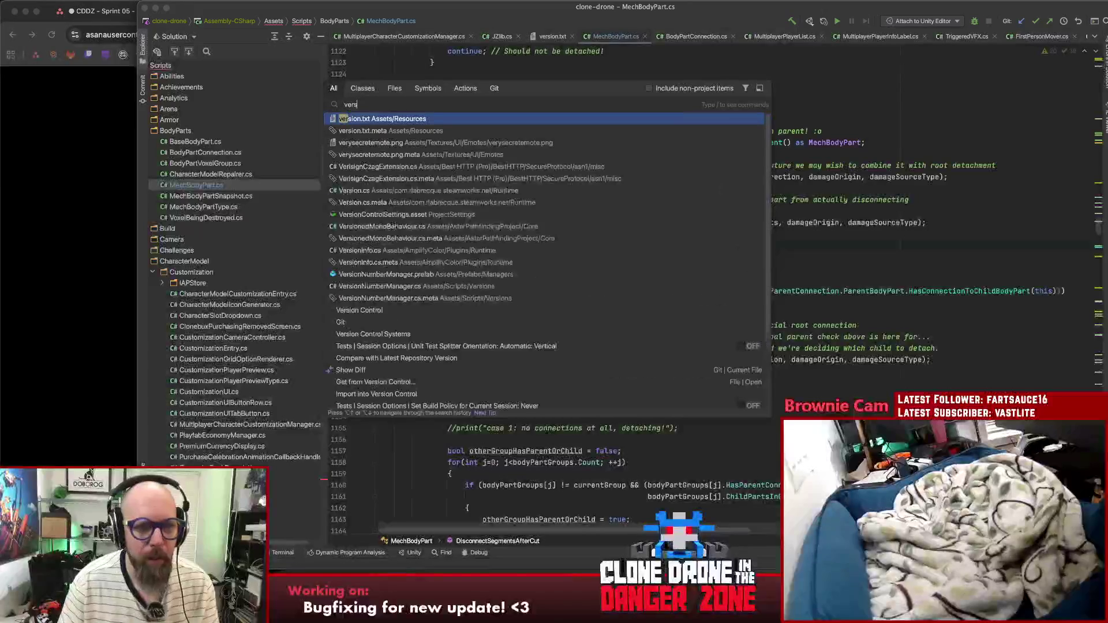
{"action": "key", "text": "Escape"}
{"action": "key", "text": "shift"}
{"action": "key", "text": "shift"}
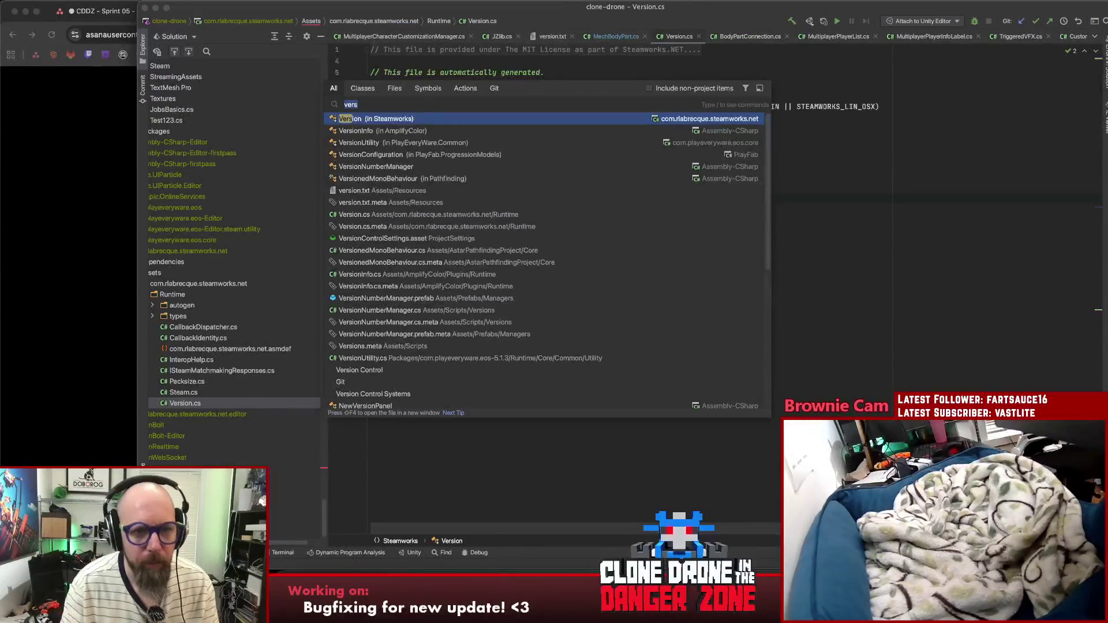
{"action": "type", "text": "ion"}
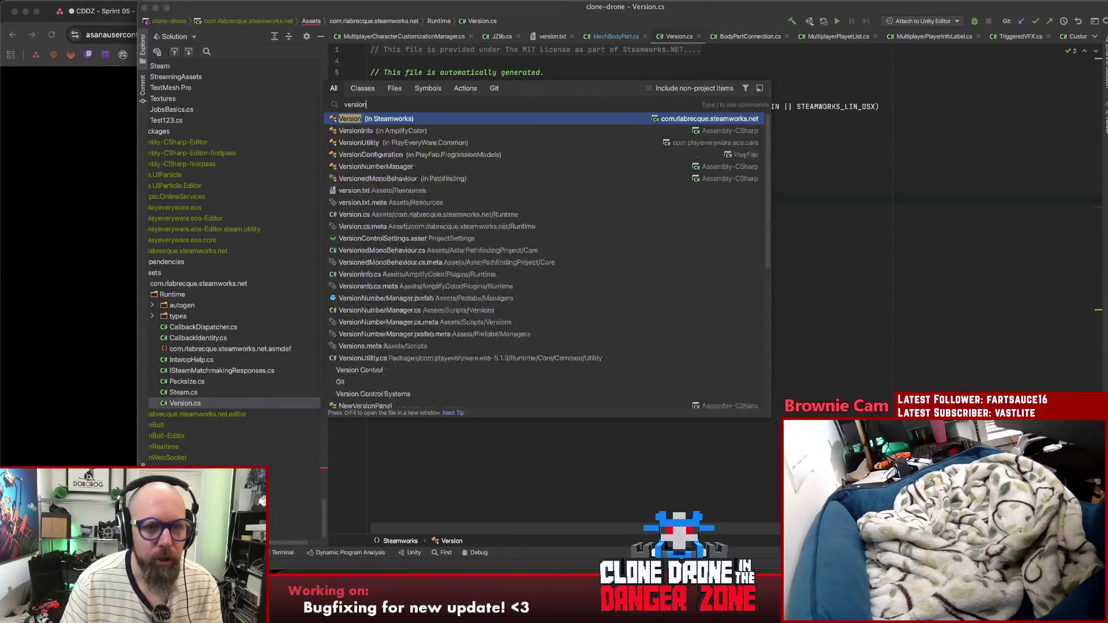
{"action": "type", "text": ".tx"}
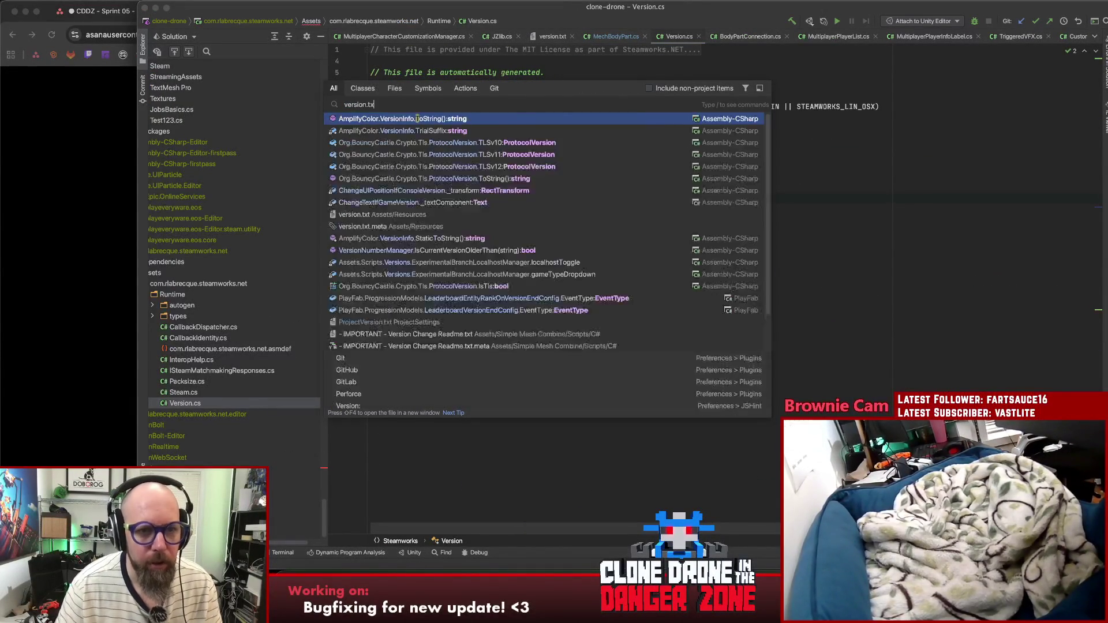
{"action": "key", "text": "Return"}
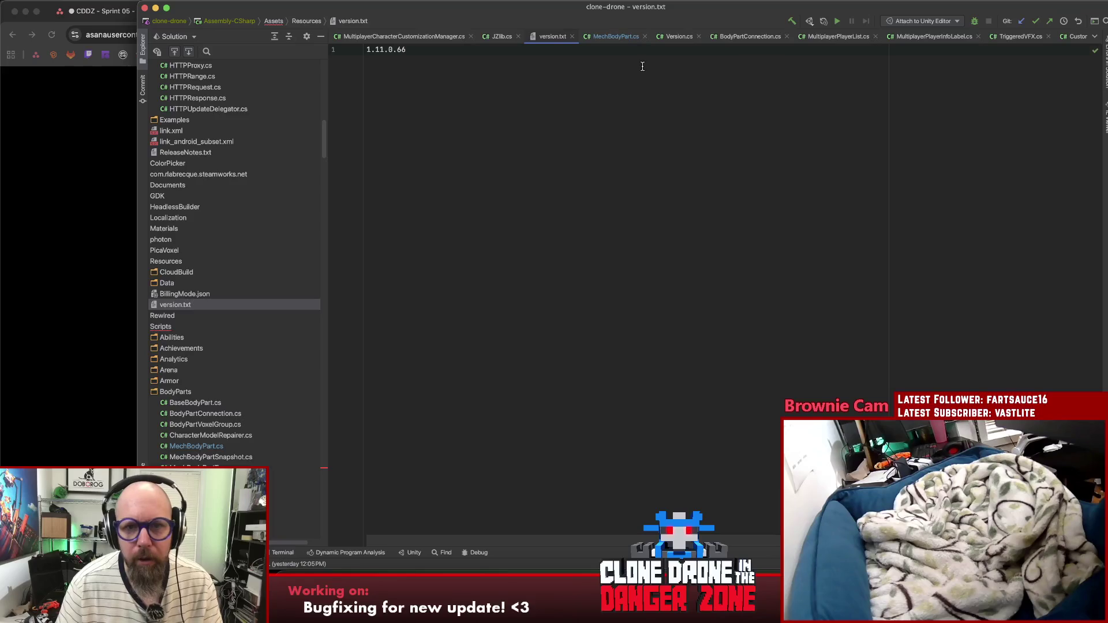
{"action": "middle_click", "coordinate": [498, 37]}
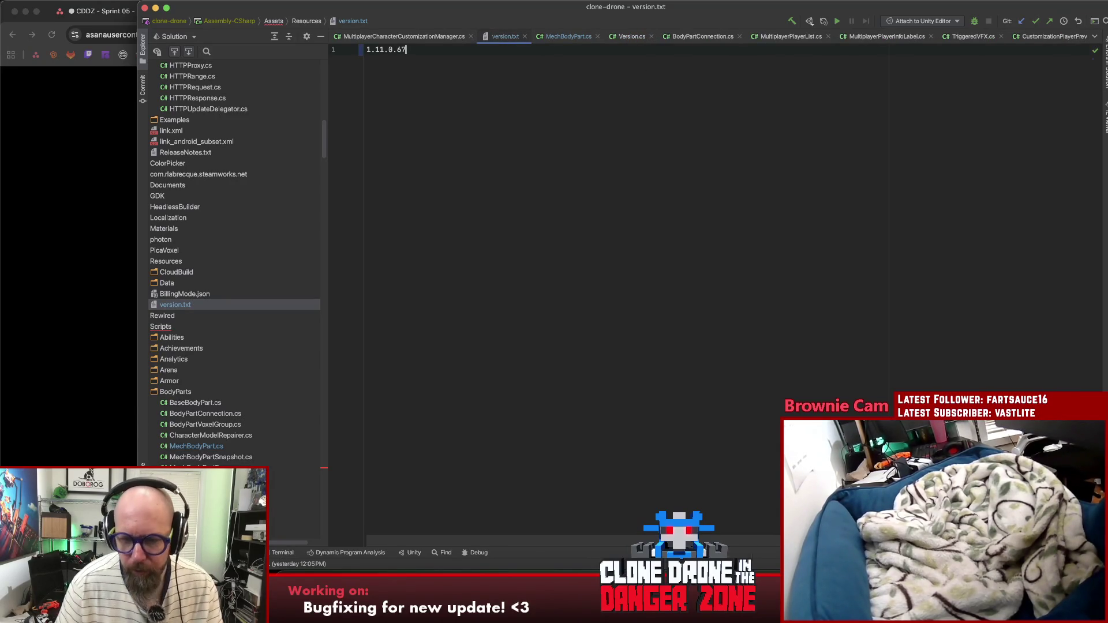
{"action": "key", "text": "super+Tab"}
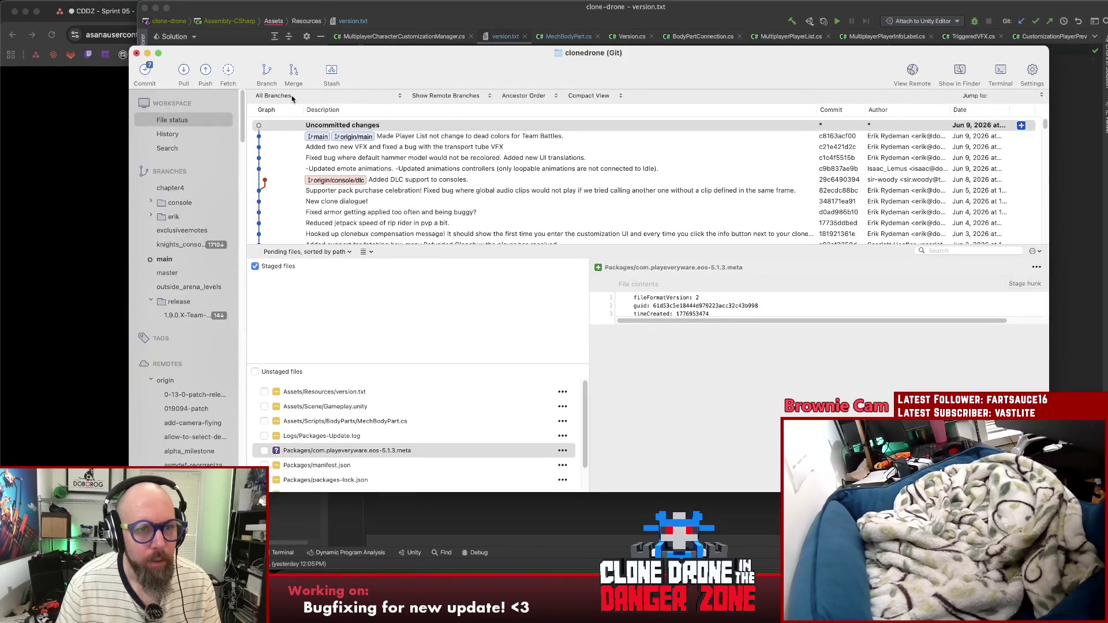
Step: In File status, review and stage version.txt and MechBodyPart.cs
{"action": "left_click", "coordinate": [147, 74]}
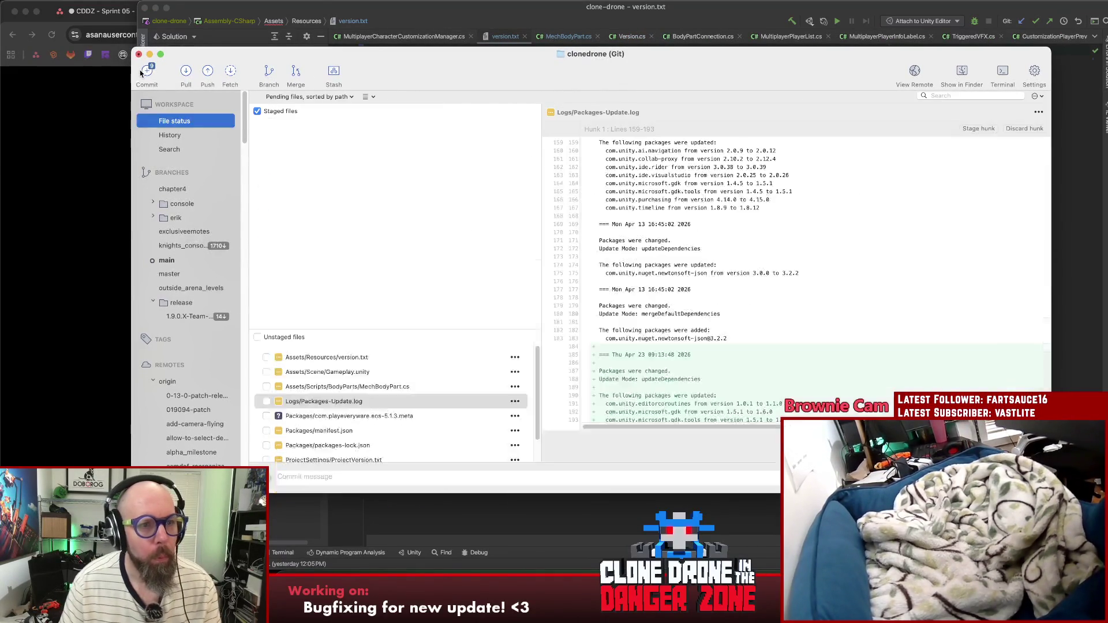
{"action": "left_click", "coordinate": [346, 289]}
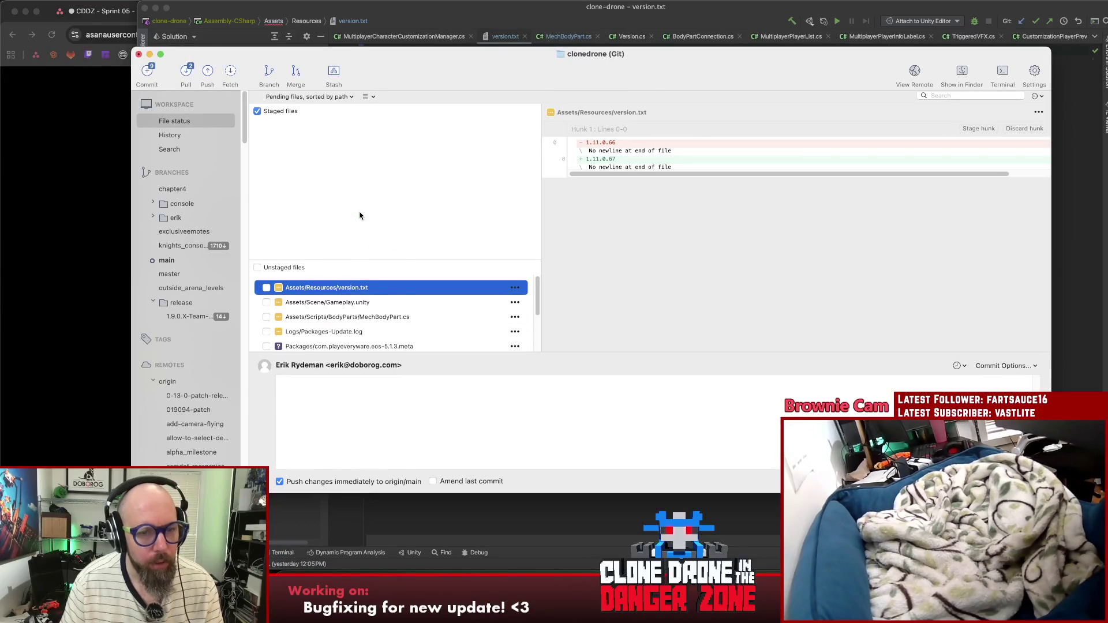
{"action": "left_click", "coordinate": [386, 316]}
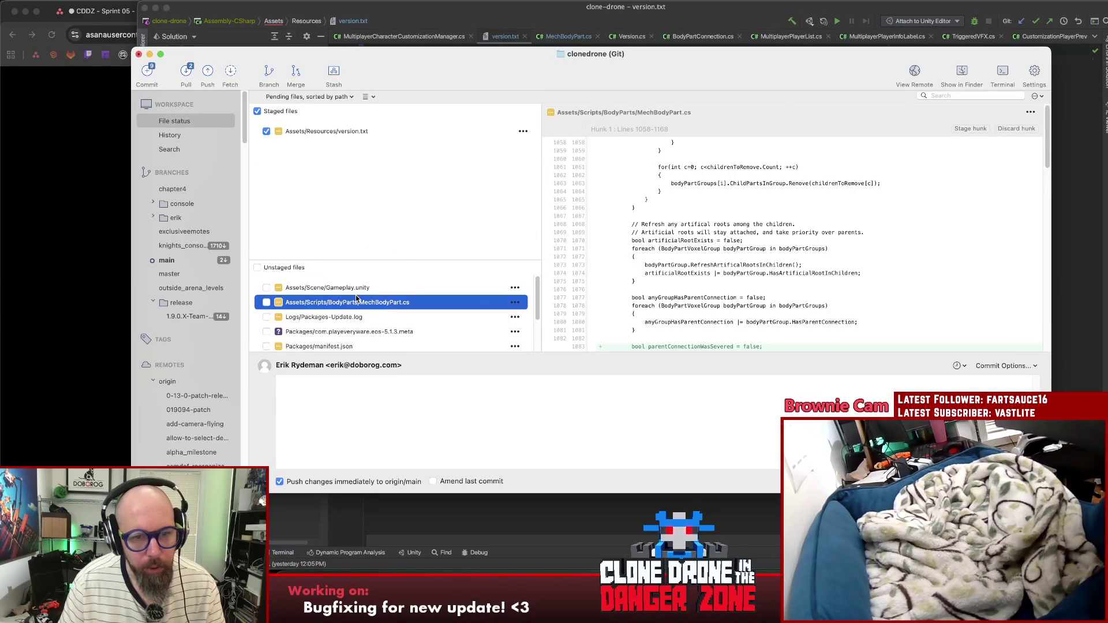
{"action": "key", "text": "super+shift+a"}
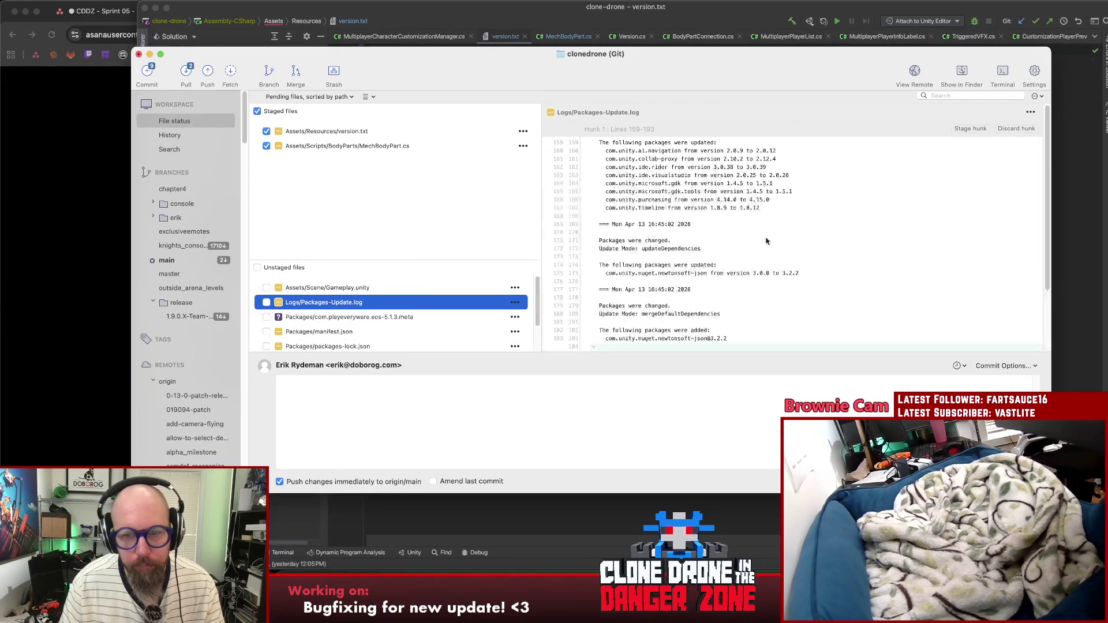
Step: Review the staged MechBodyPart.cs diff, then start pulling main from origin
{"action": "left_click", "coordinate": [359, 142]}
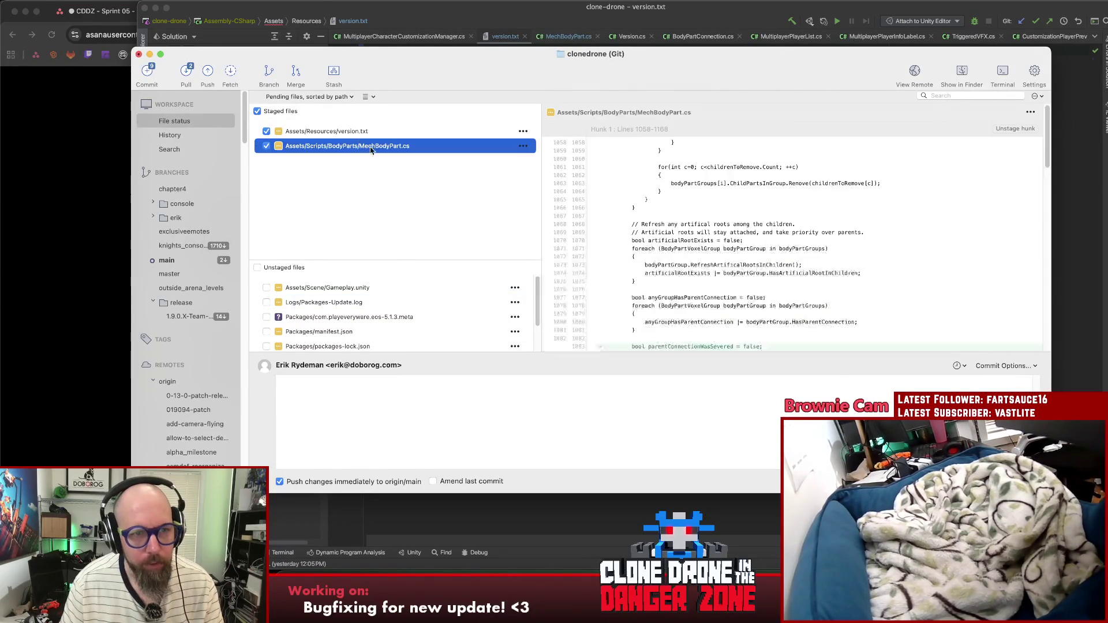
{"action": "scroll", "coordinate": [802, 263], "scroll_direction": "down", "scroll_amount": 5}
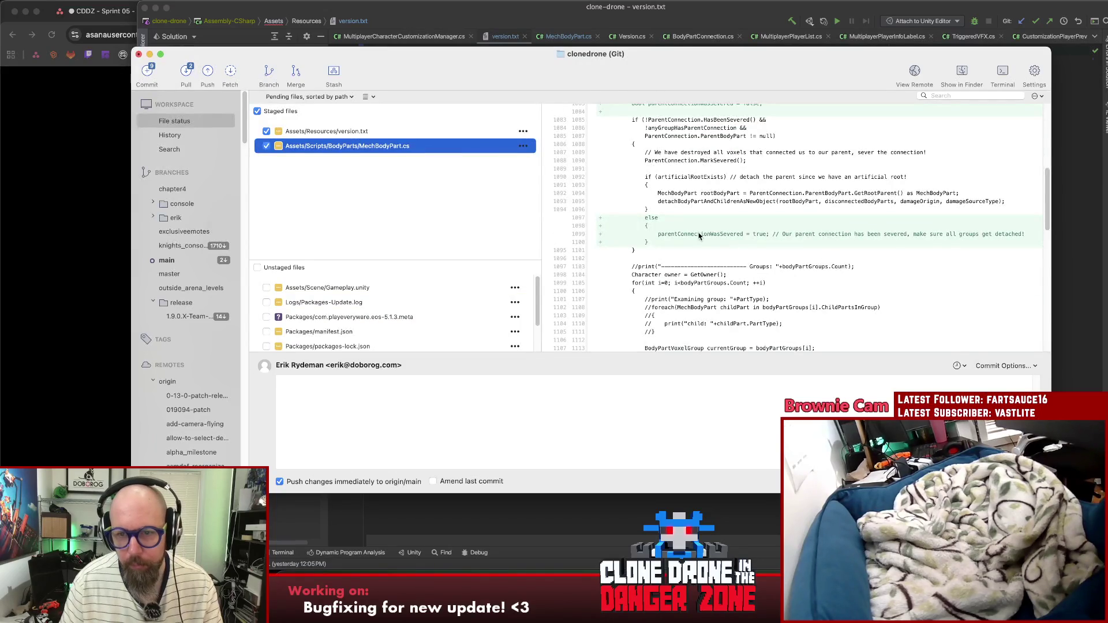
{"action": "scroll", "coordinate": [926, 247], "scroll_direction": "down", "scroll_amount": 5}
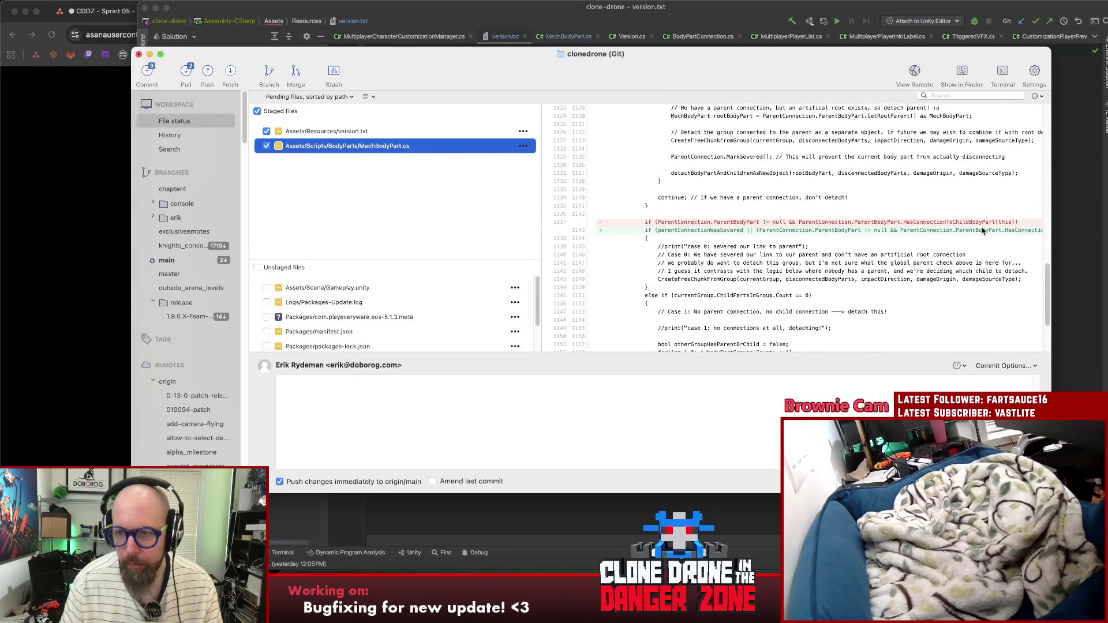
{"action": "scroll", "coordinate": [958, 234], "scroll_direction": "down", "scroll_amount": 1}
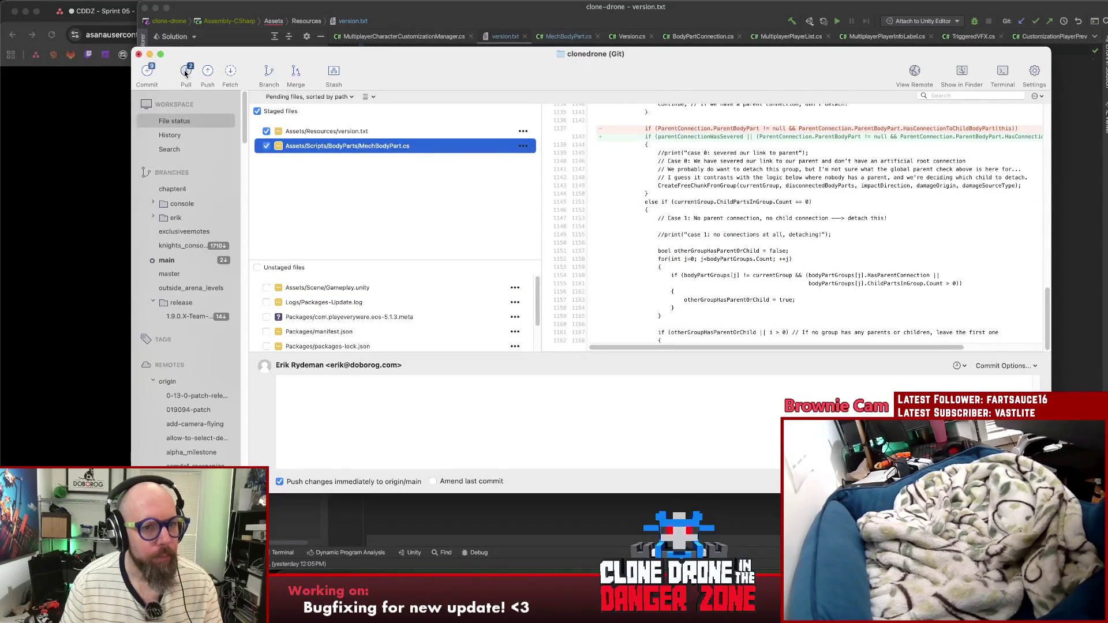
{"action": "left_click", "coordinate": [186, 72]}
{"action": "left_click", "coordinate": [751, 334]}
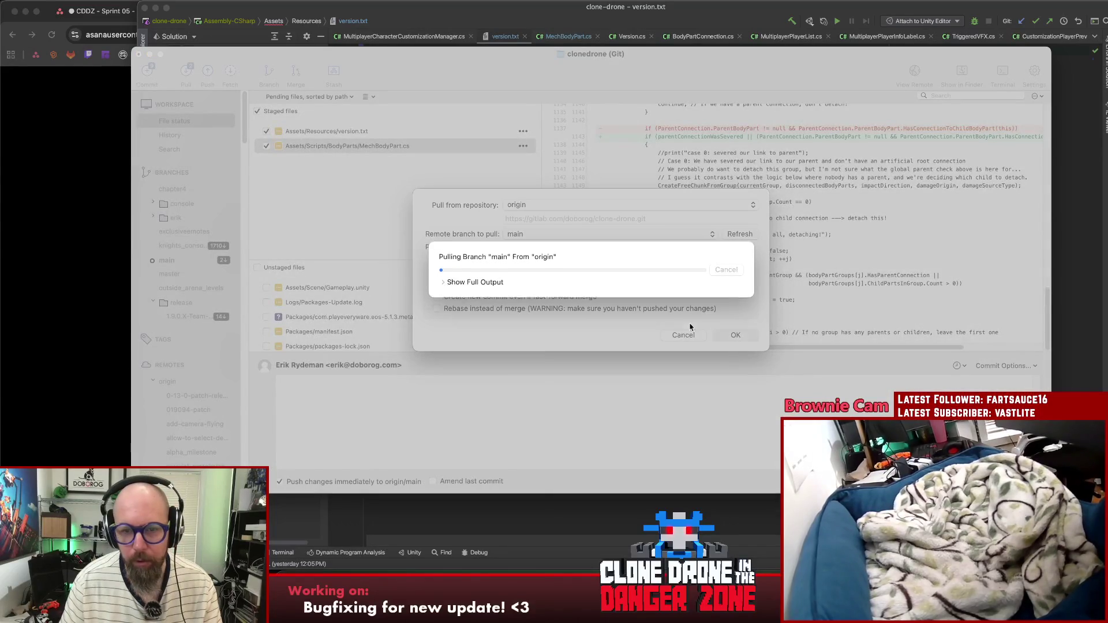
Step: Check the pull's full output for the GetKicked animation files, then close it
{"action": "left_click", "coordinate": [445, 243]}
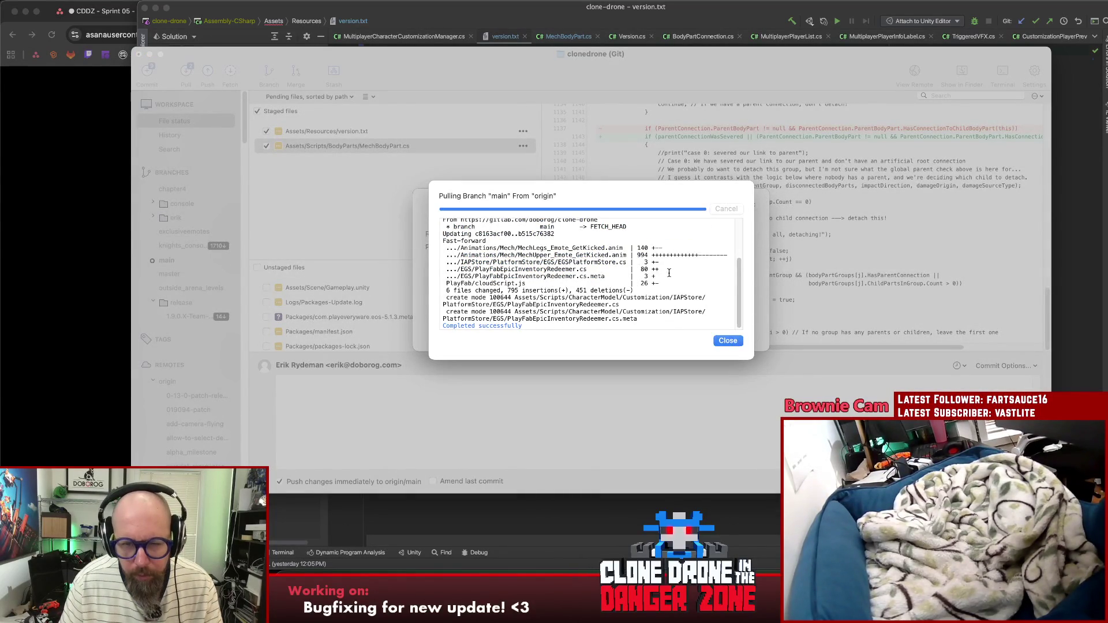
{"action": "double_click", "coordinate": [586, 248]}
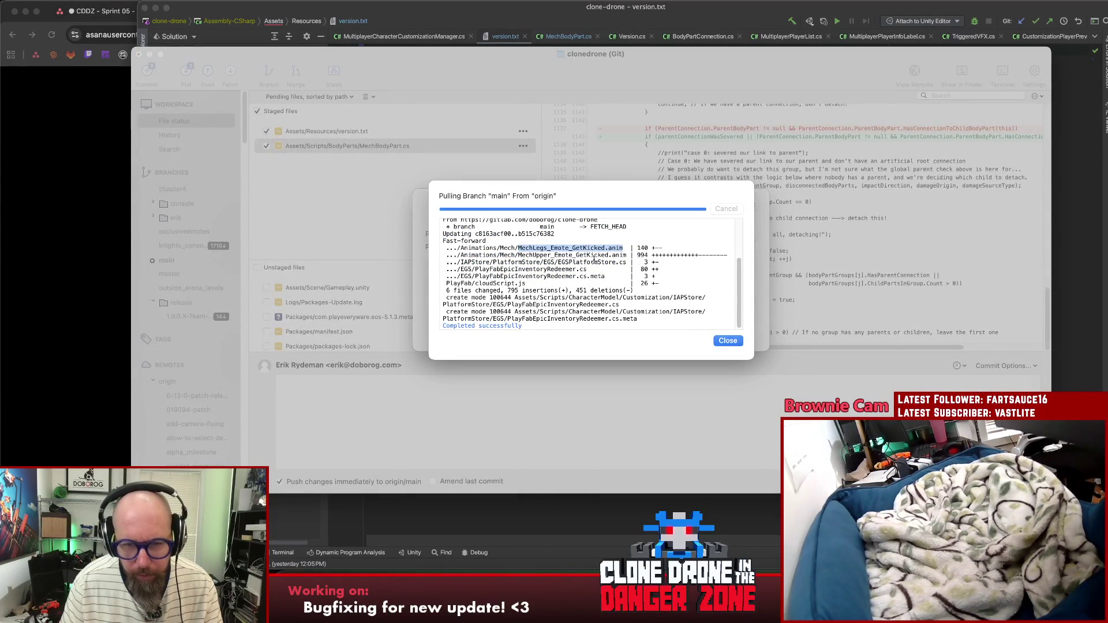
{"action": "left_click", "coordinate": [569, 257]}
{"action": "double_click", "coordinate": [574, 255]}
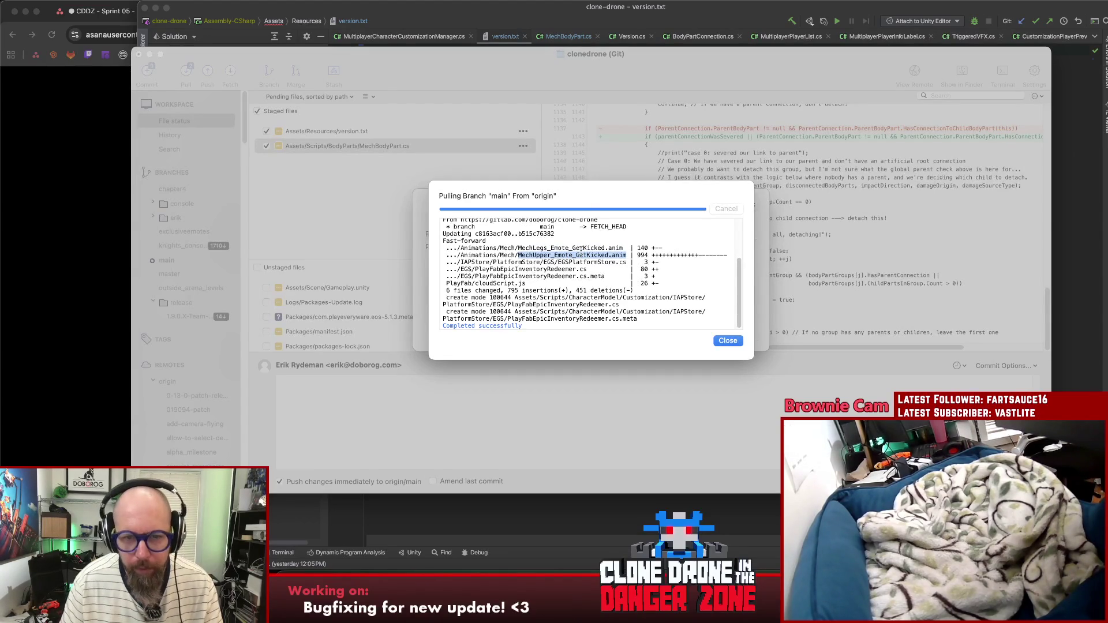
{"action": "left_click", "coordinate": [728, 342]}
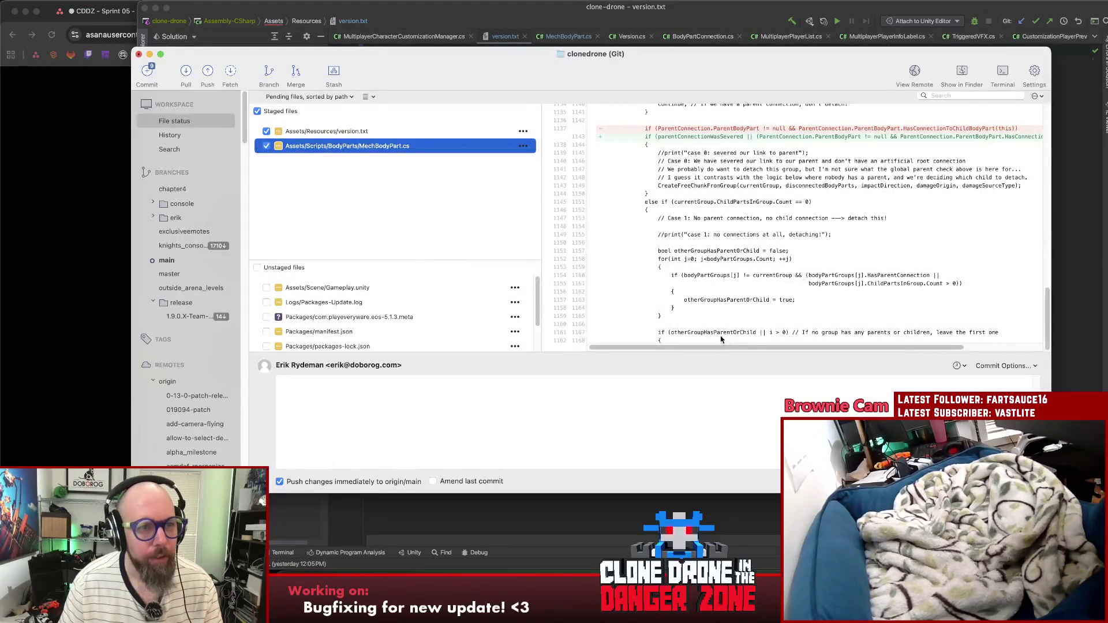
Step: Inspect the pulled Gameplay.unity scene changes
{"action": "left_click", "coordinate": [375, 240]}
{"action": "scroll", "coordinate": [370, 311], "scroll_direction": "down", "scroll_amount": 2}
{"action": "scroll", "coordinate": [370, 311], "scroll_direction": "up", "scroll_amount": 2}
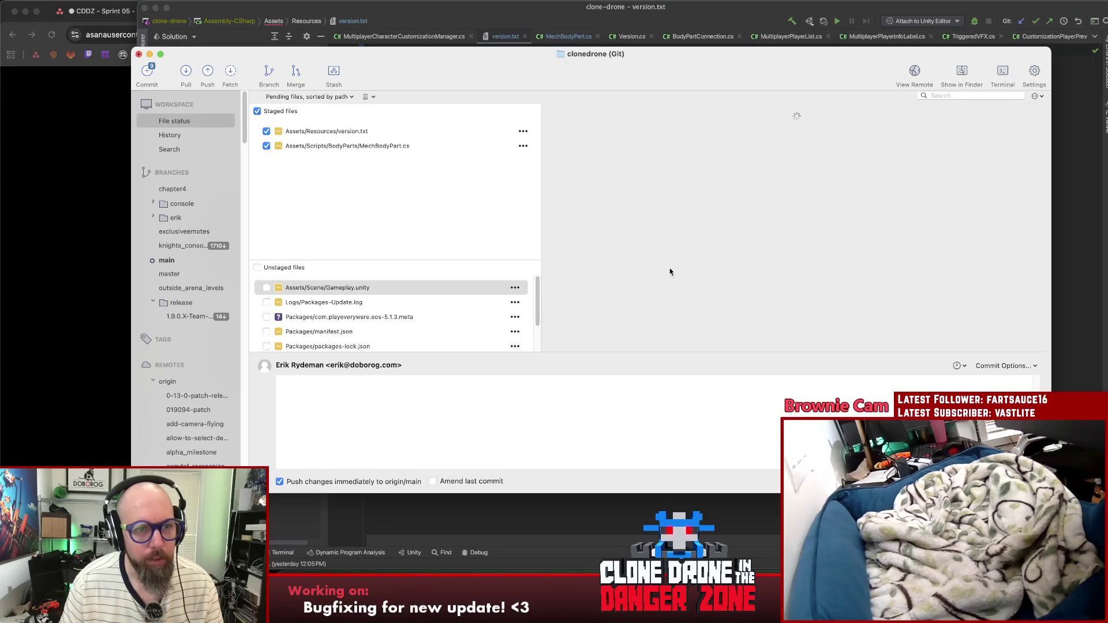
{"action": "left_click", "coordinate": [477, 414]}
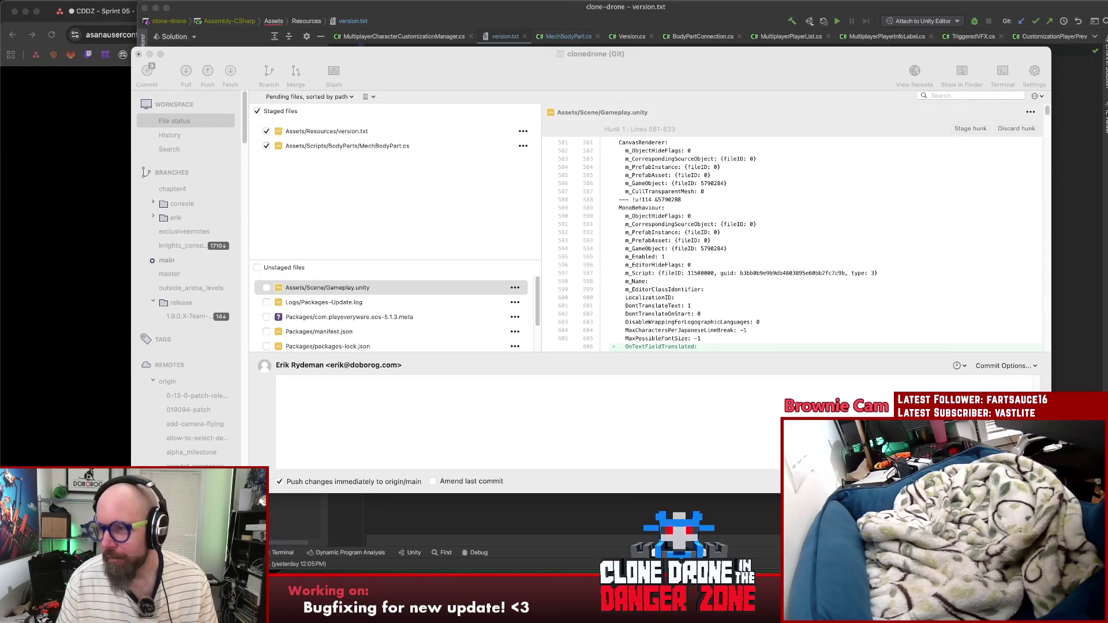
{"action": "left_click", "coordinate": [500, 444]}
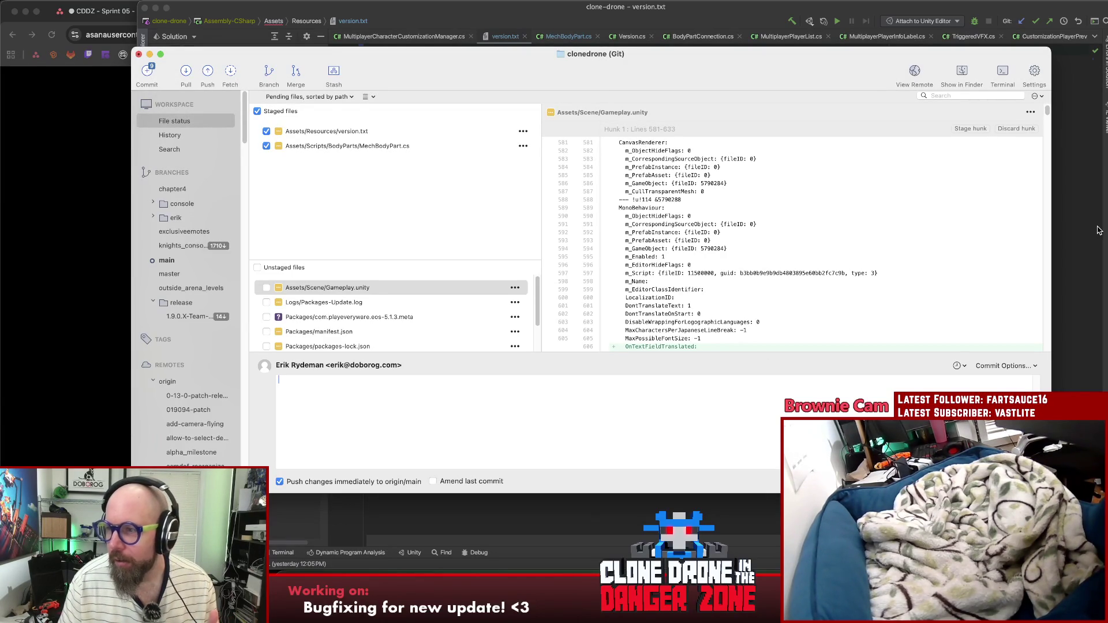
{"action": "key", "text": "super+Tab"}
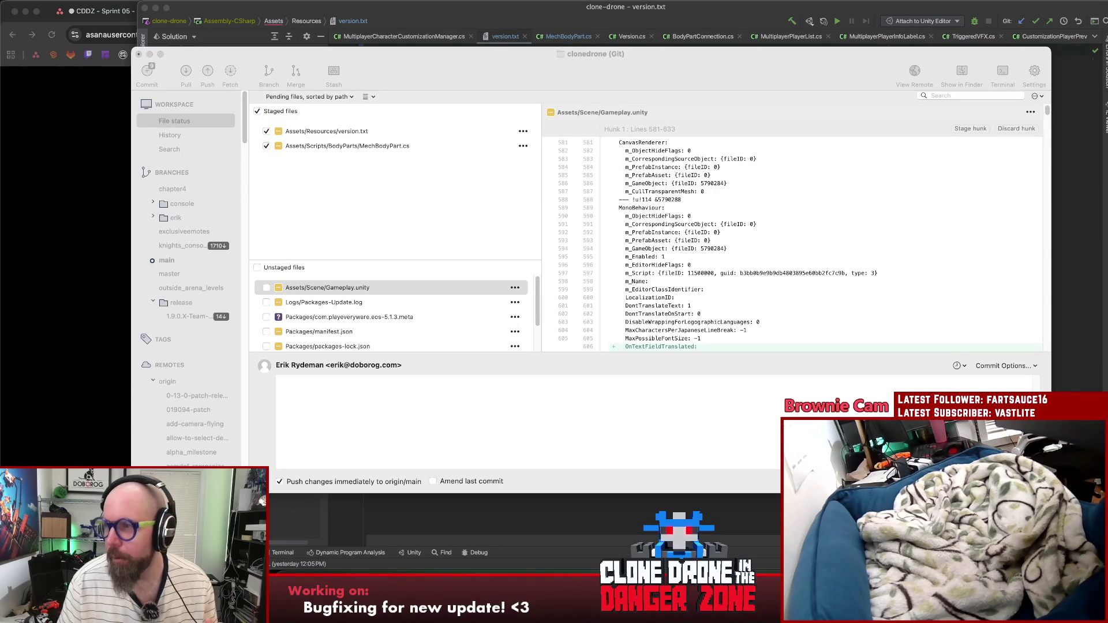
{"action": "left_click", "coordinate": [629, 456]}
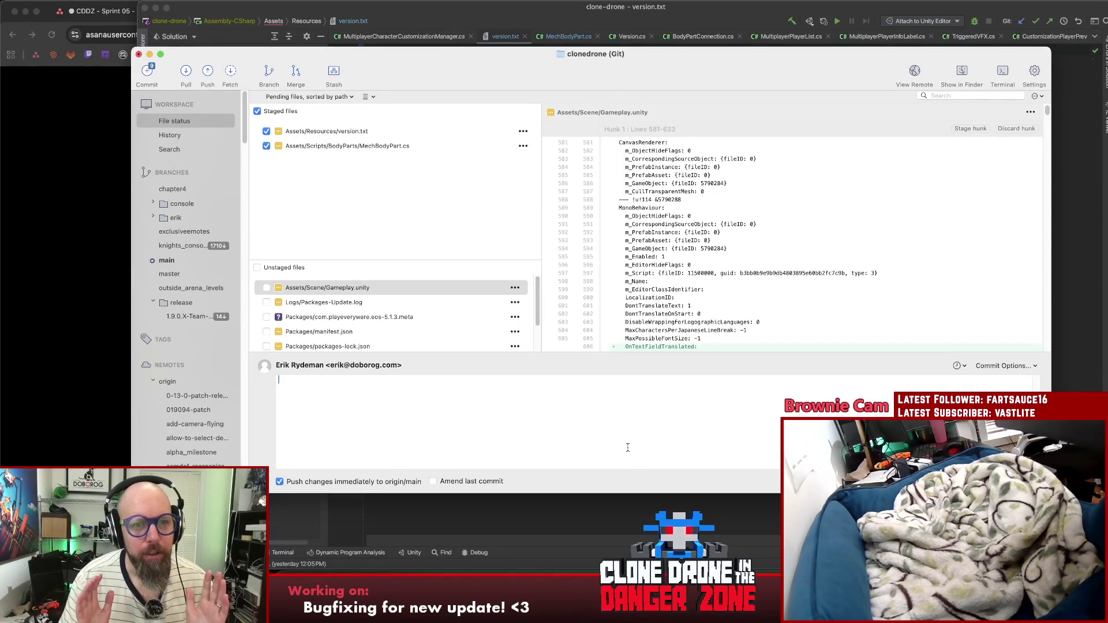
{"action": "left_click", "coordinate": [317, 152]}
{"action": "scroll", "coordinate": [771, 320], "scroll_direction": "down", "scroll_amount": 5}
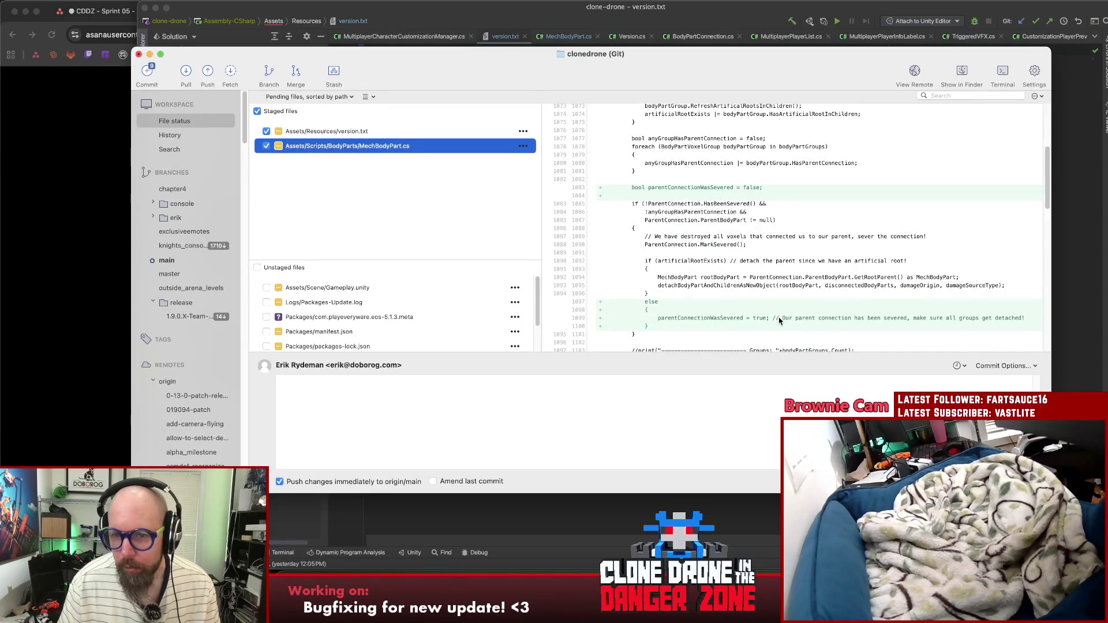
Step: Enter the message 'Fixed bug where torso would sometimes not fall off' and commit
{"action": "left_click", "coordinate": [684, 390]}
{"action": "type", "text": "Fixe"}
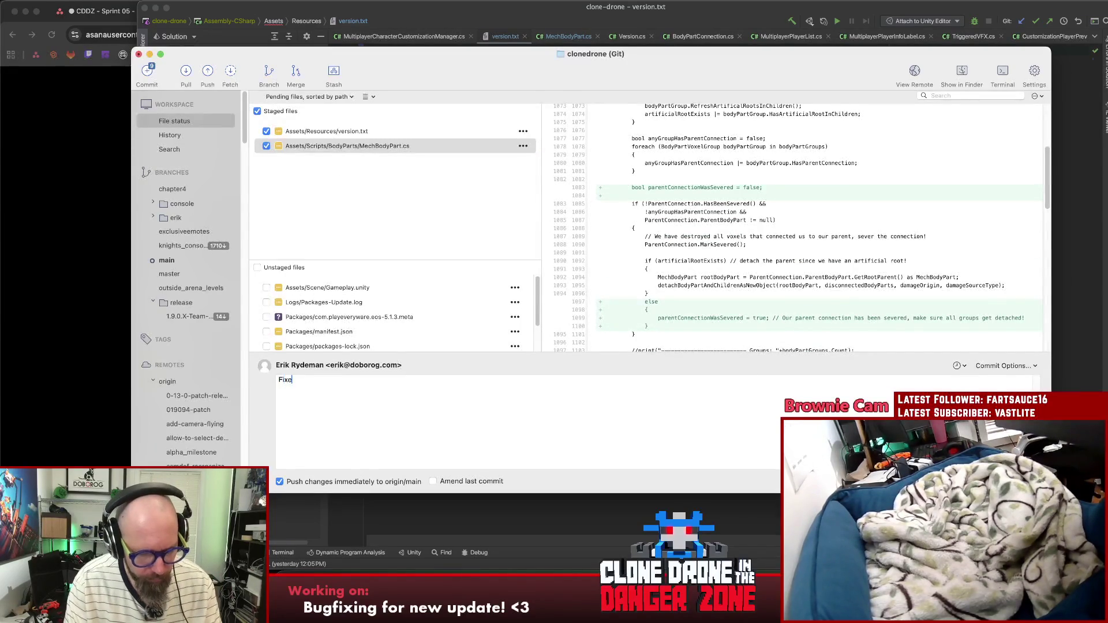
{"action": "type", "text": "d bug where "}
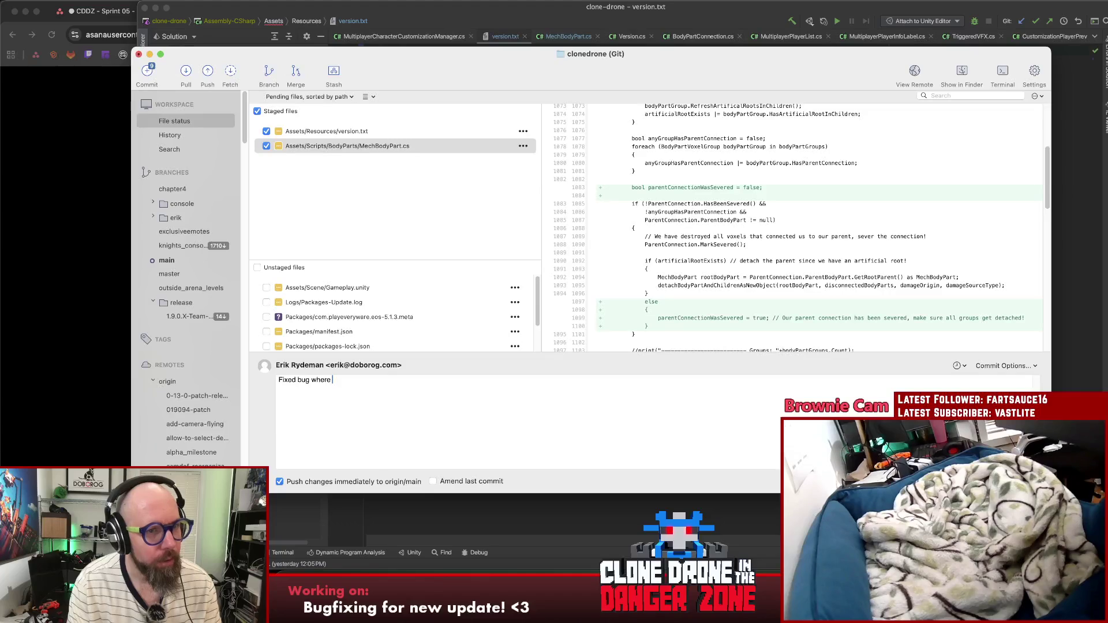
{"action": "type", "text": "torso would sometimes not fda"}
{"action": "key", "text": "BackSpace"}
{"action": "key", "text": "BackSpace"}
{"action": "type", "text": "all off"}
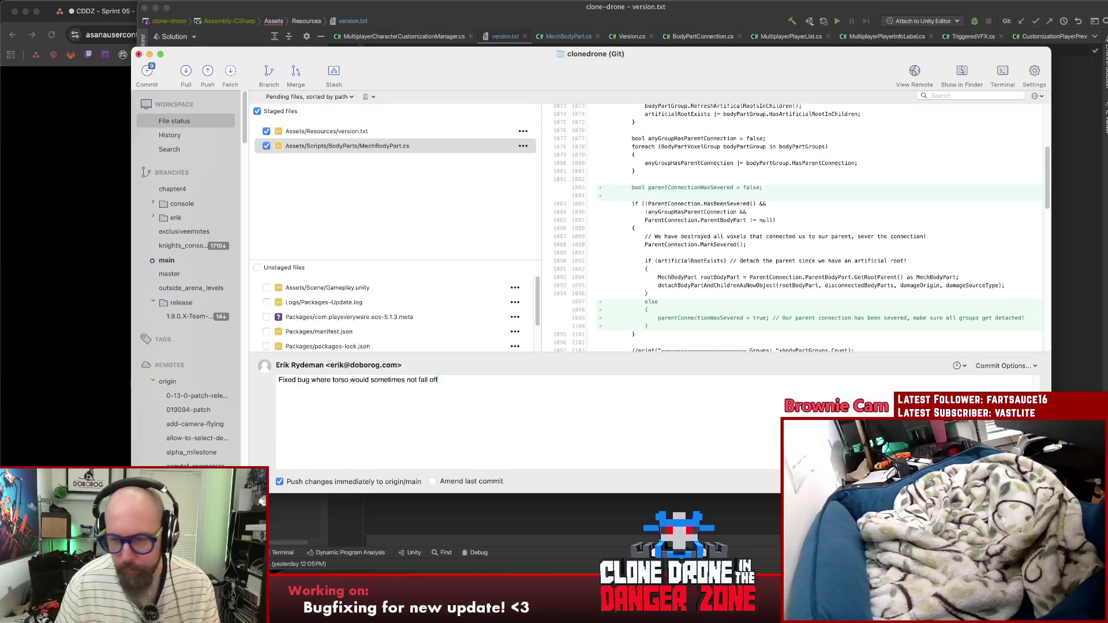
{"action": "key", "text": "super+Return"}
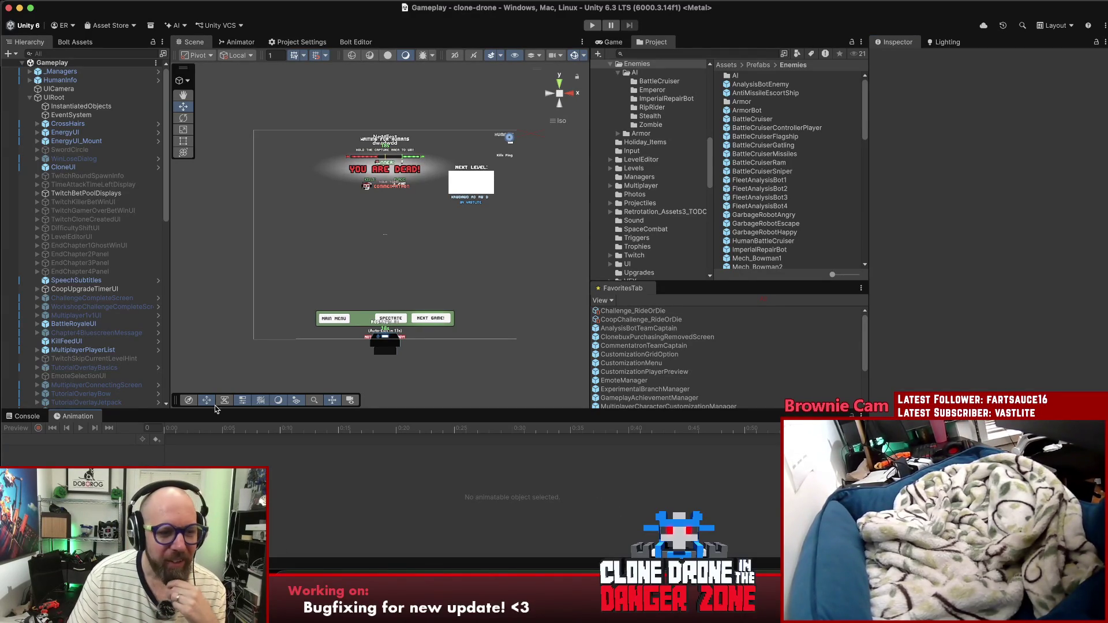
Step: Once the commit finishes, bring up the console log in Unity
{"action": "left_click", "coordinate": [27, 416]}
Step: Switch the bottom panel from Animation to the Console tab, then refocus the Scene view
{"action": "left_click", "coordinate": [332, 478]}
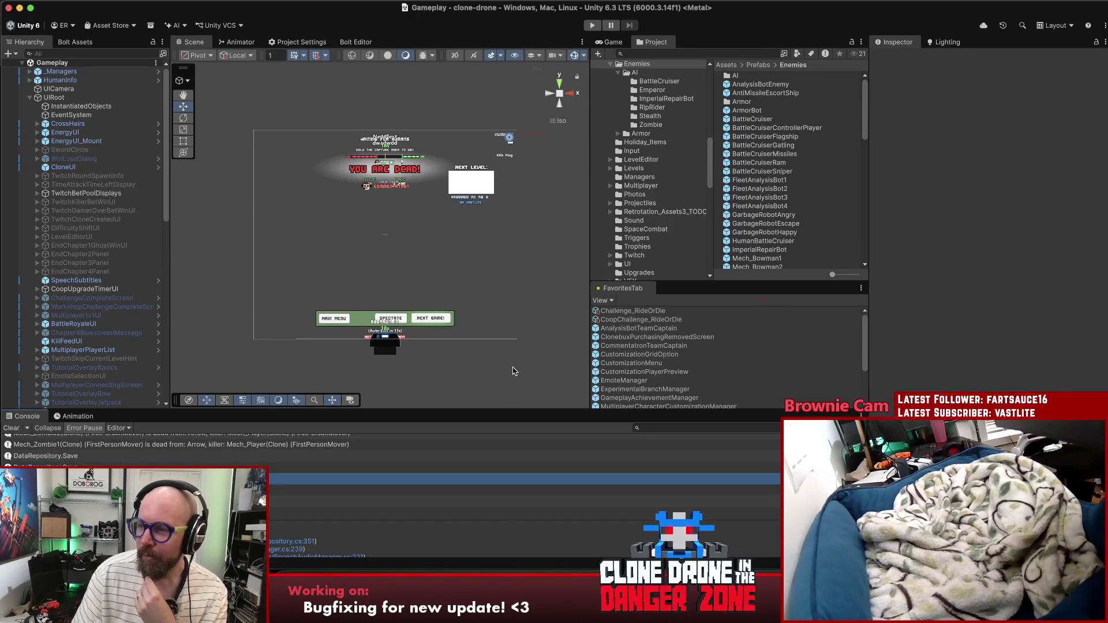
{"action": "left_click", "coordinate": [522, 370]}
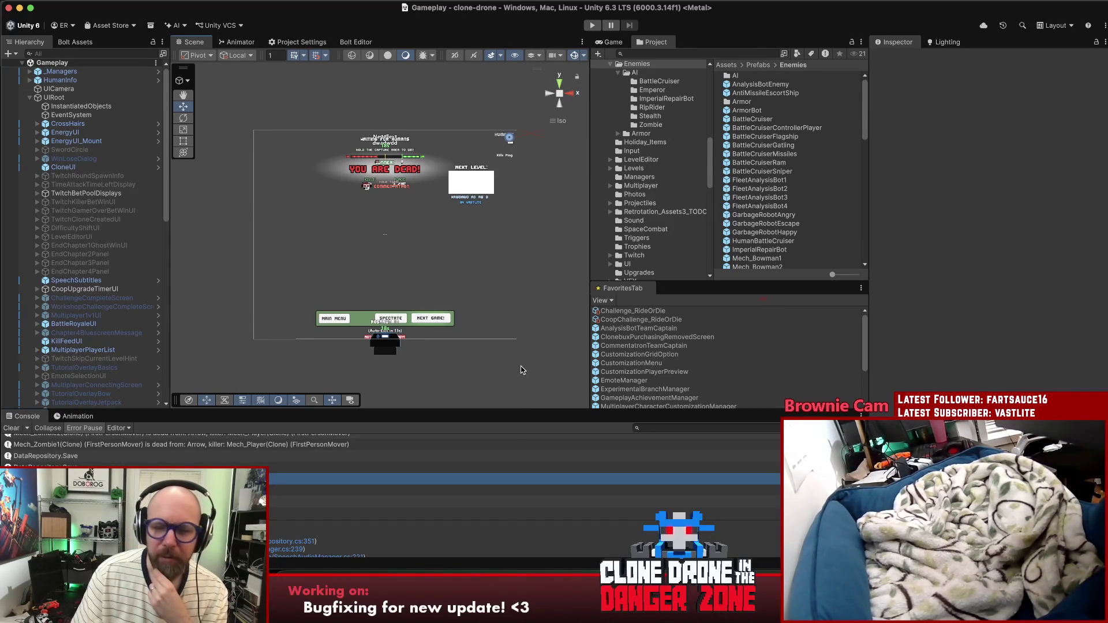
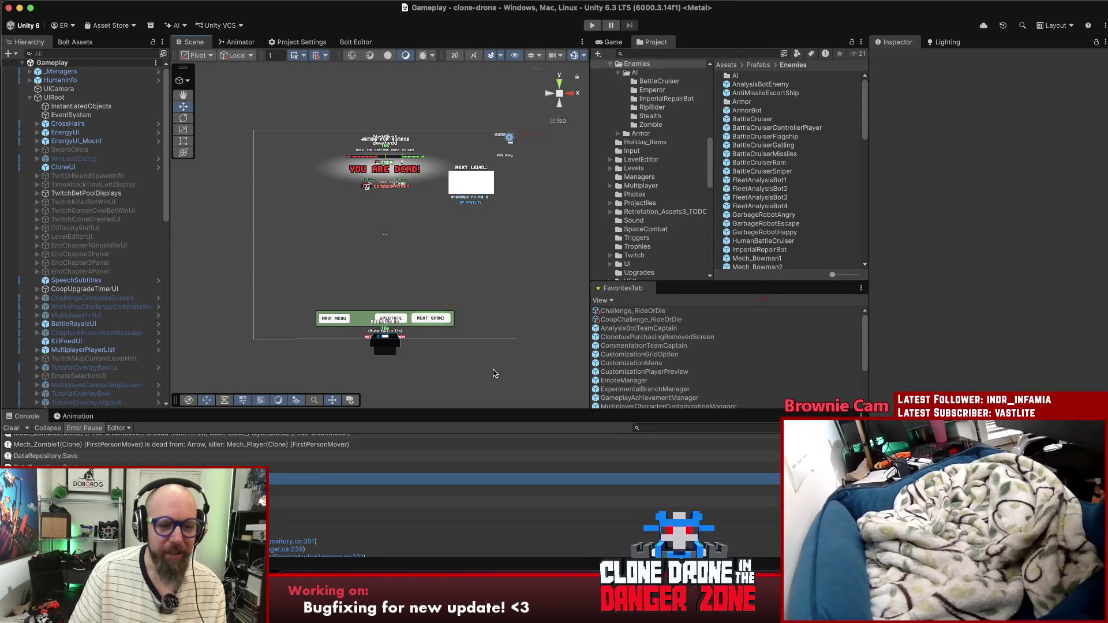
Step: Bring the Chrome window with the gameplay video clip in front of the Unity editor
{"action": "key", "text": "super+Tab"}
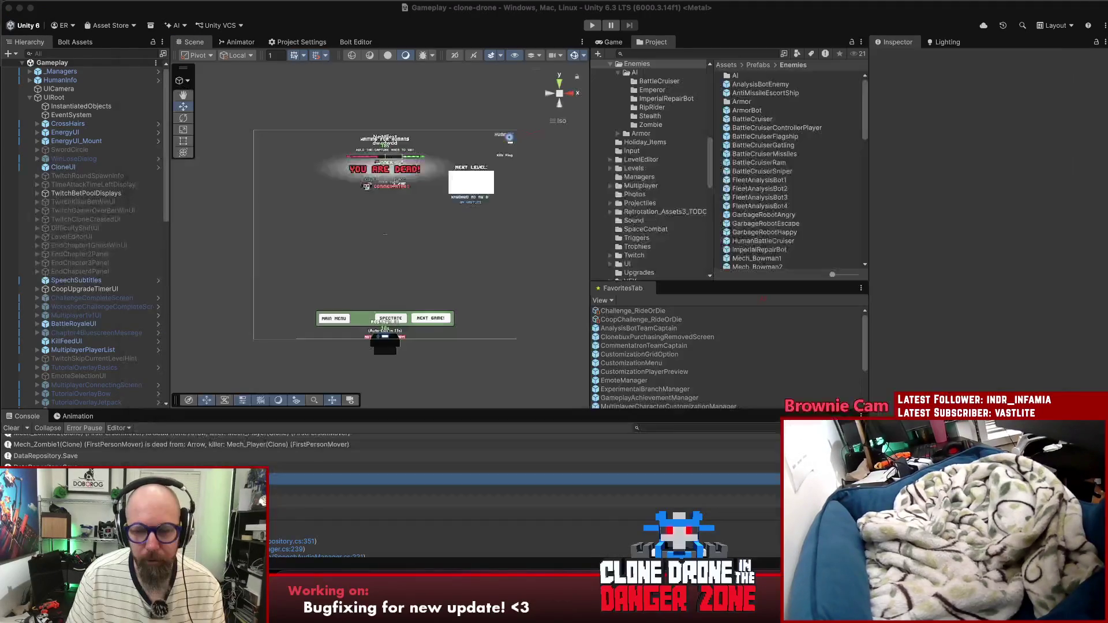
{"action": "left_click", "coordinate": [532, 529]}
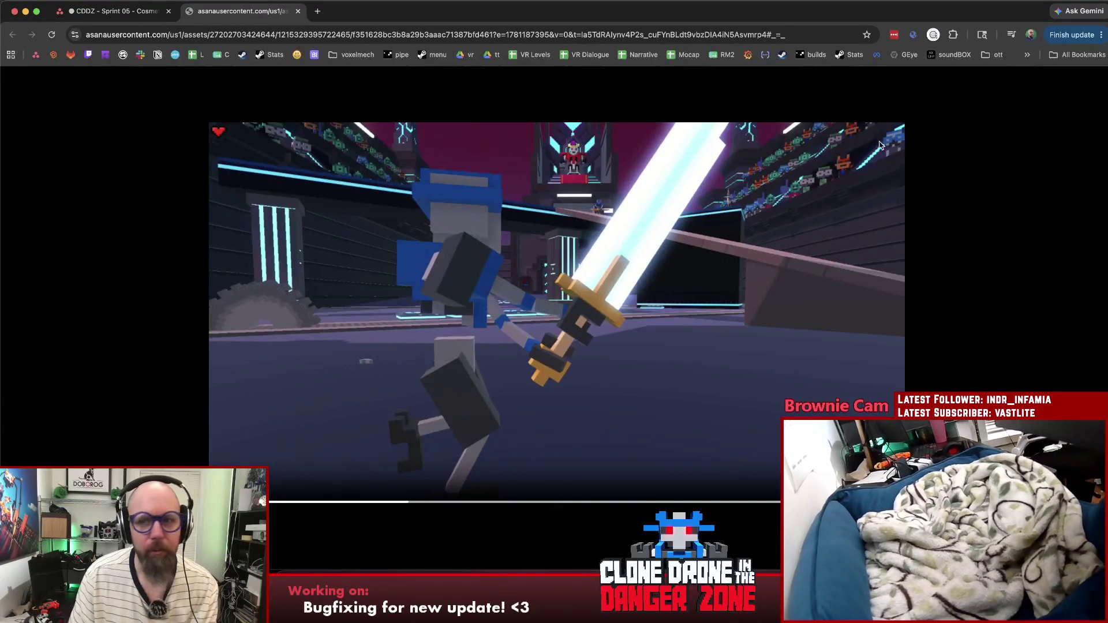
Step: Close the video tab and move the spine/torso cut task from In Progress to Ready To Test
{"action": "middle_click", "coordinate": [272, 11]}
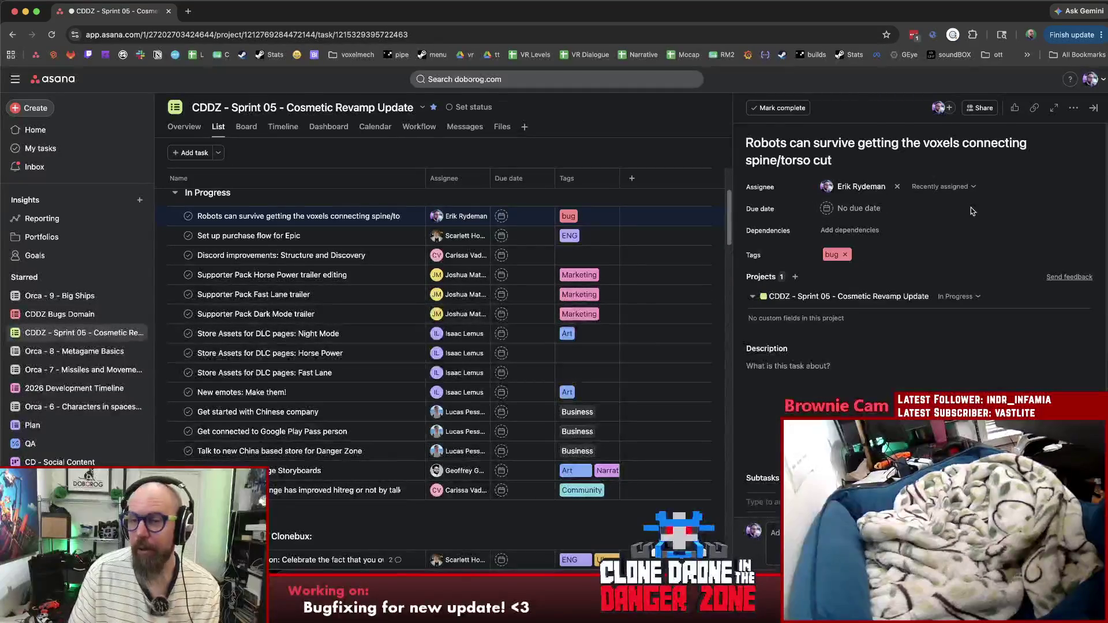
{"action": "left_click", "coordinate": [973, 297]}
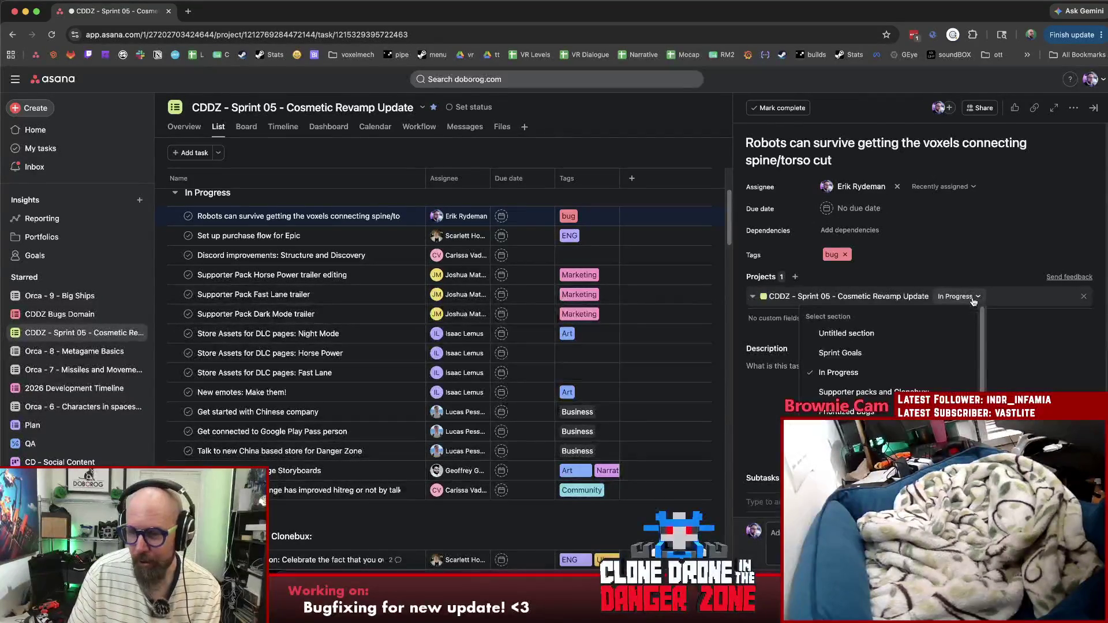
{"action": "left_click", "coordinate": [854, 396]}
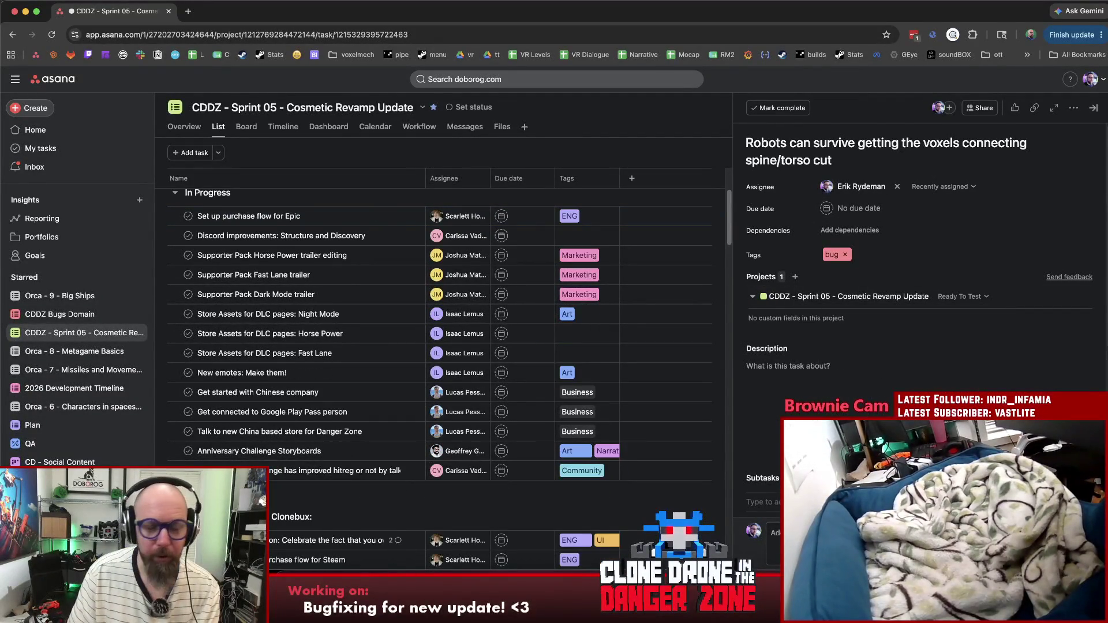
{"action": "scroll", "coordinate": [522, 529], "scroll_direction": "down", "scroll_amount": 5}
{"action": "scroll", "coordinate": [522, 529], "scroll_direction": "down", "scroll_amount": 5}
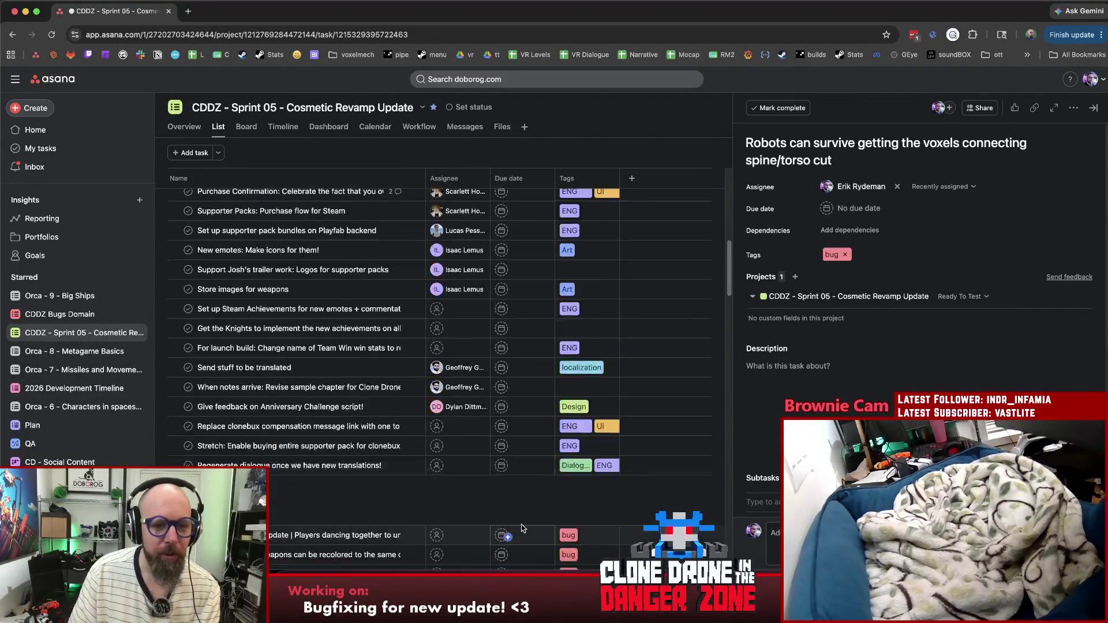
{"action": "scroll", "coordinate": [519, 526], "scroll_direction": "up", "scroll_amount": 2}
{"action": "scroll", "coordinate": [515, 524], "scroll_direction": "down", "scroll_amount": 1}
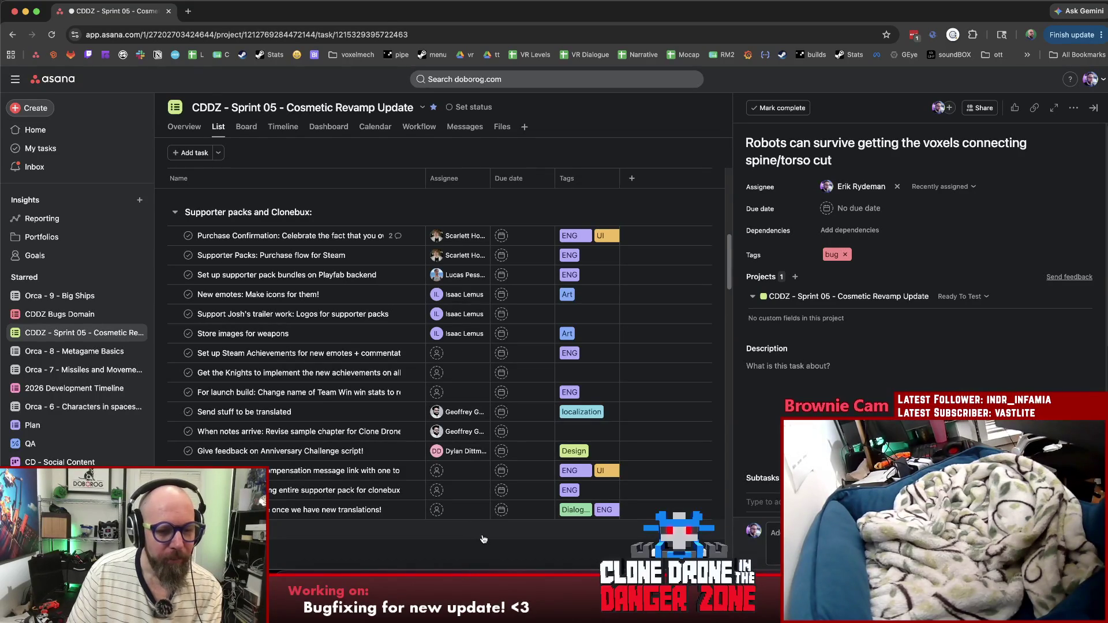
{"action": "scroll", "coordinate": [478, 535], "scroll_direction": "down", "scroll_amount": 1}
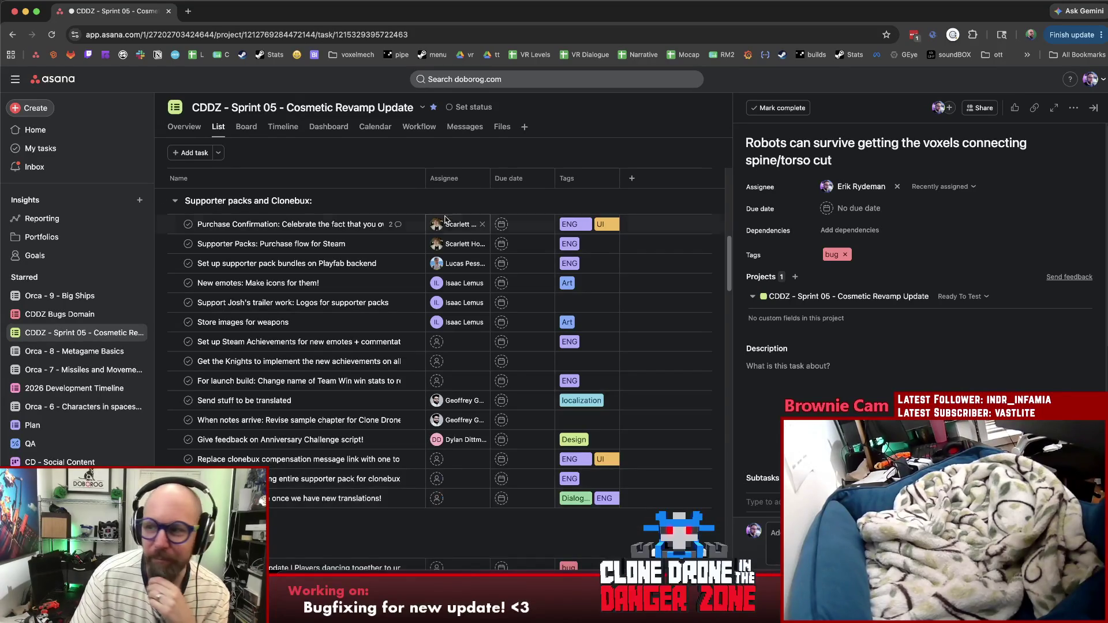
{"action": "mouse_move", "coordinate": [443, 227]}
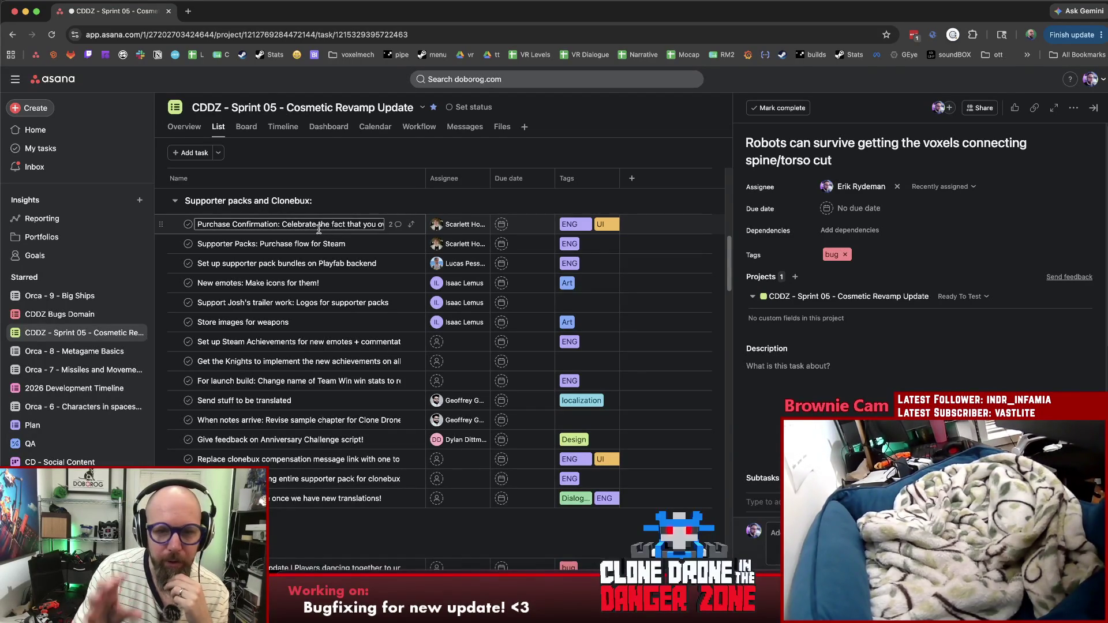
{"action": "scroll", "coordinate": [312, 214], "scroll_direction": "down", "scroll_amount": 6}
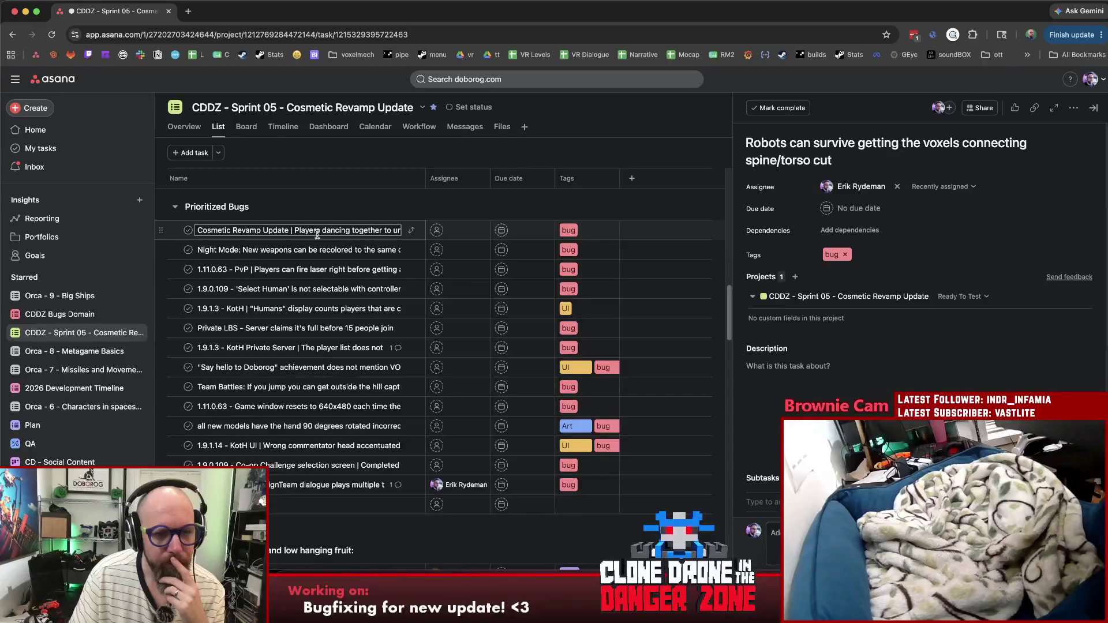
{"action": "scroll", "coordinate": [317, 231], "scroll_direction": "up", "scroll_amount": 10}
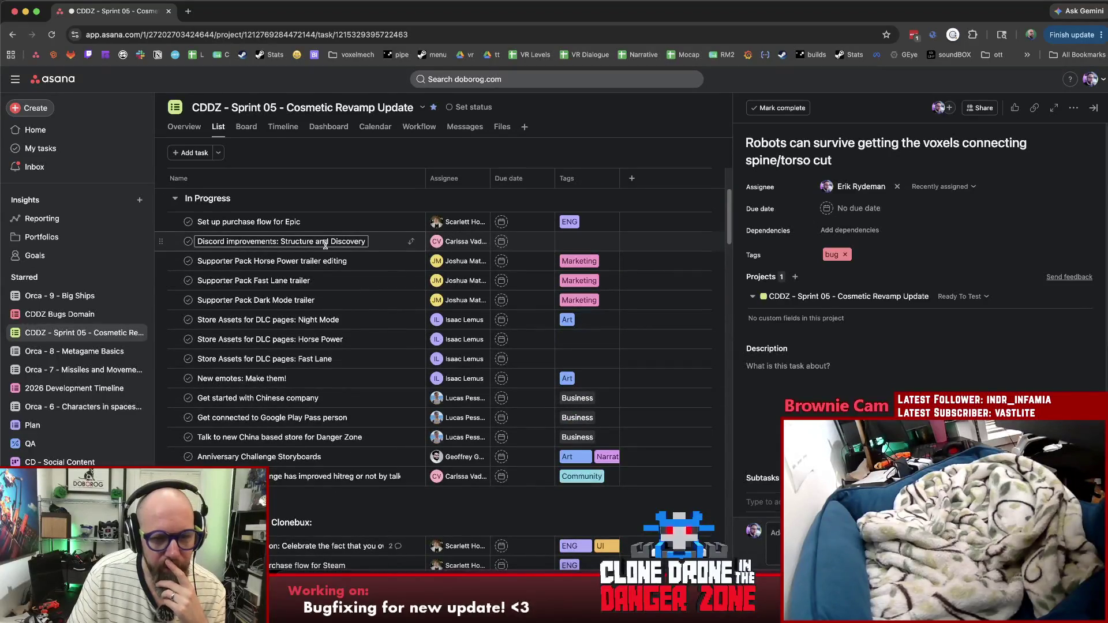
{"action": "scroll", "coordinate": [325, 245], "scroll_direction": "down", "scroll_amount": 5}
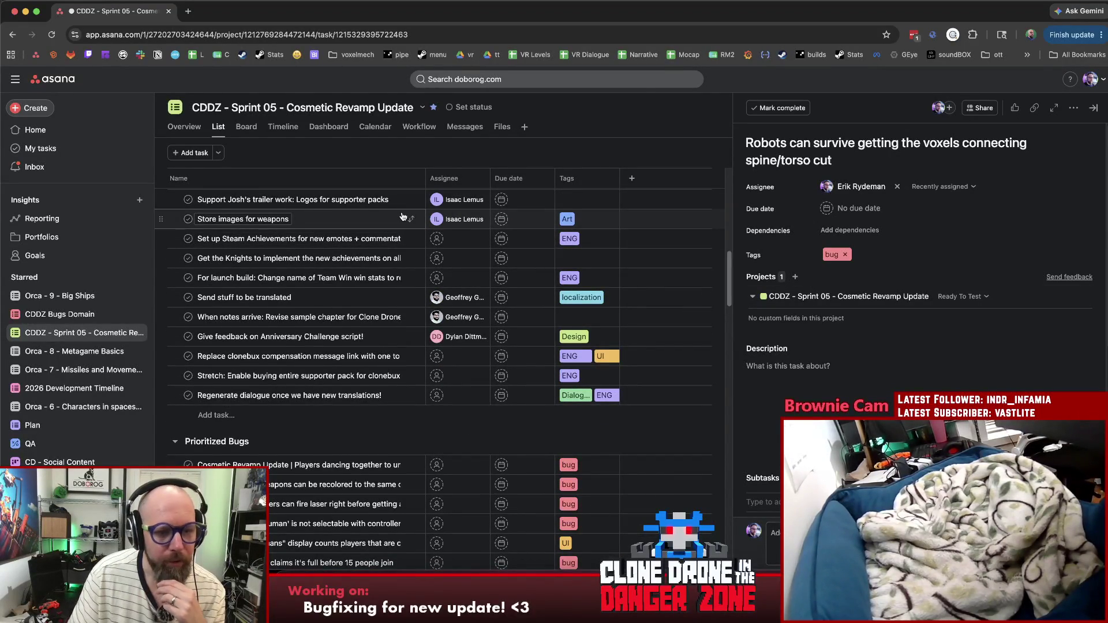
{"action": "scroll", "coordinate": [408, 213], "scroll_direction": "down", "scroll_amount": 5}
{"action": "scroll", "coordinate": [404, 216], "scroll_direction": "up", "scroll_amount": 2}
{"action": "scroll", "coordinate": [403, 216], "scroll_direction": "down", "scroll_amount": 3}
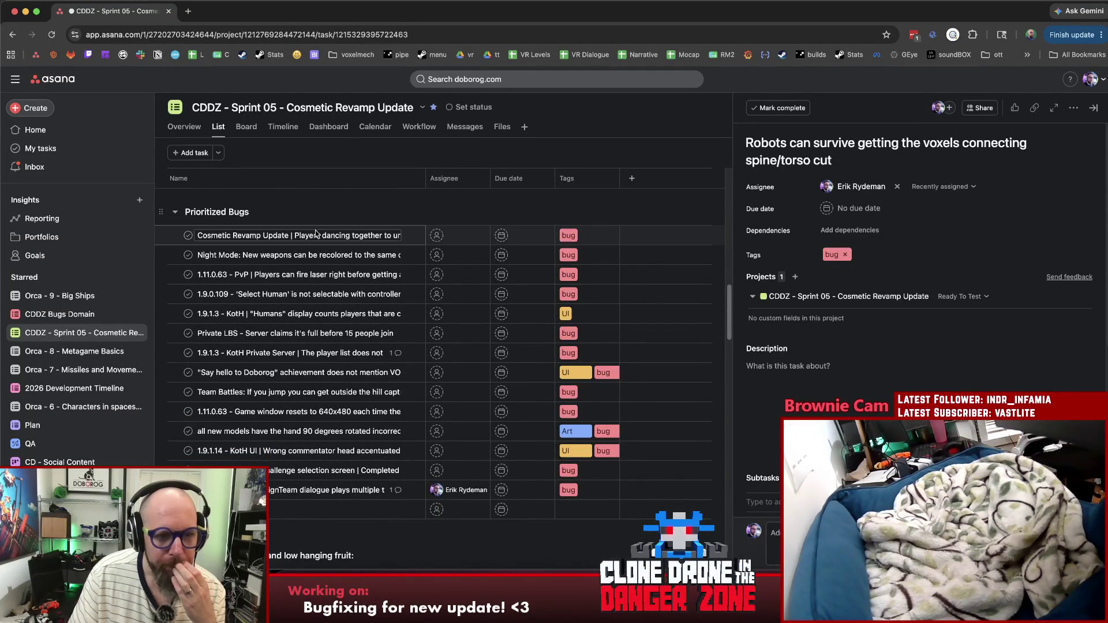
Step: Open the dancing-together emote bug and assign it to a team member
{"action": "left_click", "coordinate": [316, 236]}
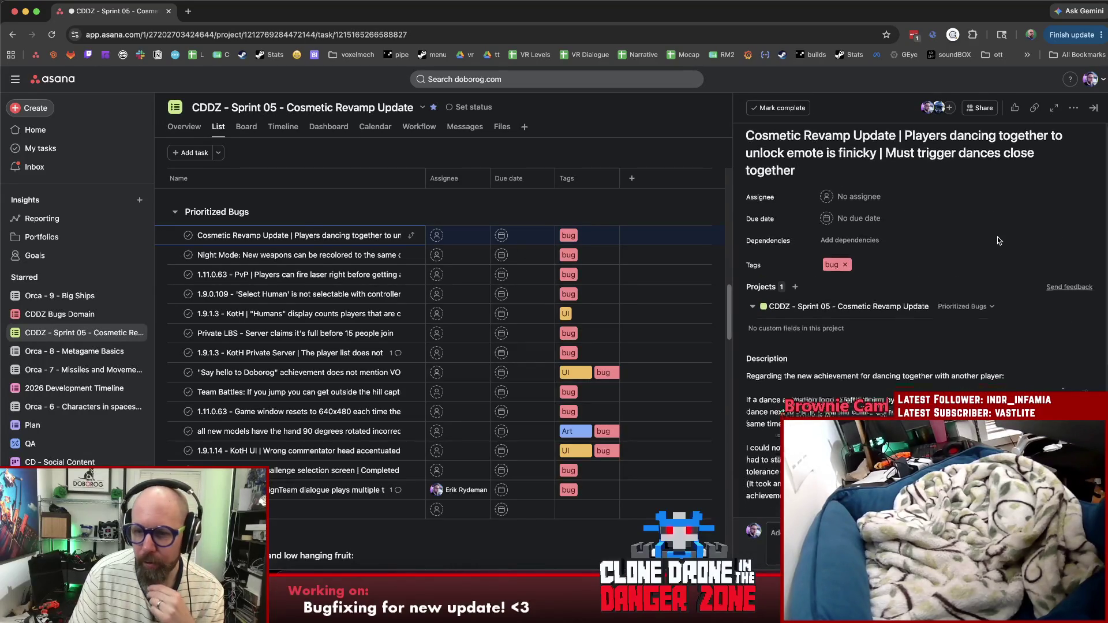
{"action": "scroll", "coordinate": [999, 241], "scroll_direction": "down", "scroll_amount": 5}
{"action": "scroll", "coordinate": [1001, 241], "scroll_direction": "up", "scroll_amount": 5}
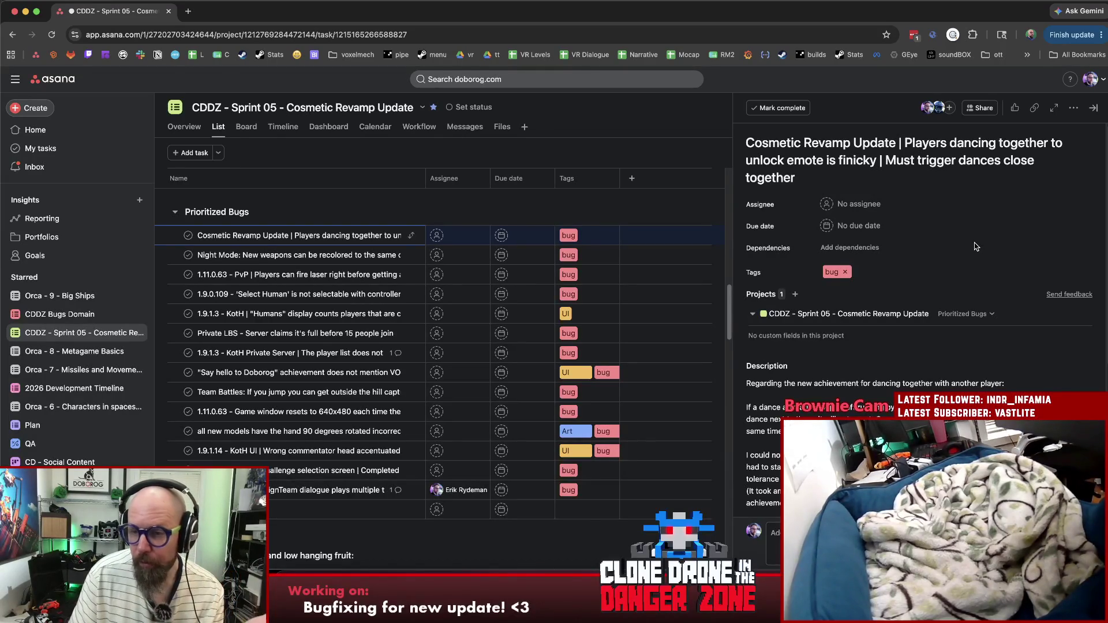
{"action": "left_click", "coordinate": [859, 206]}
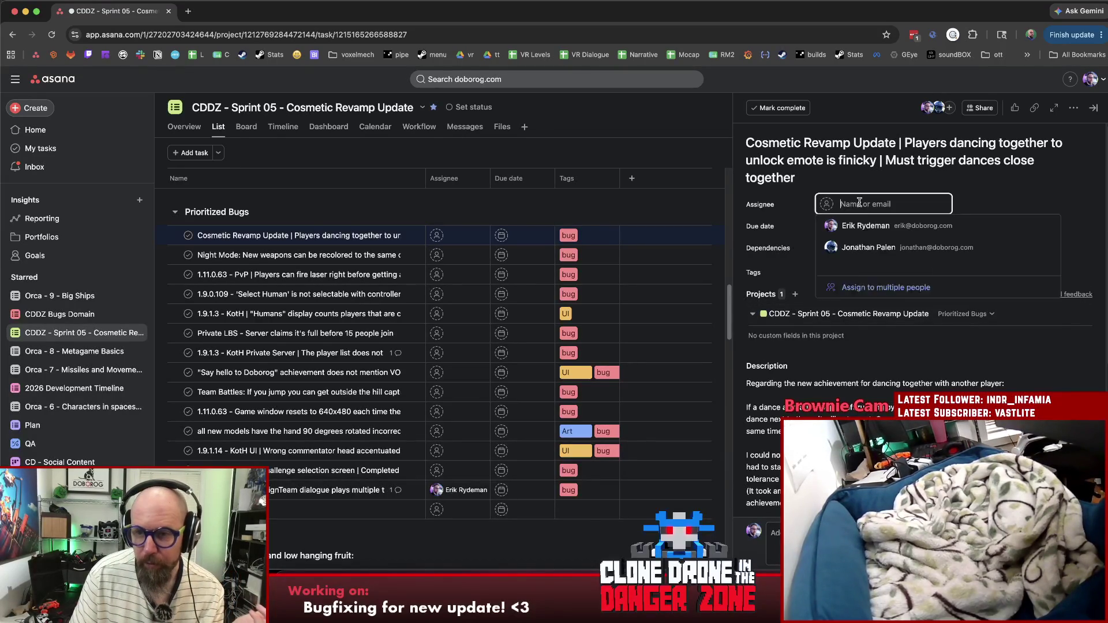
{"action": "left_click", "coordinate": [862, 225]}
Step: Move the dancing emote bug from Prioritized Bugs into In Progress
{"action": "left_click", "coordinate": [969, 319]}
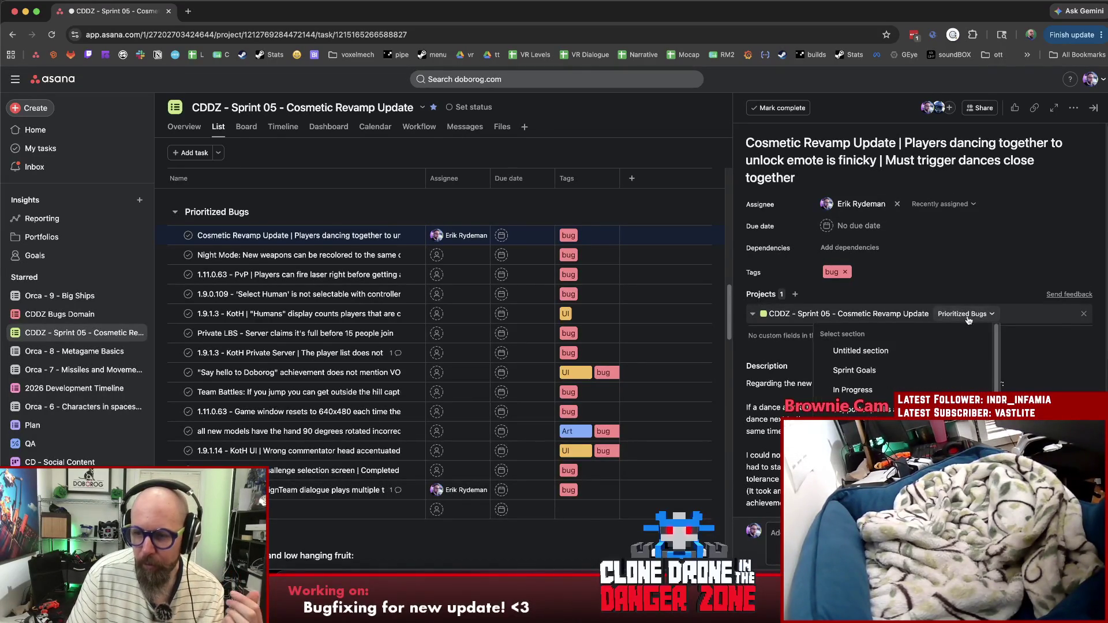
{"action": "left_click", "coordinate": [879, 389]}
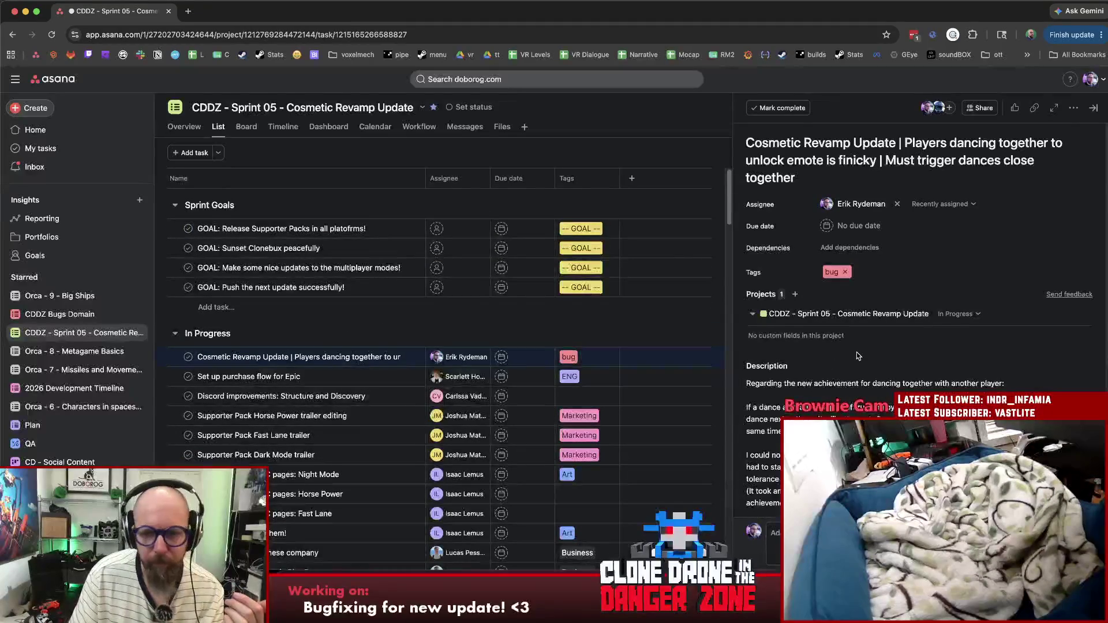
{"action": "scroll", "coordinate": [831, 362], "scroll_direction": "down", "scroll_amount": 3}
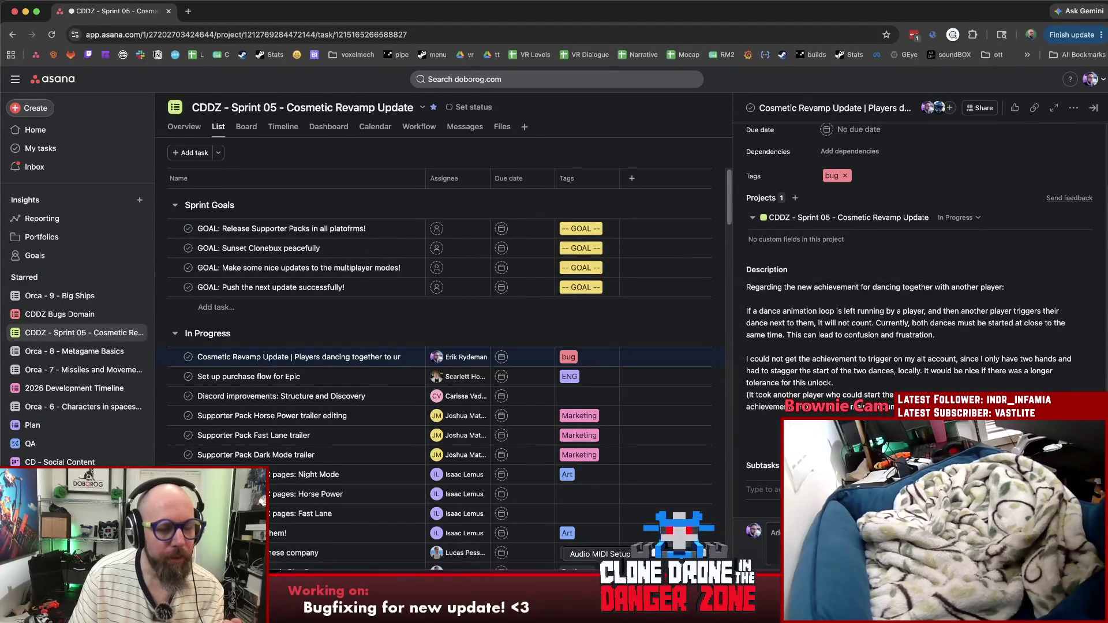
Step: Glance at Audio Devices, close it, and bring Rider forward showing version.txt (1.11.0.67)
{"action": "left_click", "coordinate": [628, 554]}
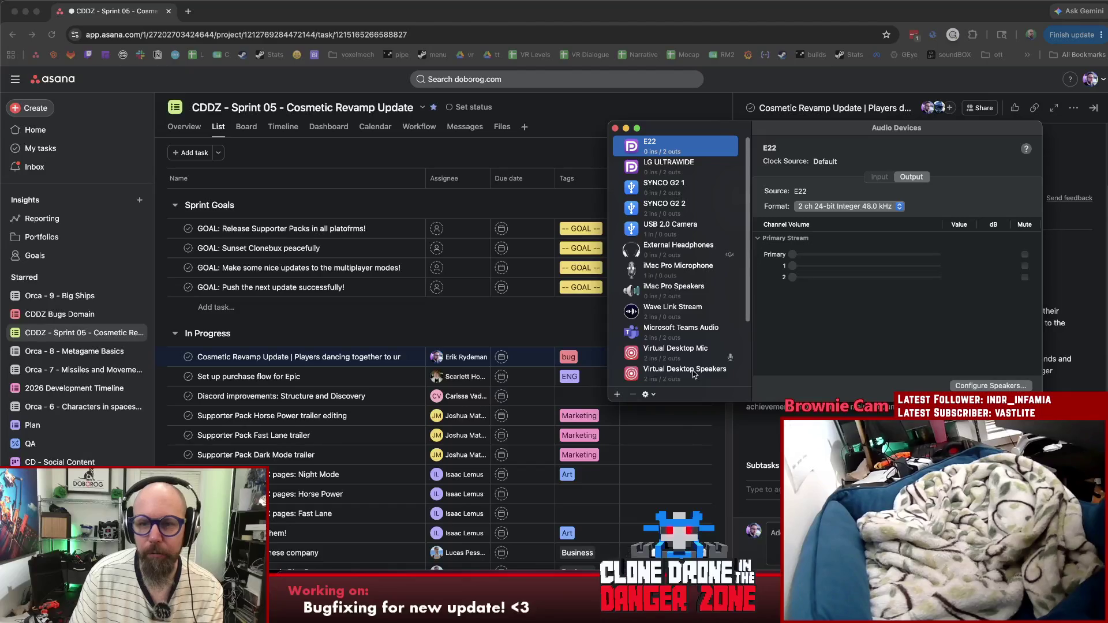
{"action": "left_click", "coordinate": [614, 127]}
{"action": "left_click", "coordinate": [625, 552]}
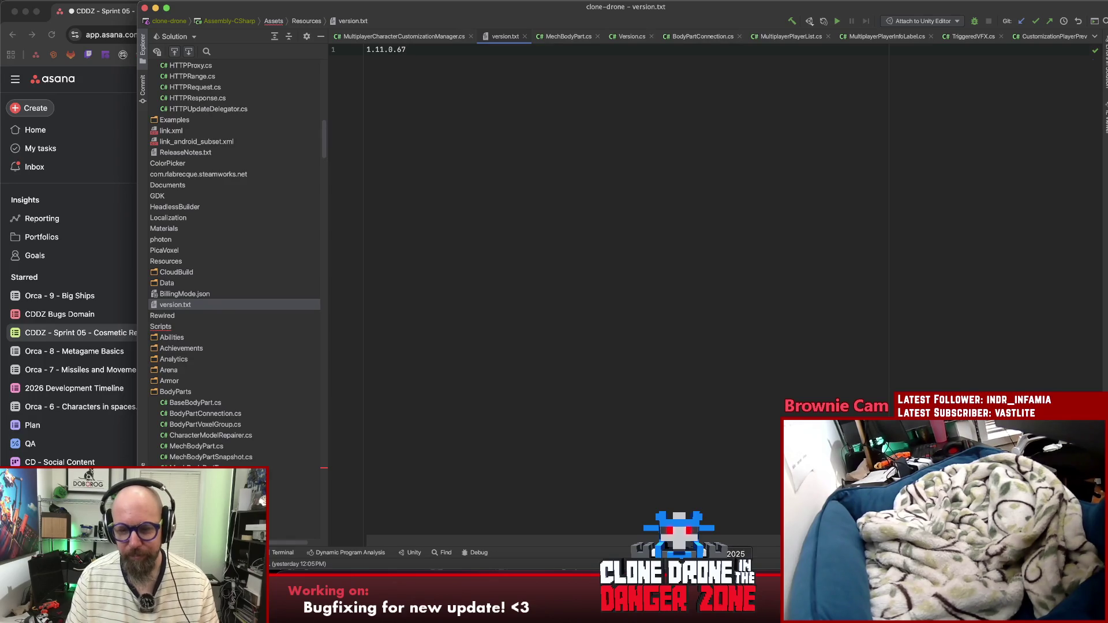
Step: In Unity, search 'dance' in the Project panel and select the CareToDance achievement
{"action": "key", "text": "super+Tab"}
{"action": "left_click", "coordinate": [675, 53]}
{"action": "type", "text": "dance"}
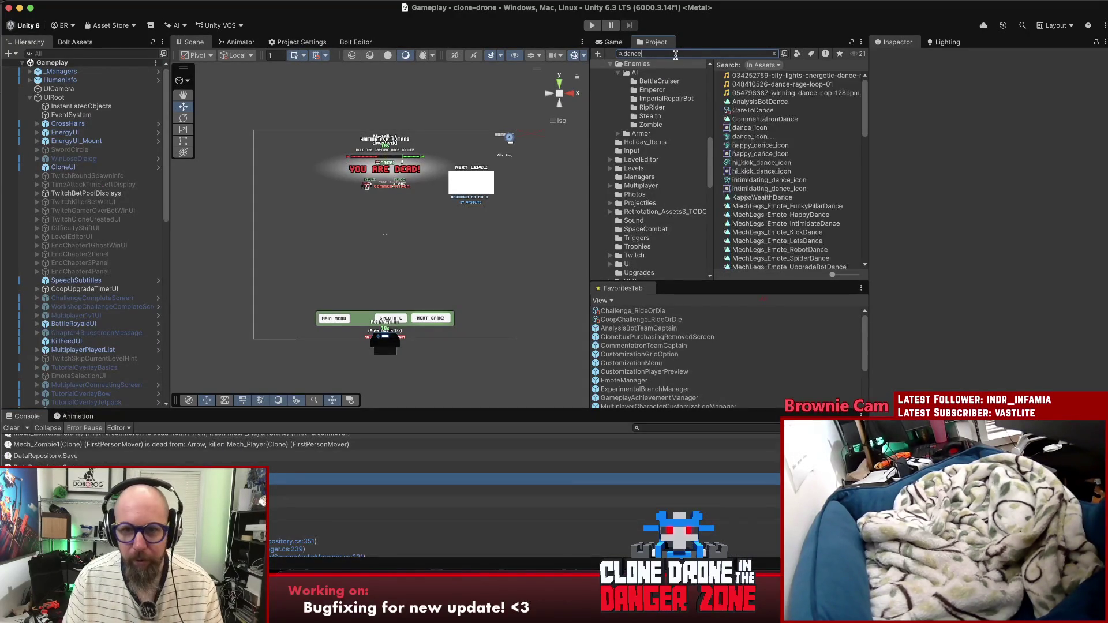
{"action": "left_click", "coordinate": [766, 111]}
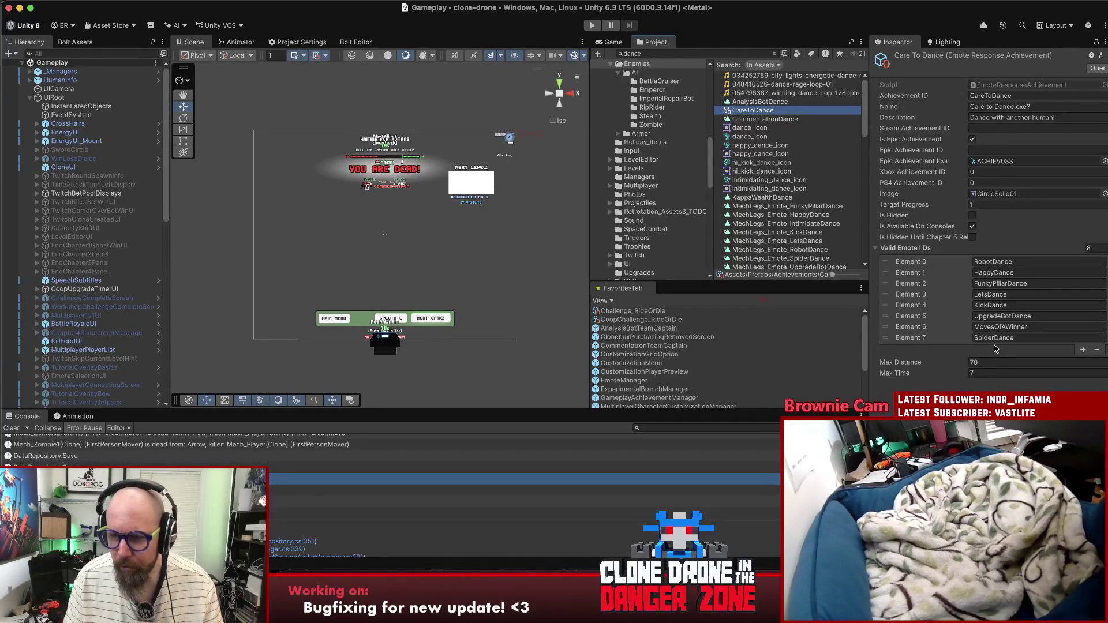
Step: Leave CareToDance's Max Time at 7 and open its EmoteResponseAchievement script
{"action": "left_click", "coordinate": [991, 374]}
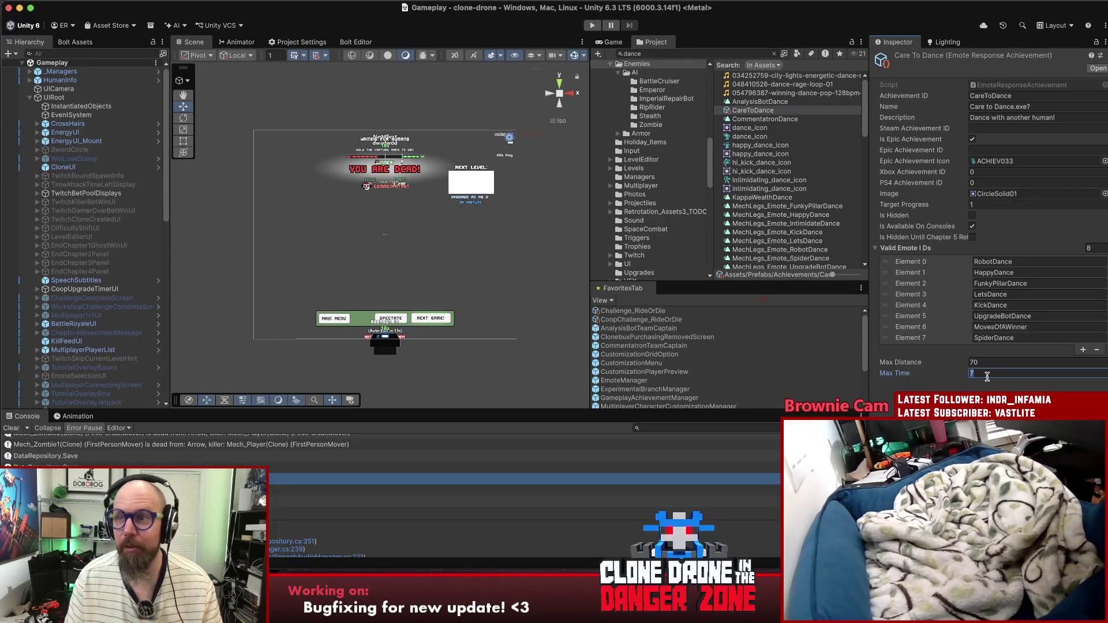
{"action": "left_click", "coordinate": [938, 388]}
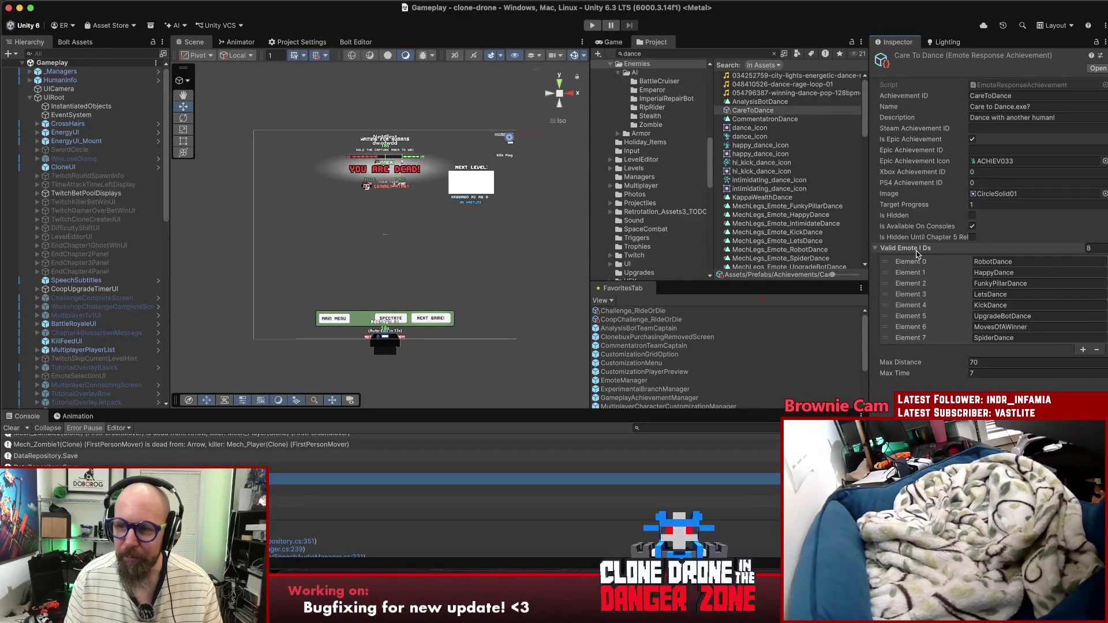
{"action": "double_click", "coordinate": [1040, 87]}
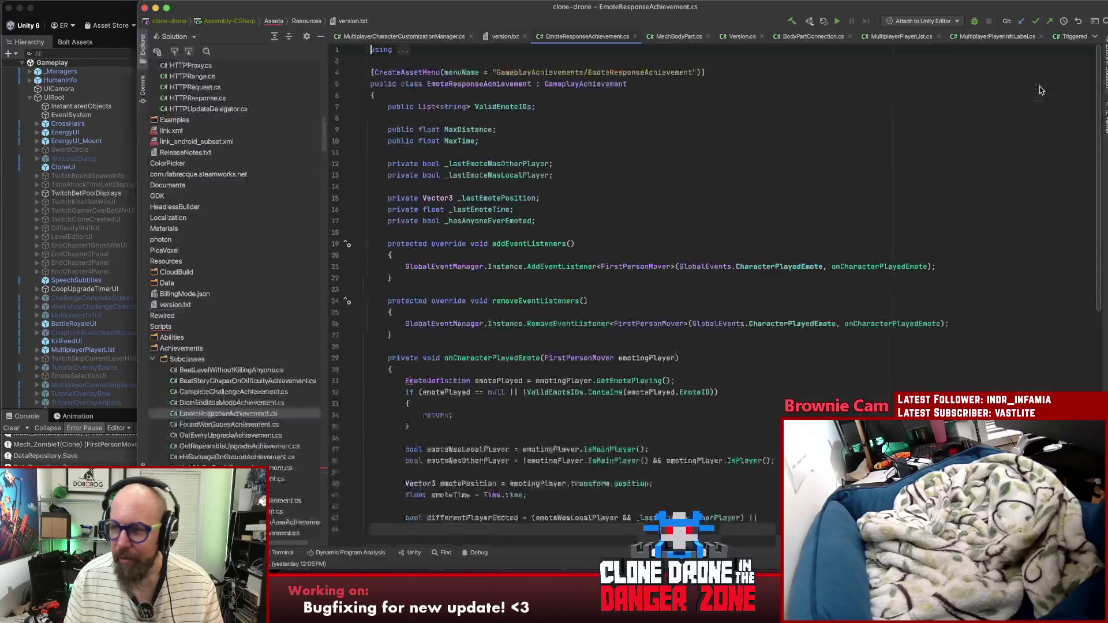
Step: Review the _lastEmoteTime fields and where the emote listener is registered
{"action": "left_click", "coordinate": [745, 233]}
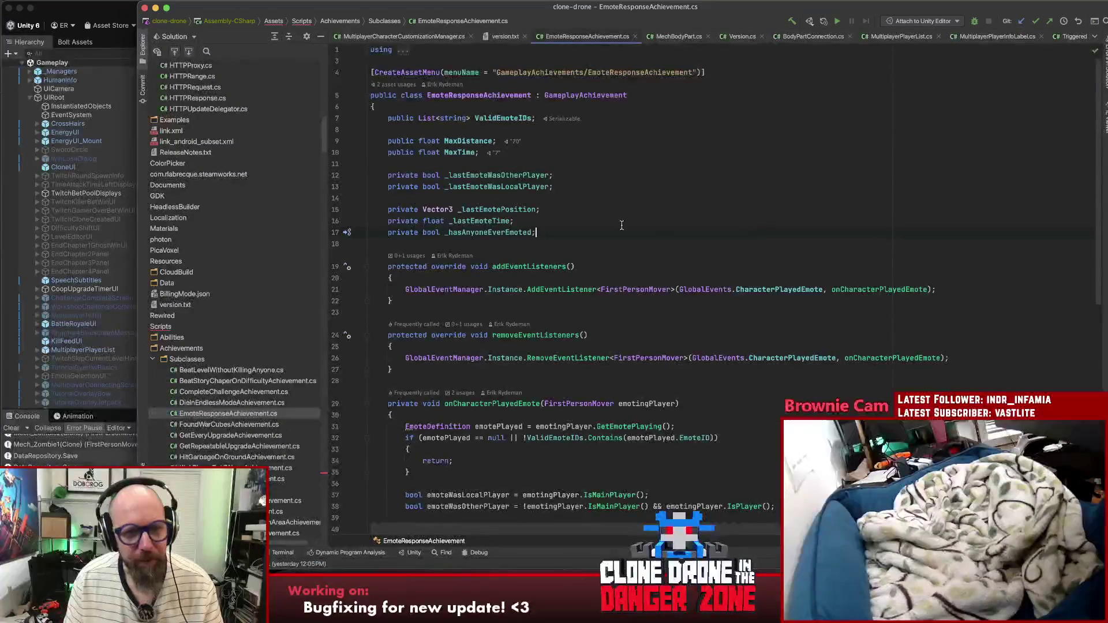
{"action": "left_click", "coordinate": [463, 224]}
{"action": "left_click", "coordinate": [472, 210]}
{"action": "left_click", "coordinate": [470, 221]}
{"action": "left_click", "coordinate": [475, 211]}
{"action": "left_click", "coordinate": [475, 220]}
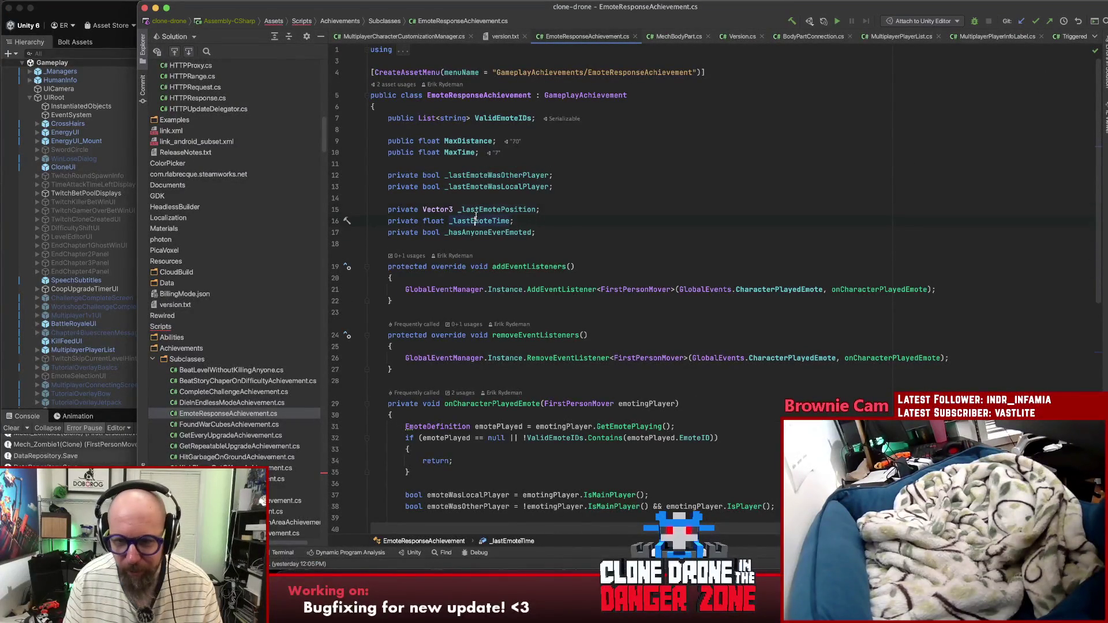
{"action": "left_click", "coordinate": [883, 289]}
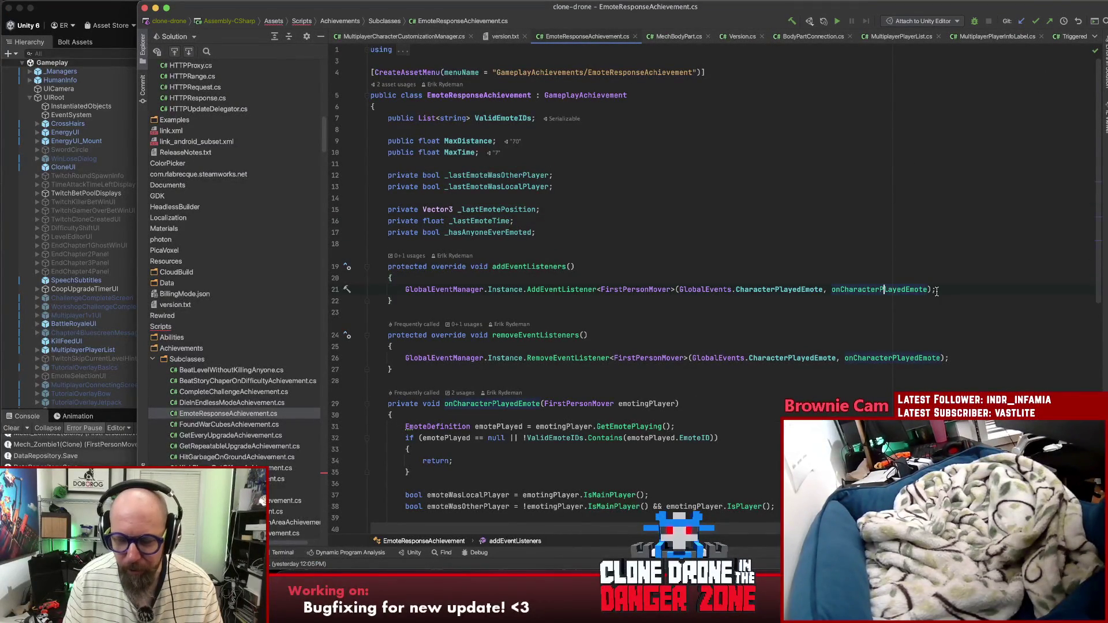
{"action": "scroll", "coordinate": [937, 292], "scroll_direction": "down", "scroll_amount": 5}
{"action": "scroll", "coordinate": [937, 292], "scroll_direction": "down", "scroll_amount": 3}
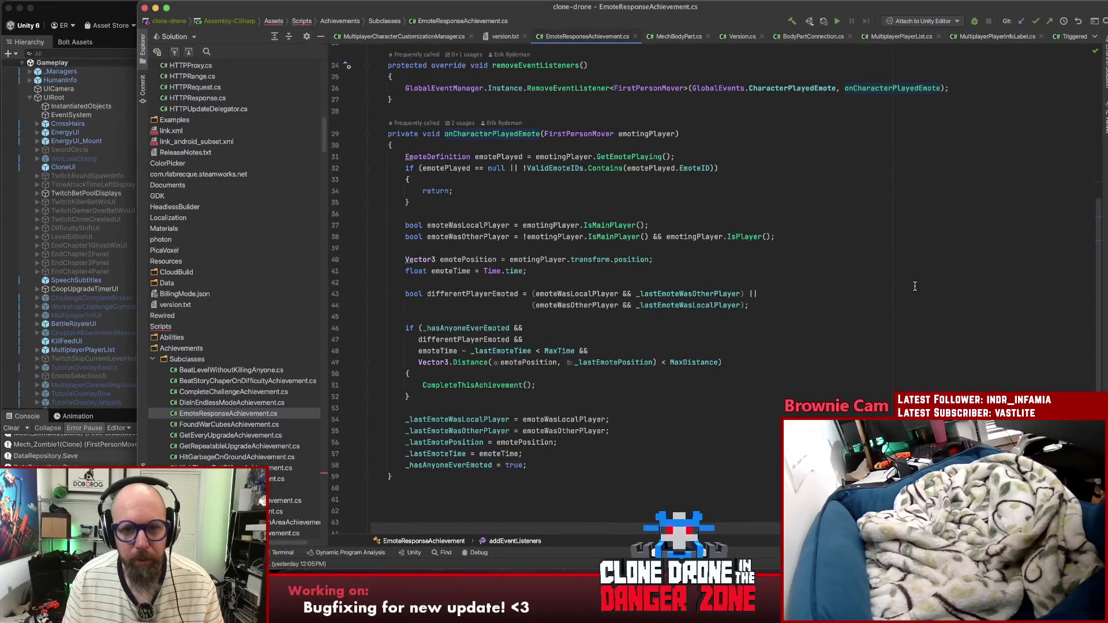
Step: Inspect the emoteWasLocalPlayer, emoteWasOtherPlayer, and differentPlayerEmoted checks and the MaxTime/distance conditions
{"action": "left_click", "coordinate": [532, 217]}
{"action": "left_click", "coordinate": [464, 226]}
{"action": "left_click", "coordinate": [466, 237]}
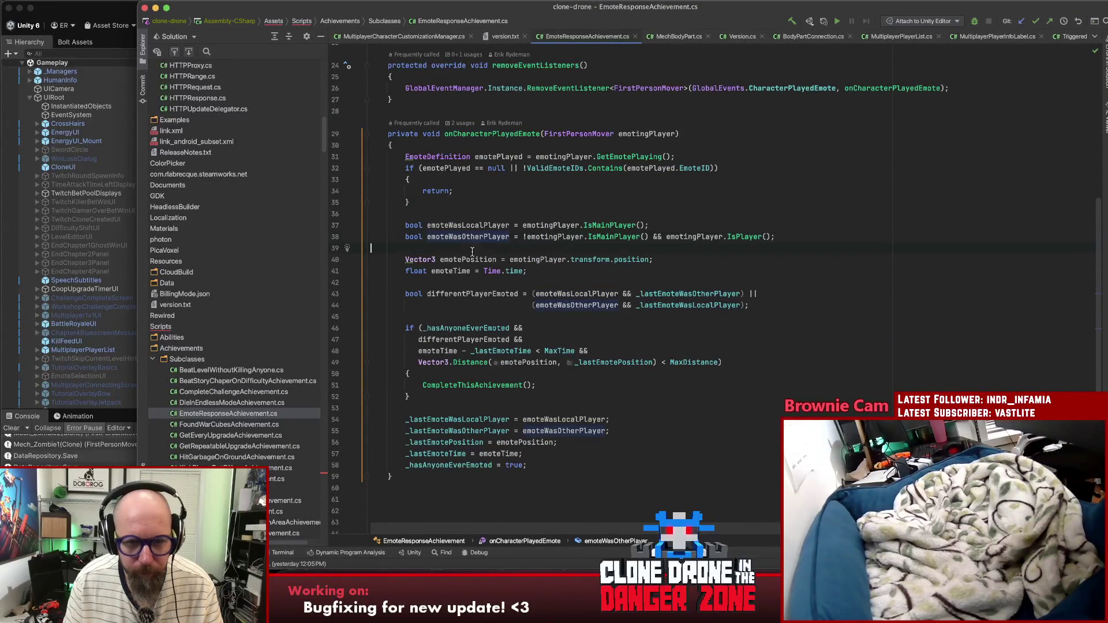
{"action": "scroll", "coordinate": [465, 352], "scroll_direction": "down", "scroll_amount": 3}
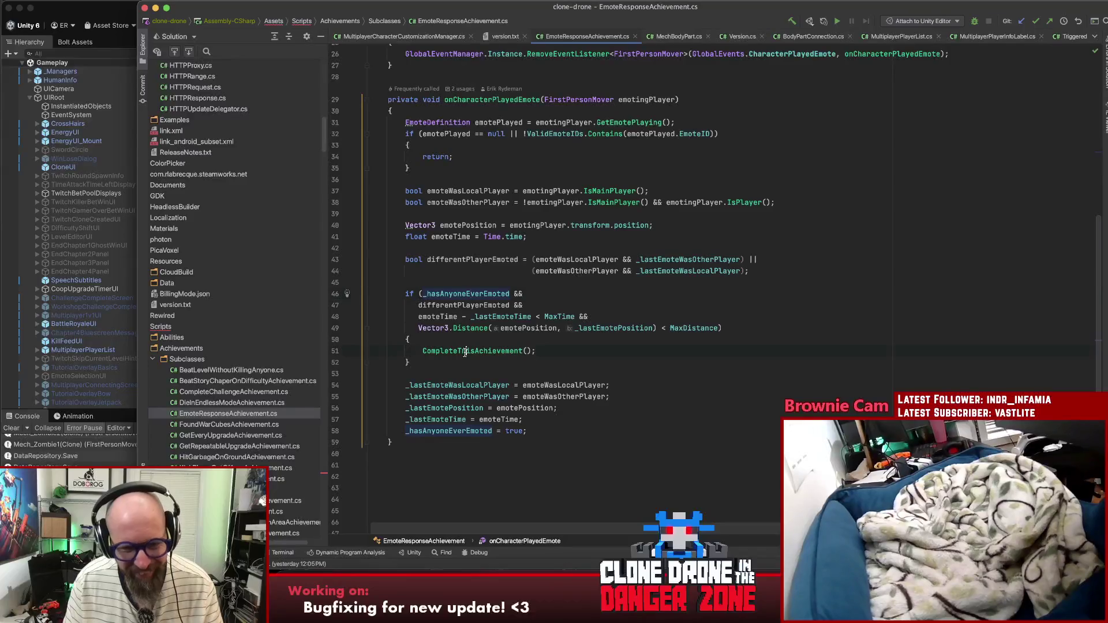
{"action": "left_click", "coordinate": [456, 305]}
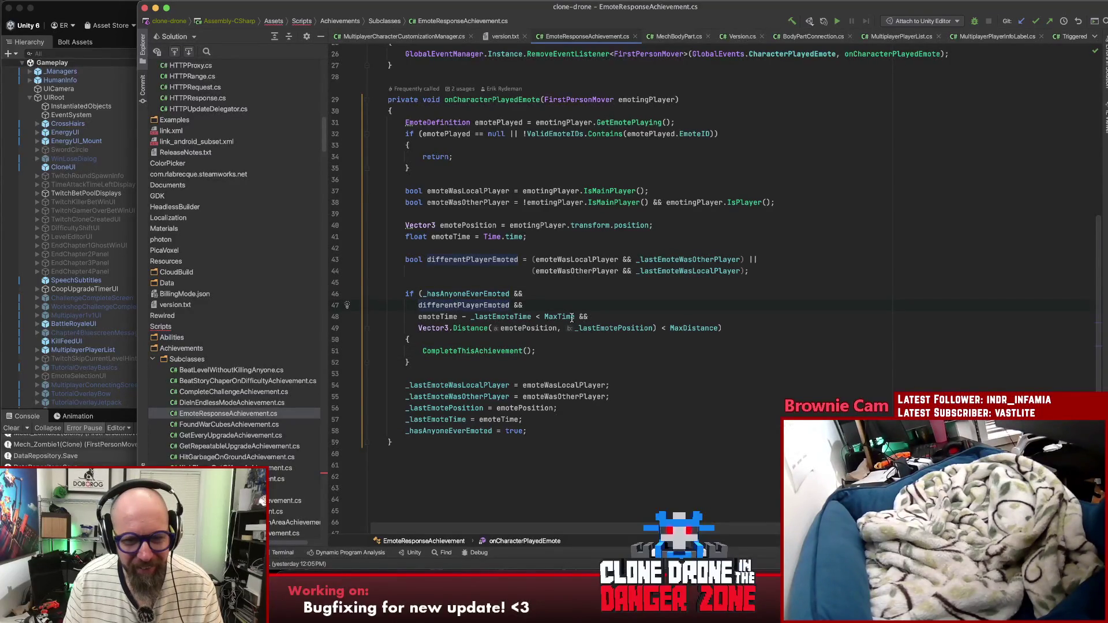
{"action": "left_click_drag", "start_coordinate": [414, 316], "coordinate": [462, 328]}
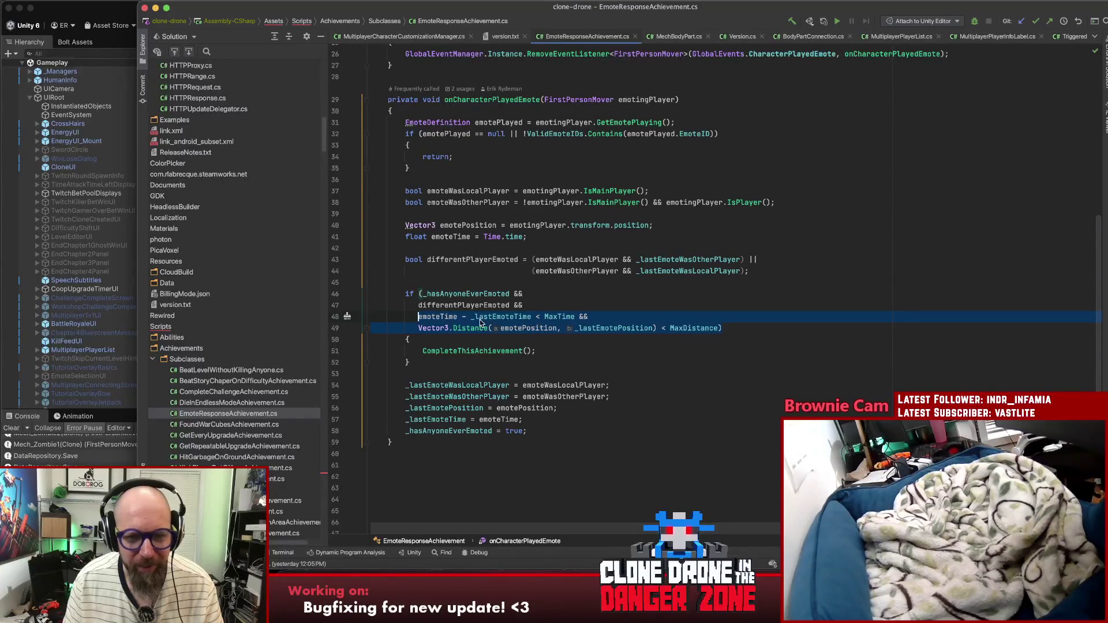
{"action": "left_click", "coordinate": [599, 302]}
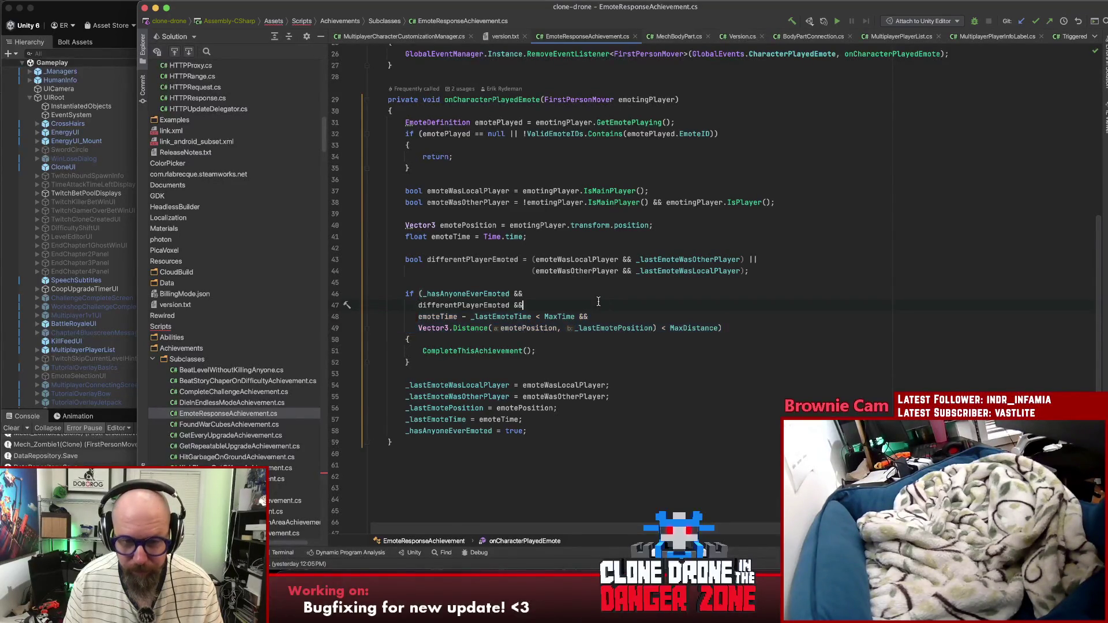
{"action": "left_click", "coordinate": [627, 314]}
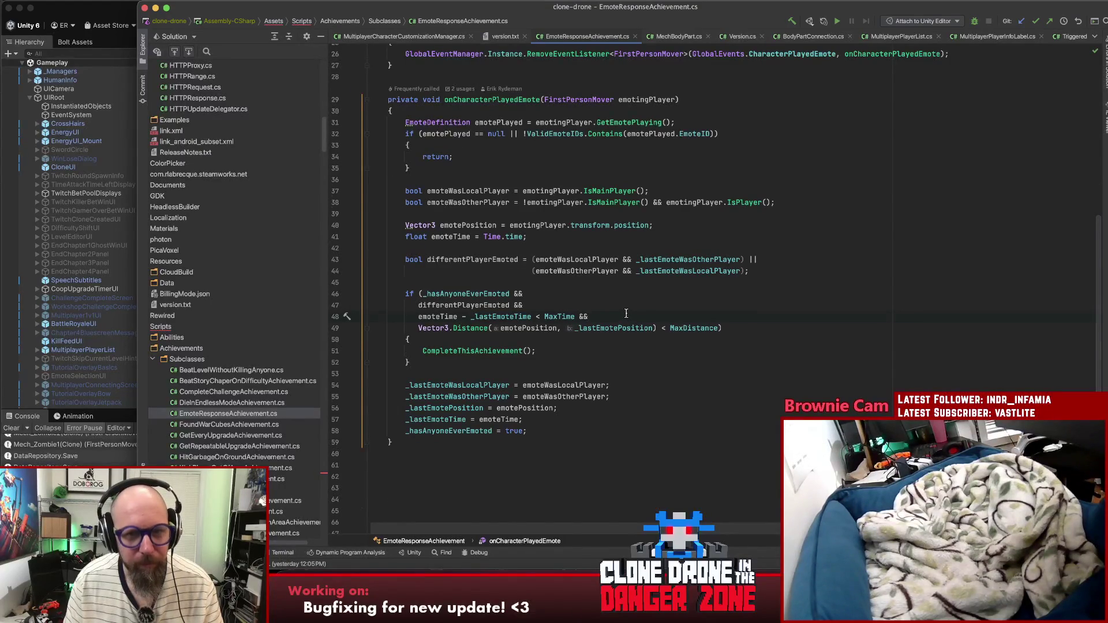
Step: Find all usages of the CharacterPlayedEmote event, turning up 6 results
{"action": "scroll", "coordinate": [627, 314], "scroll_direction": "up", "scroll_amount": 5}
{"action": "left_click", "coordinate": [777, 119]}
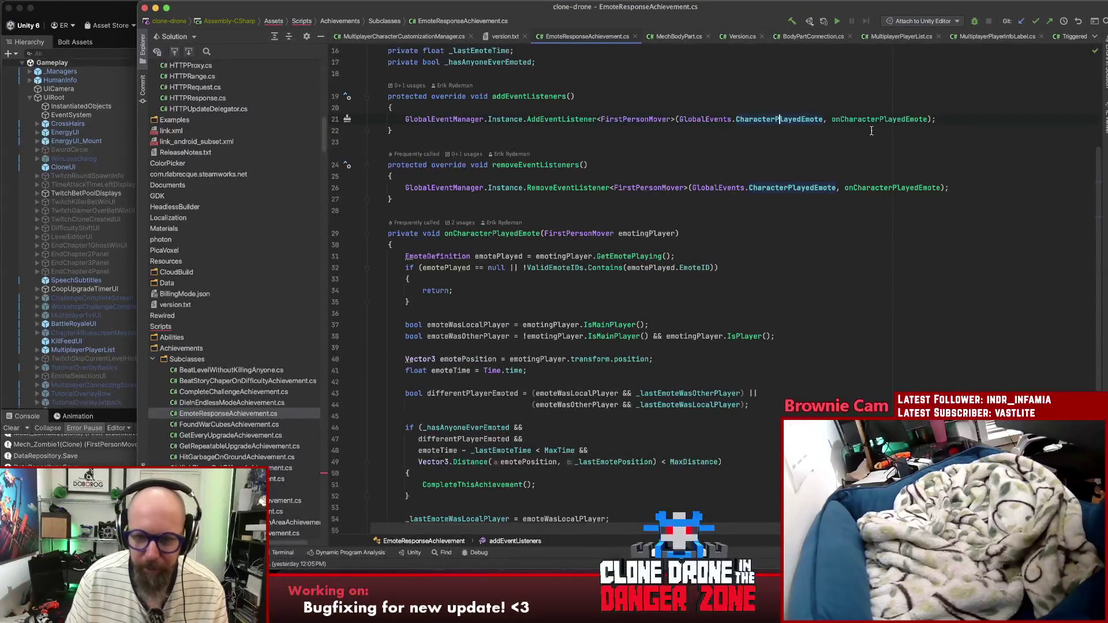
{"action": "key", "text": "alt+F7"}
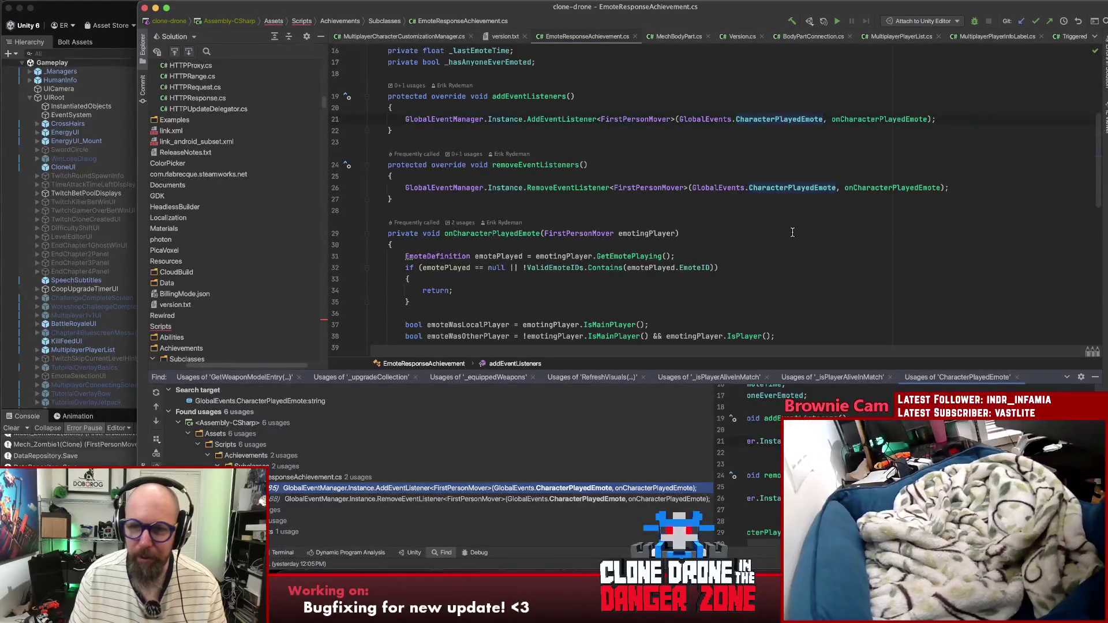
Step: Open FirstPersonMover.cs at the code that dispatches CharacterPlayedEmote
{"action": "double_click", "coordinate": [393, 489]}
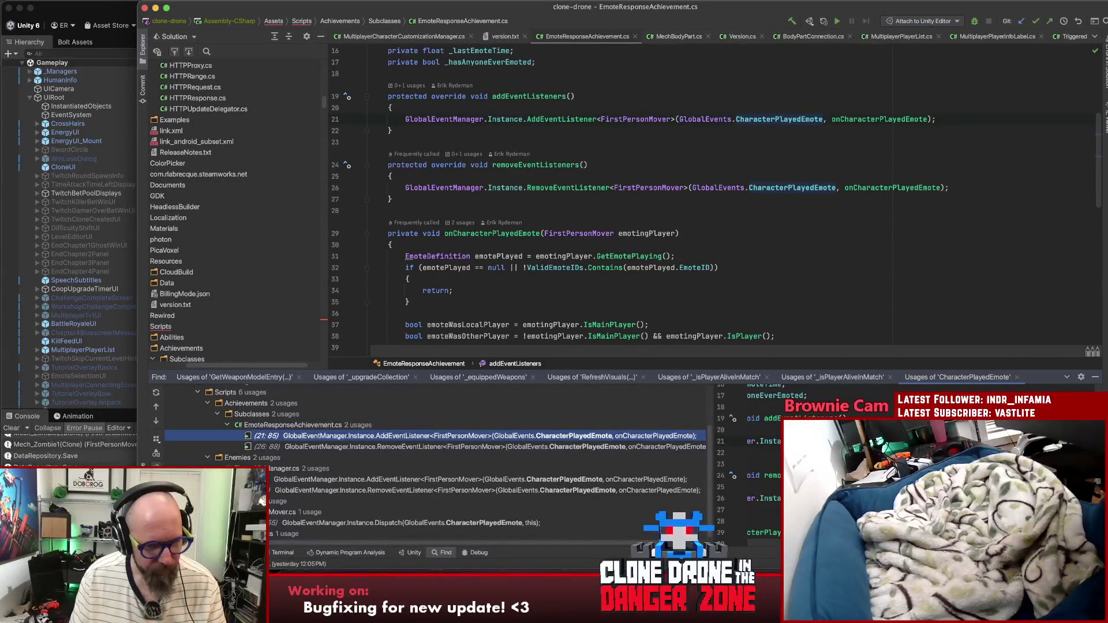
{"action": "double_click", "coordinate": [310, 522]}
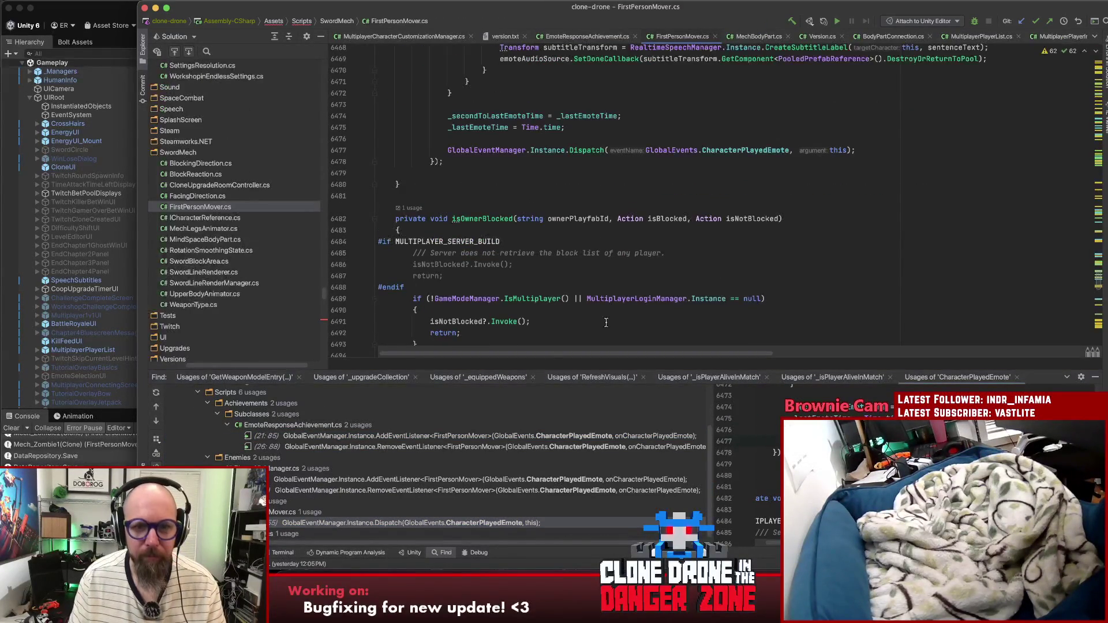
{"action": "scroll", "coordinate": [612, 306], "scroll_direction": "up", "scroll_amount": 3}
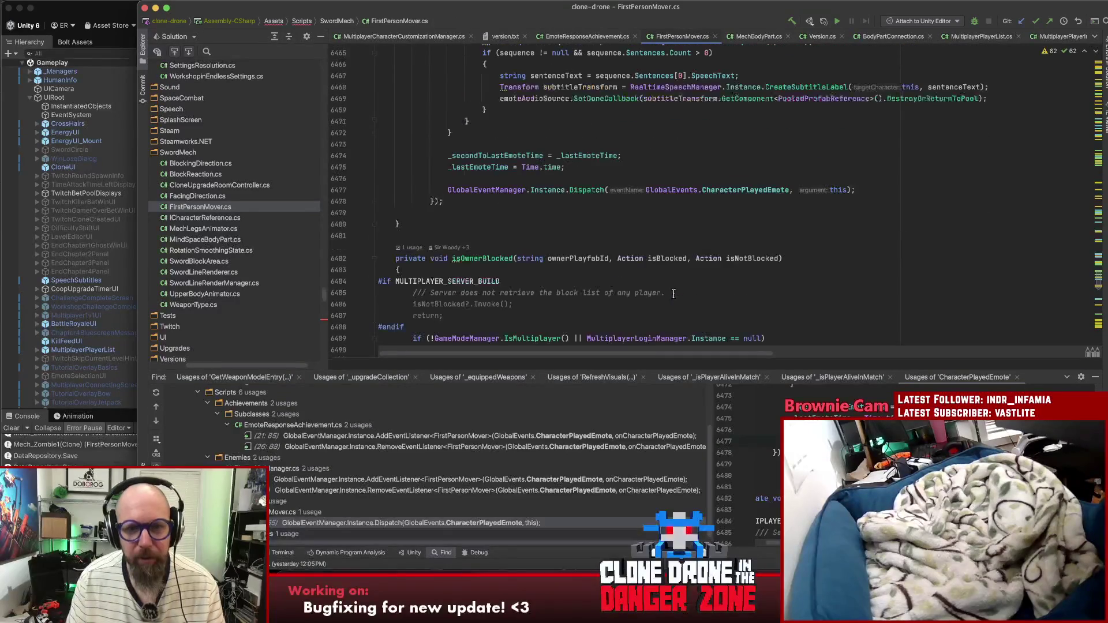
{"action": "key", "text": "ctrl+Home"}
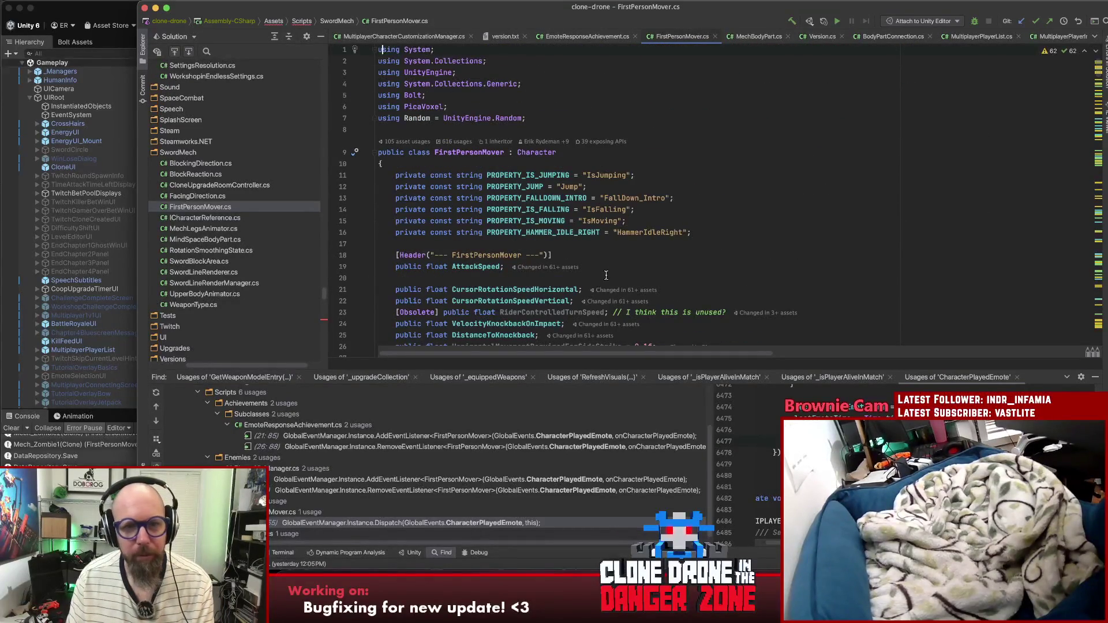
{"action": "double_click", "coordinate": [353, 522]}
{"action": "left_click", "coordinate": [760, 186]}
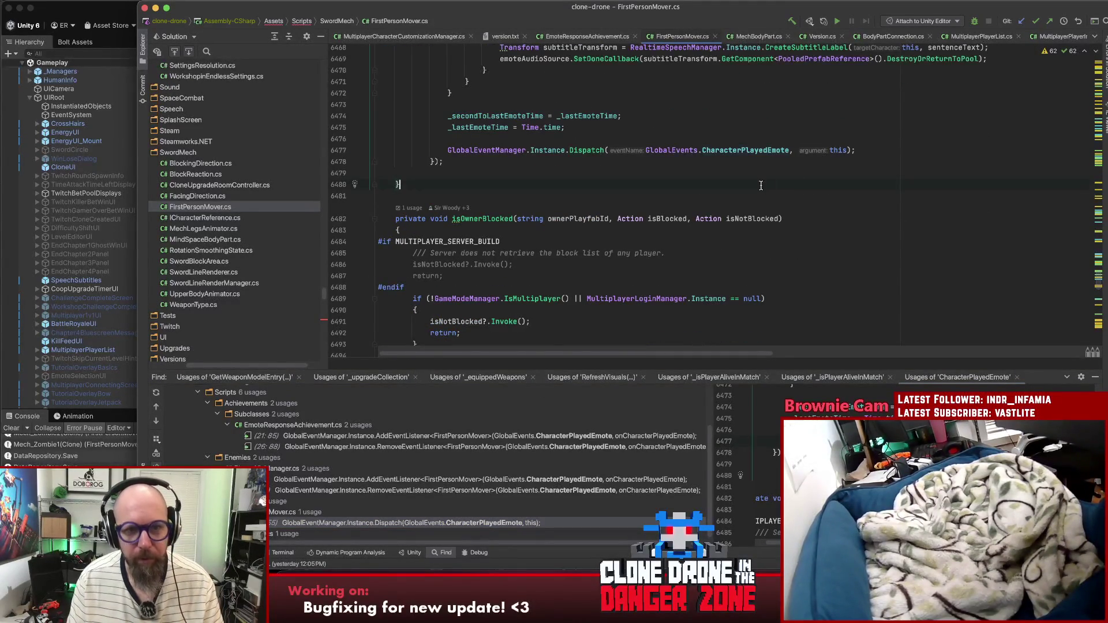
{"action": "left_click", "coordinate": [884, 153]}
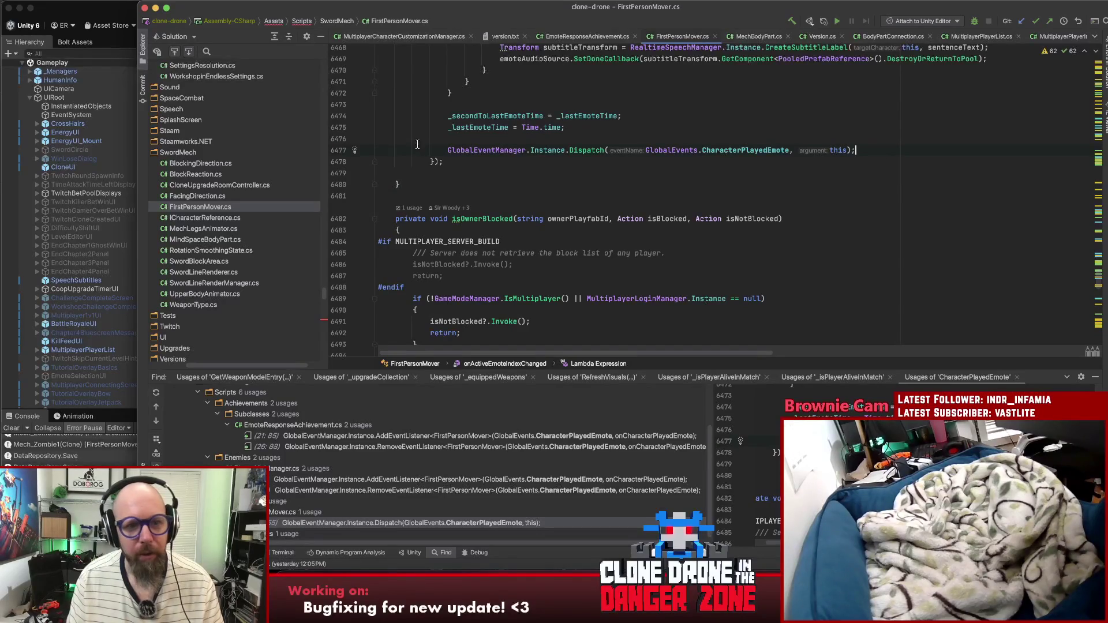
Step: Close the usages results and read through onActiveEmoteIndexChanged's blocked-owner check and emote lookup
{"action": "left_click", "coordinate": [1095, 376]}
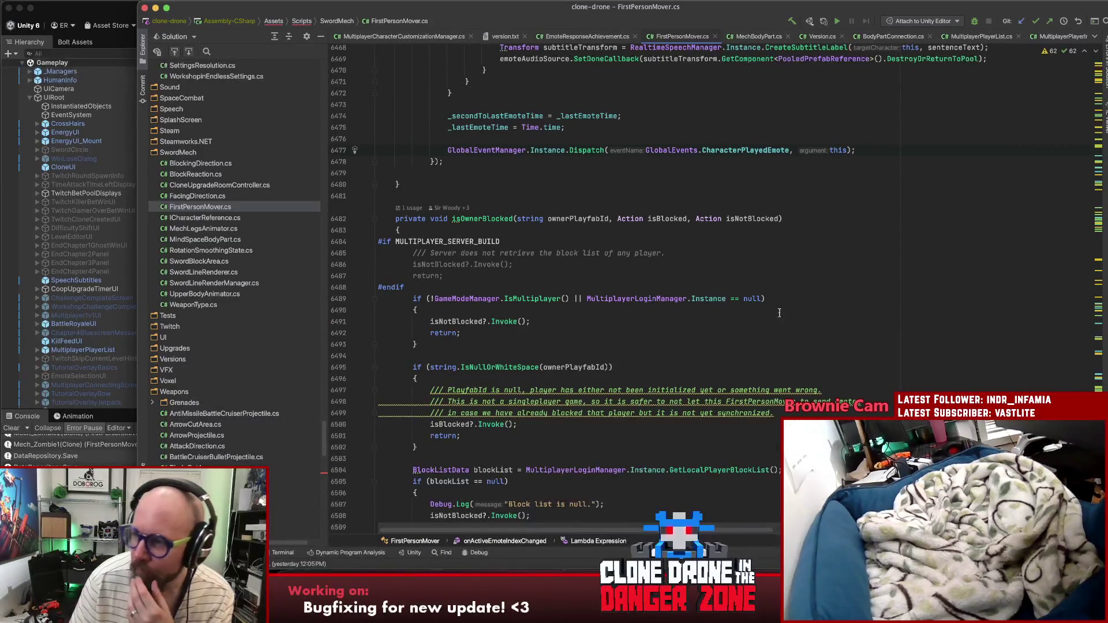
{"action": "scroll", "coordinate": [846, 339], "scroll_direction": "up", "scroll_amount": 2}
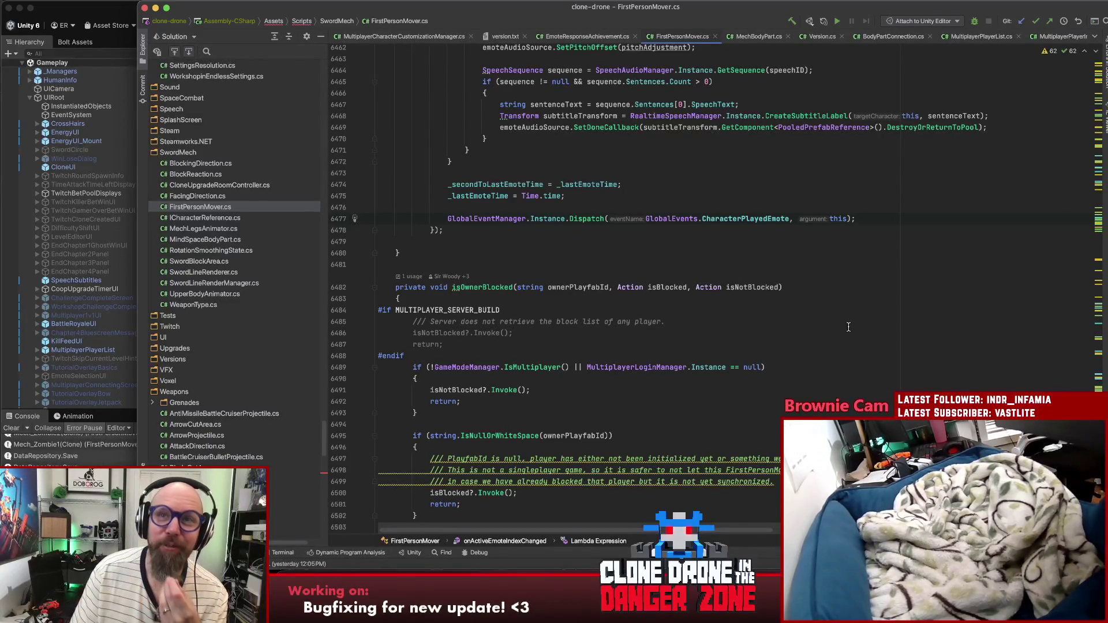
{"action": "scroll", "coordinate": [887, 312], "scroll_direction": "up", "scroll_amount": 4}
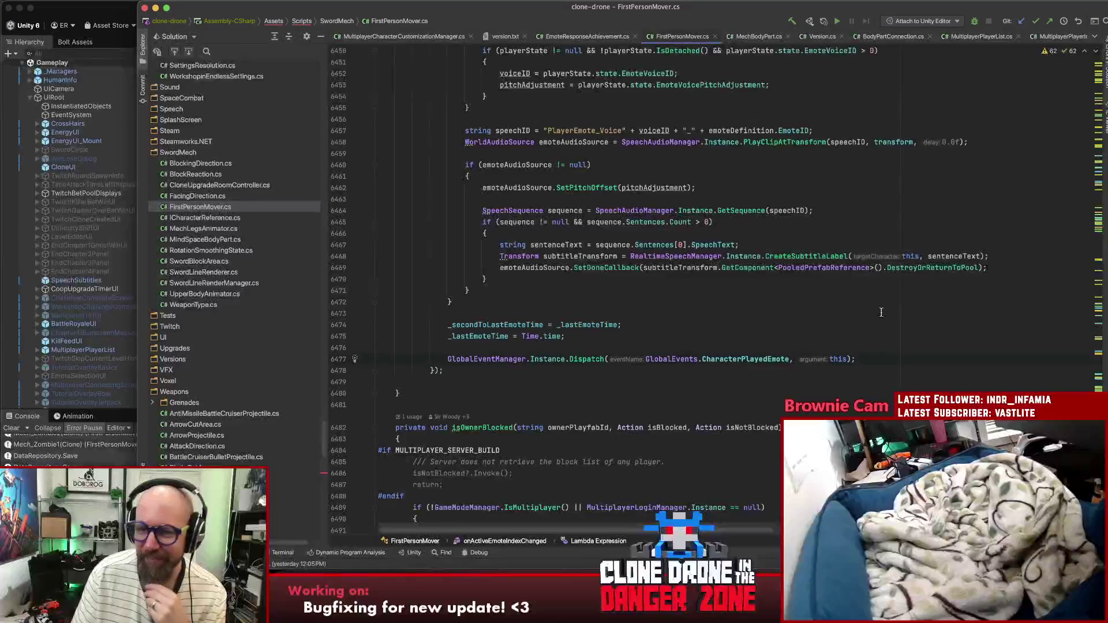
{"action": "scroll", "coordinate": [721, 347], "scroll_direction": "up", "scroll_amount": 3}
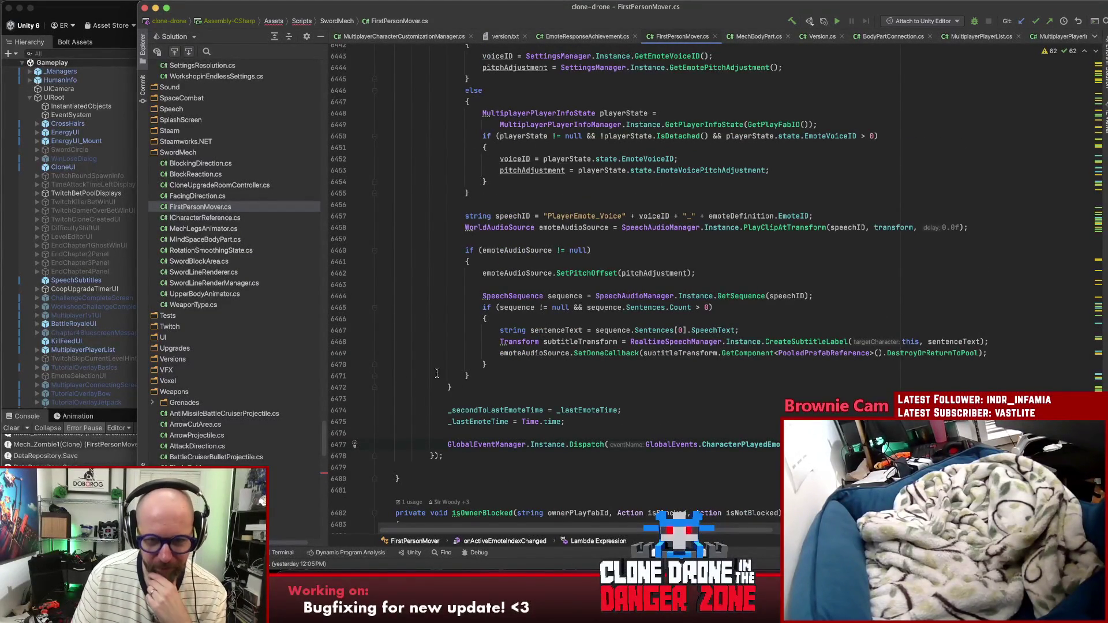
{"action": "scroll", "coordinate": [437, 375], "scroll_direction": "up", "scroll_amount": 15}
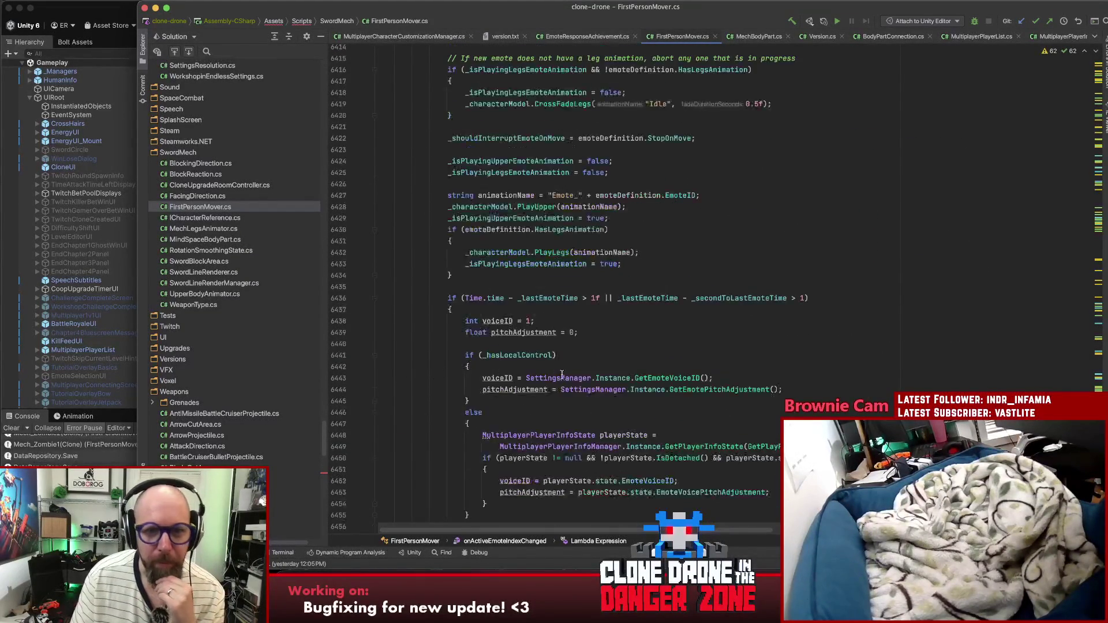
{"action": "scroll", "coordinate": [672, 364], "scroll_direction": "up", "scroll_amount": 6}
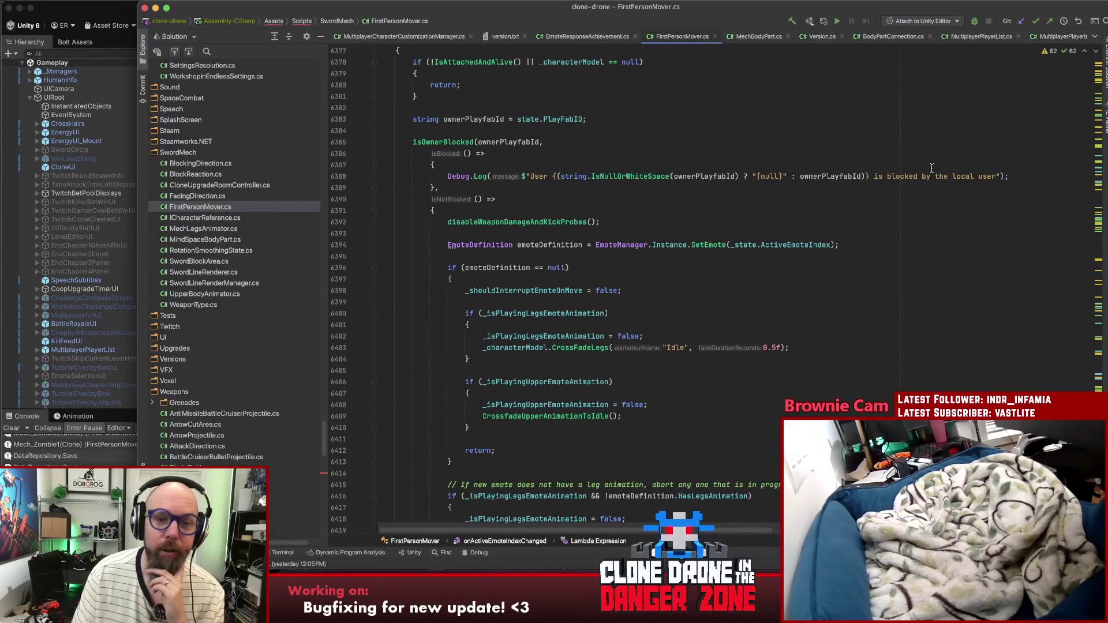
{"action": "scroll", "coordinate": [907, 255], "scroll_direction": "down", "scroll_amount": 2}
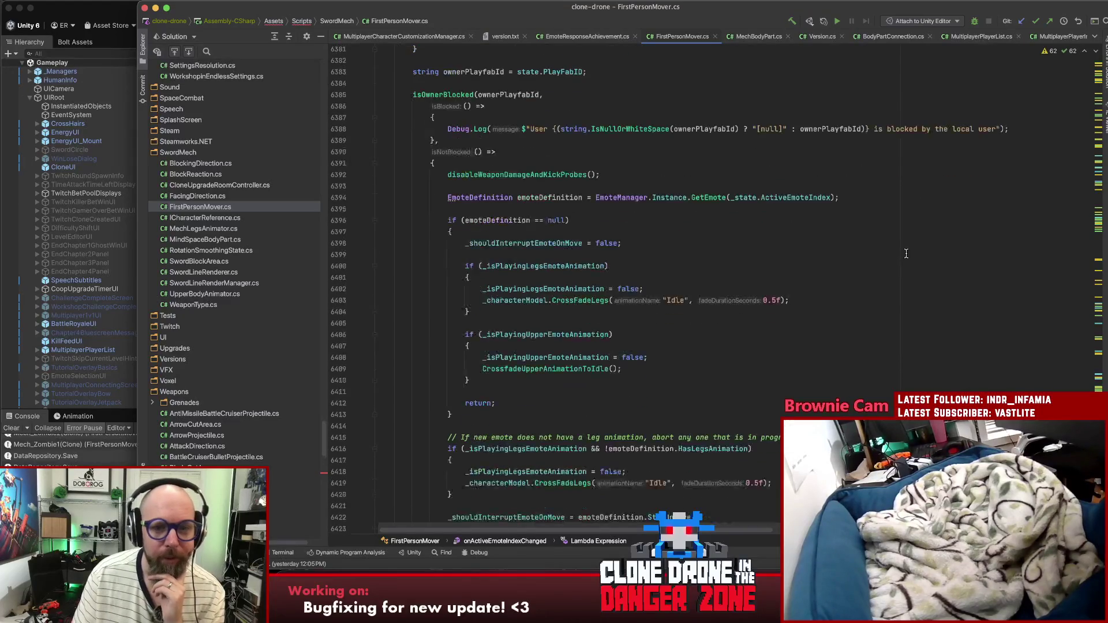
{"action": "left_click", "coordinate": [710, 175]}
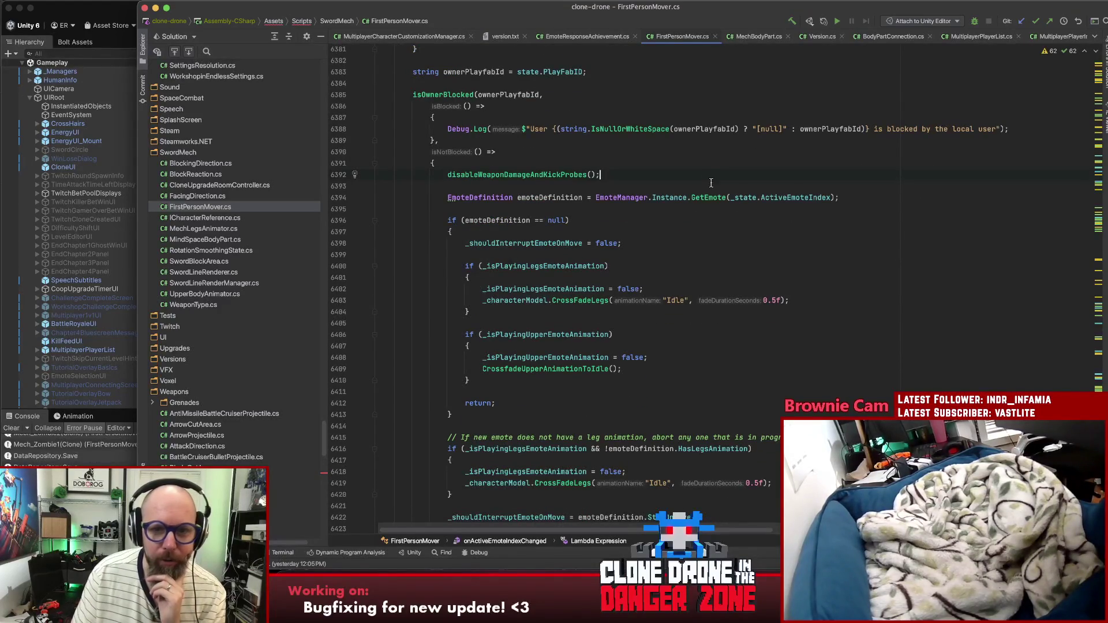
{"action": "scroll", "coordinate": [769, 254], "scroll_direction": "up", "scroll_amount": 5}
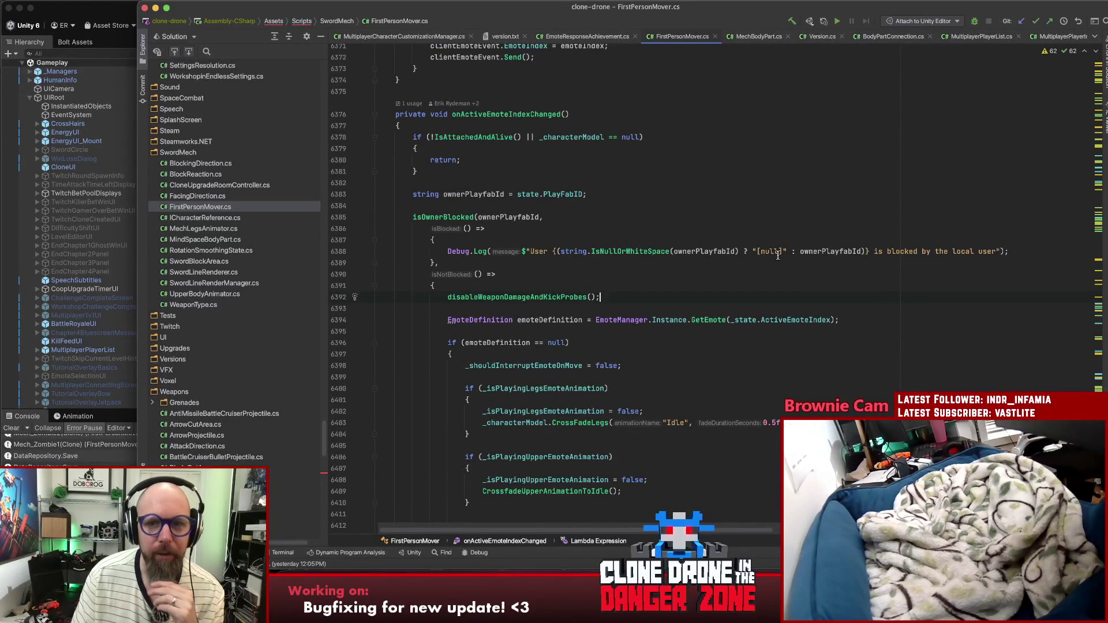
Step: Read through the emote animation code: the crossfade-to-idle call, animationName, and legs-animation flag
{"action": "scroll", "coordinate": [777, 256], "scroll_direction": "down", "scroll_amount": 10}
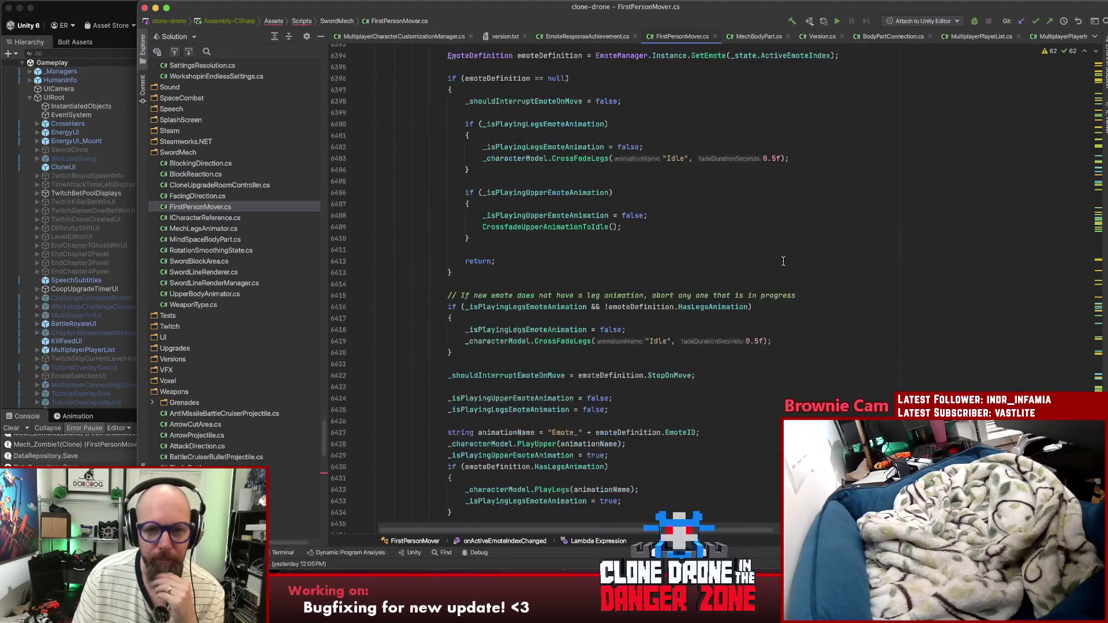
{"action": "scroll", "coordinate": [783, 259], "scroll_direction": "up", "scroll_amount": 2}
{"action": "left_click", "coordinate": [705, 226]}
{"action": "scroll", "coordinate": [705, 232], "scroll_direction": "down", "scroll_amount": 3}
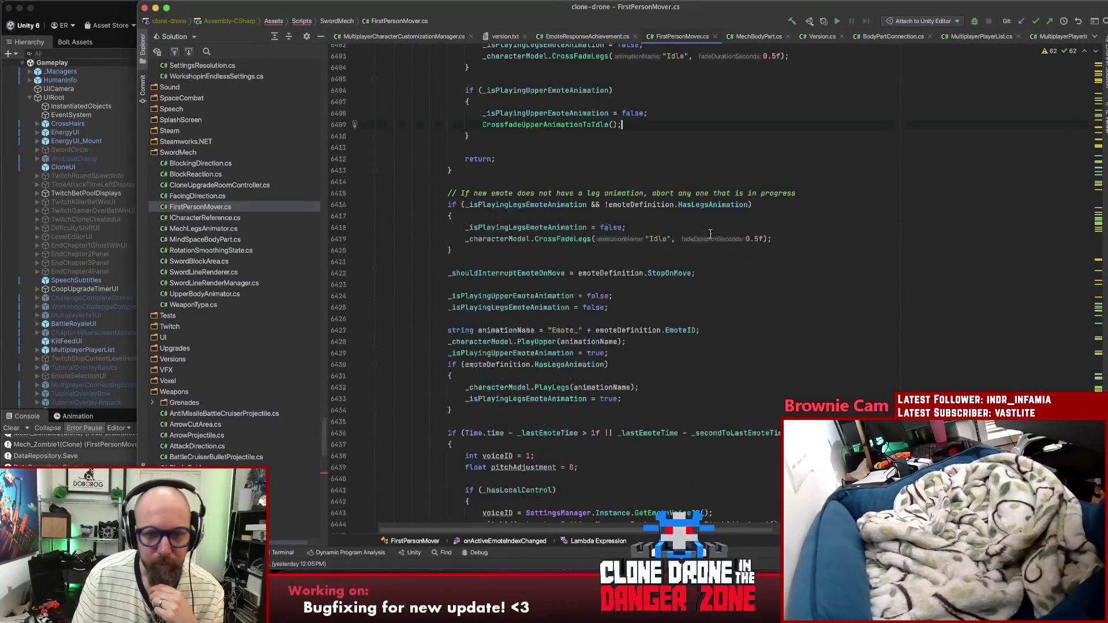
{"action": "scroll", "coordinate": [726, 232], "scroll_direction": "up", "scroll_amount": 3}
{"action": "scroll", "coordinate": [745, 235], "scroll_direction": "down", "scroll_amount": 4}
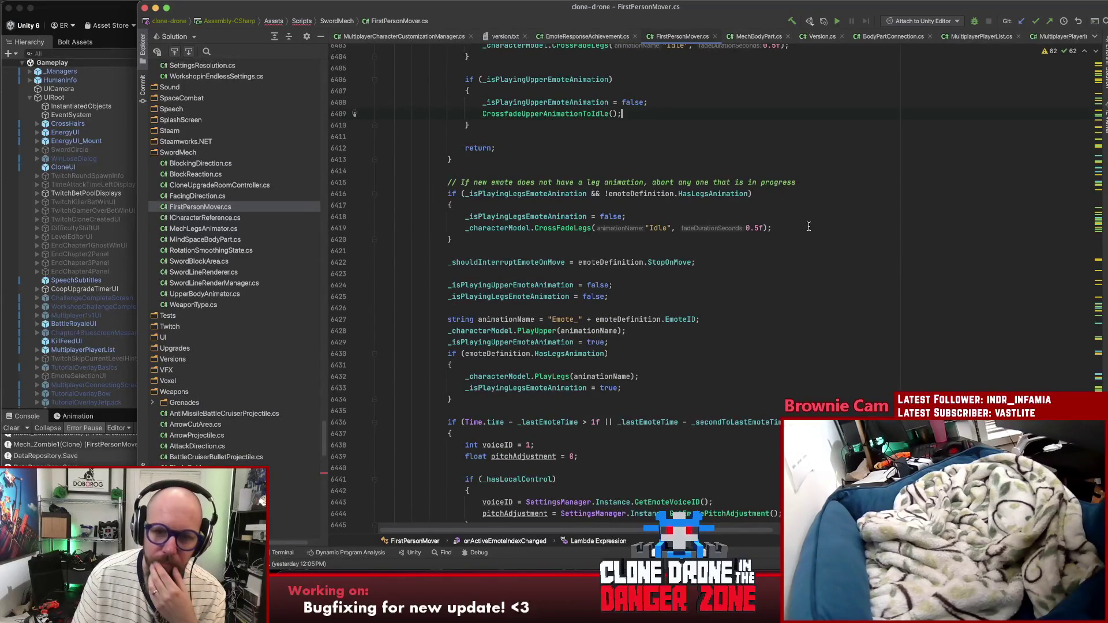
{"action": "left_click", "coordinate": [514, 319]}
{"action": "scroll", "coordinate": [719, 273], "scroll_direction": "down", "scroll_amount": 4}
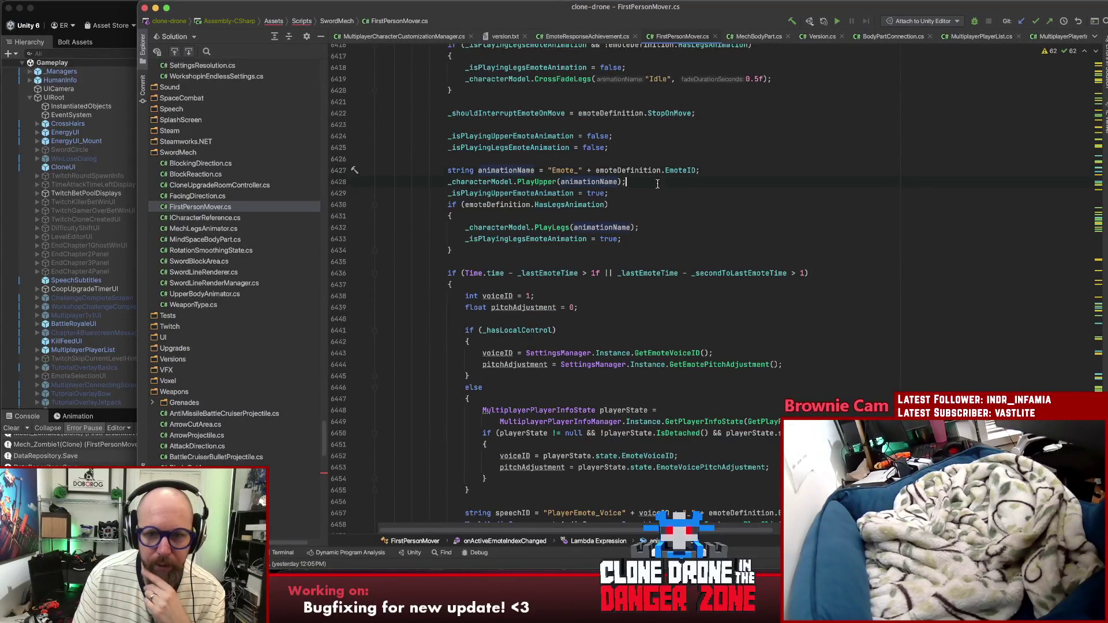
{"action": "left_click", "coordinate": [665, 231]}
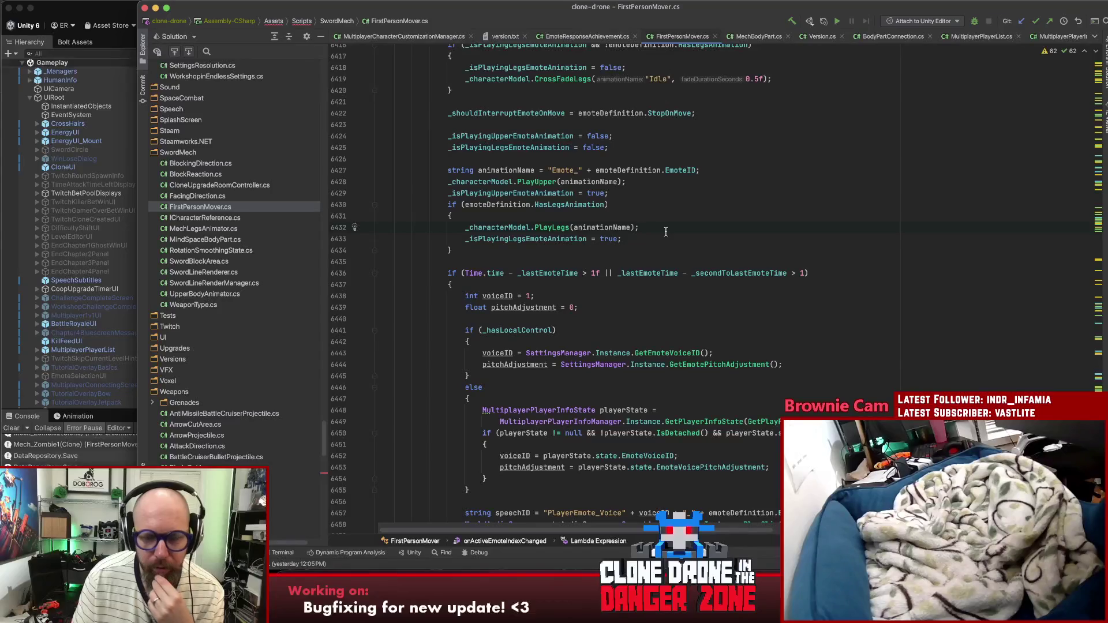
{"action": "scroll", "coordinate": [666, 230], "scroll_direction": "down", "scroll_amount": 6}
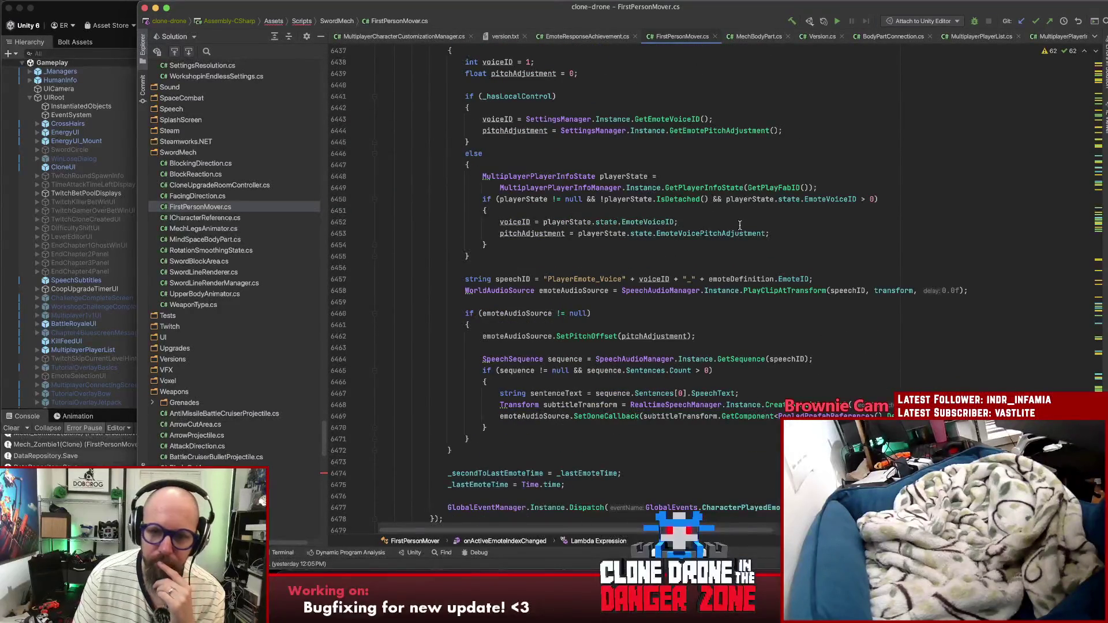
Step: Find all usages of the _isPlayingLegsEmoteAnimation field
{"action": "mouse_move", "coordinate": [731, 233]}
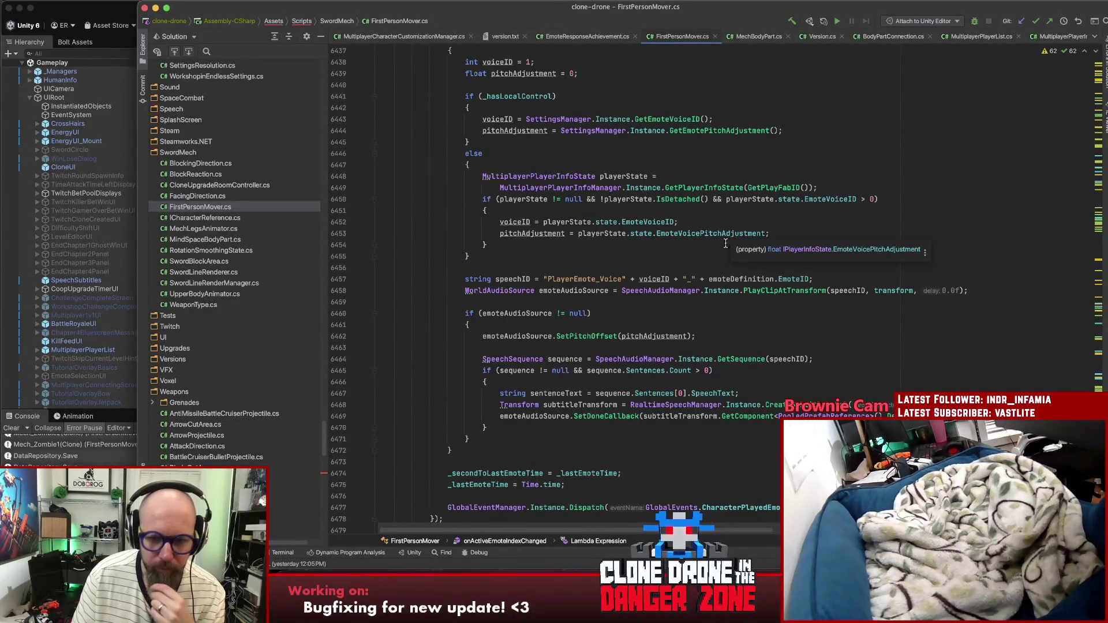
{"action": "scroll", "coordinate": [723, 241], "scroll_direction": "down", "scroll_amount": 2}
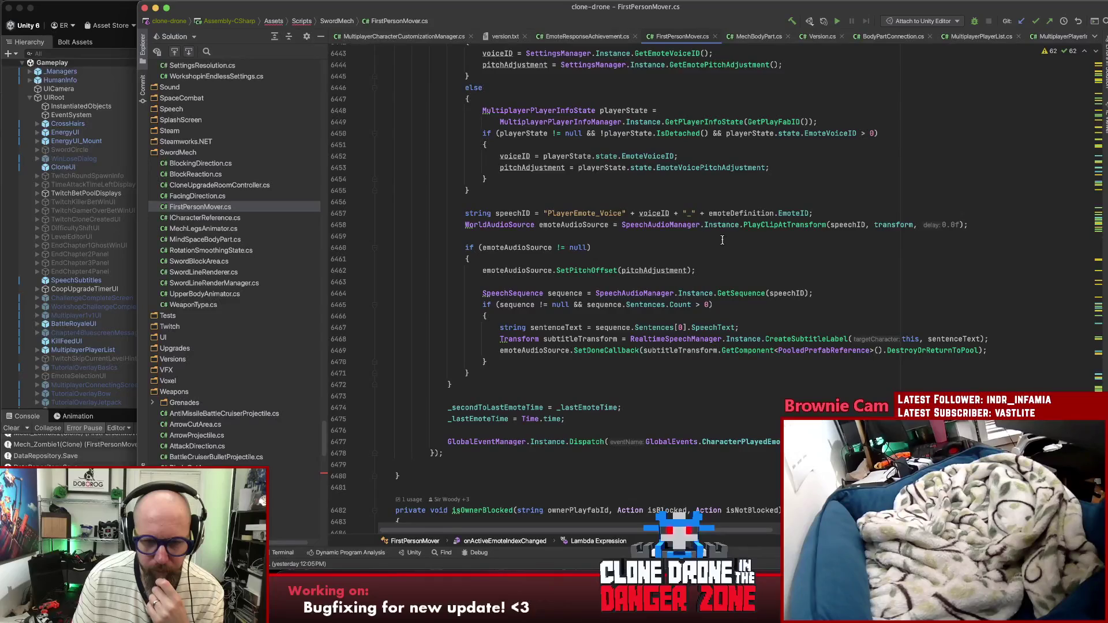
{"action": "scroll", "coordinate": [611, 247], "scroll_direction": "up", "scroll_amount": 6}
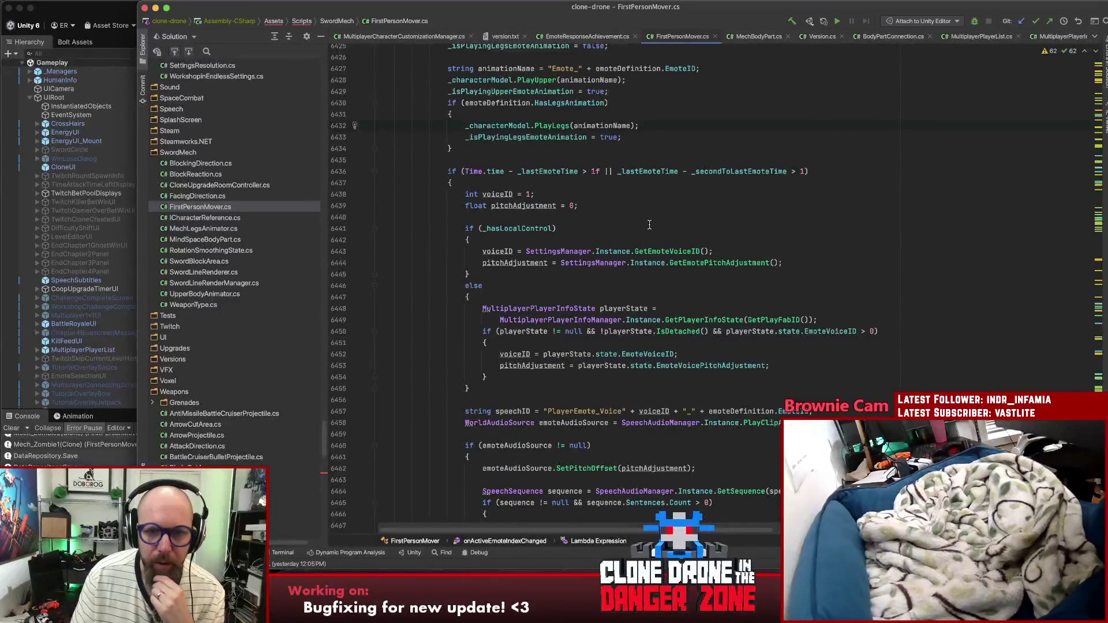
{"action": "scroll", "coordinate": [638, 226], "scroll_direction": "up", "scroll_amount": 3}
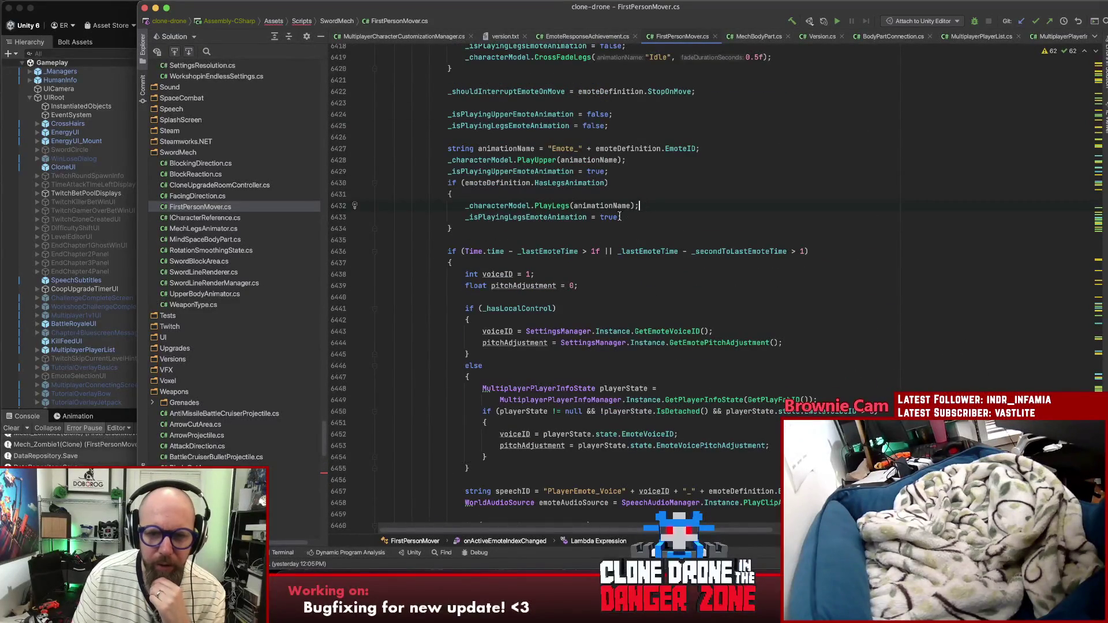
{"action": "left_click", "coordinate": [628, 160]}
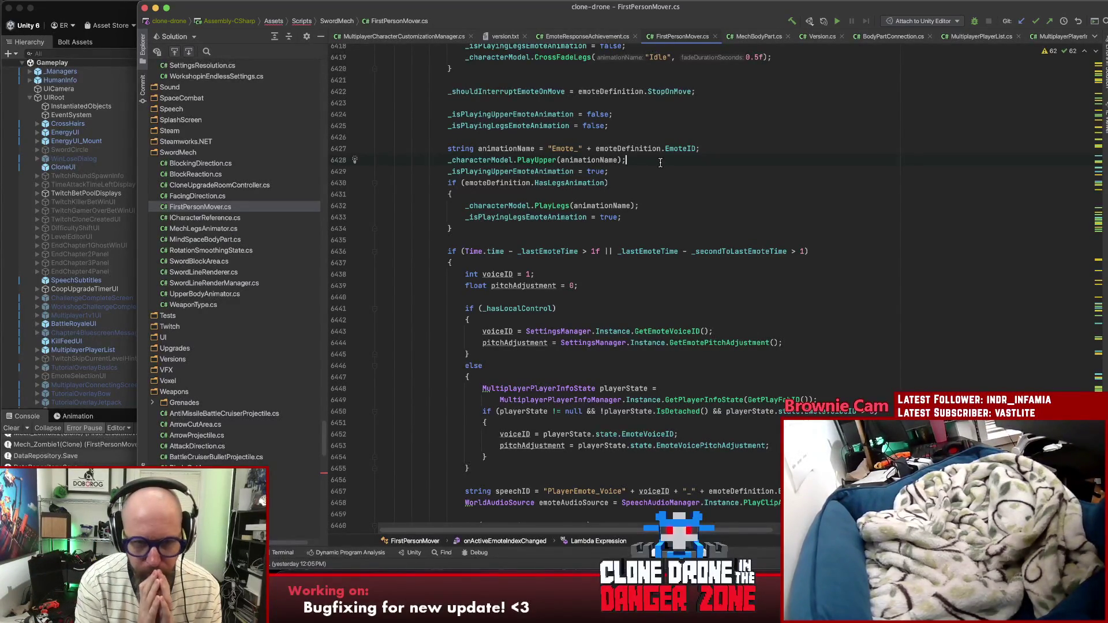
{"action": "left_click", "coordinate": [537, 217]}
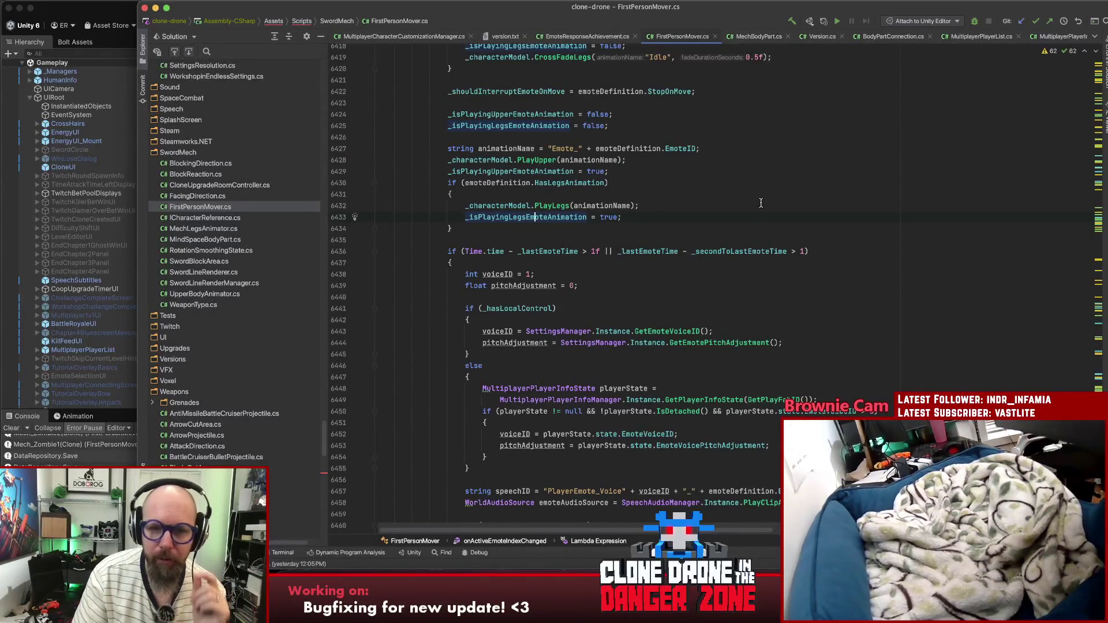
{"action": "scroll", "coordinate": [762, 199], "scroll_direction": "down", "scroll_amount": 3}
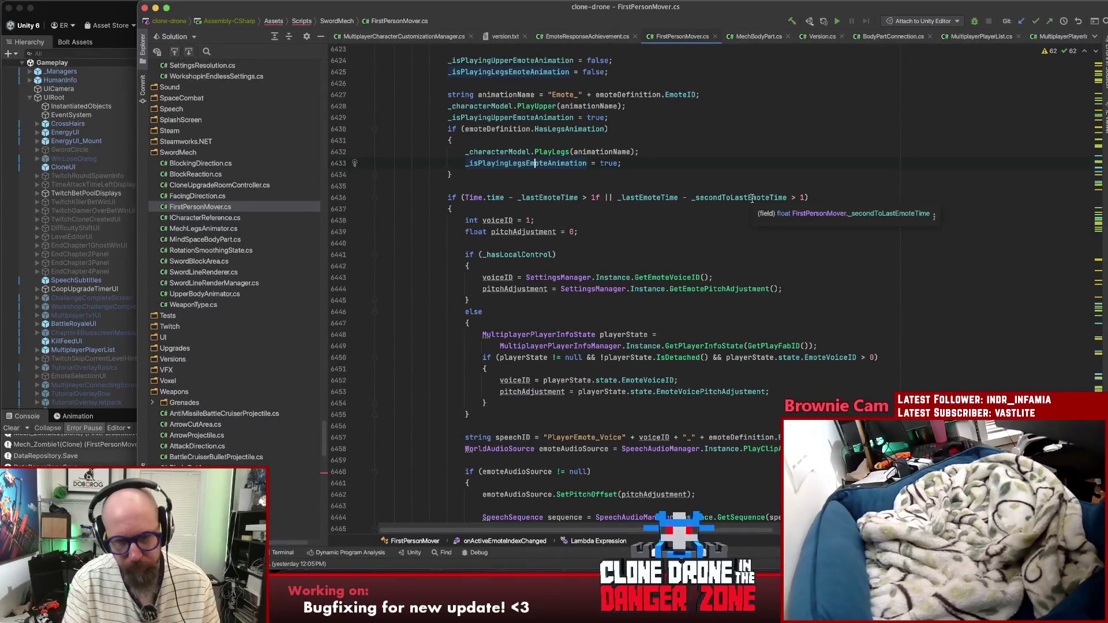
{"action": "key", "text": "alt+F7"}
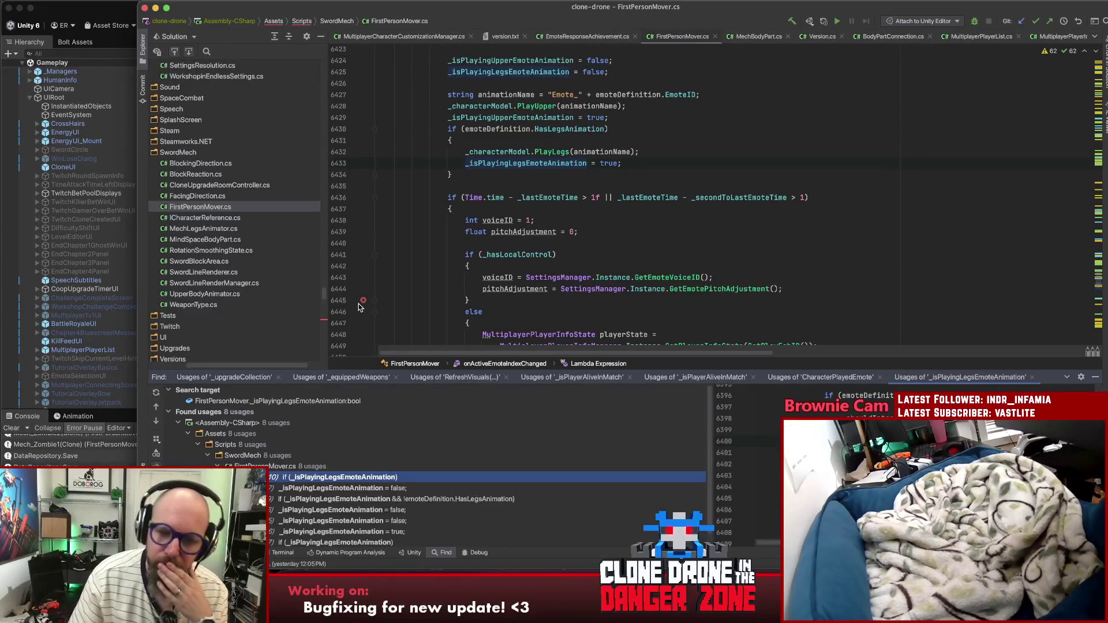
Step: Step through the flag's usages at lines 6402, 6418 and in OnPlayLegsAnimationCalled
{"action": "left_click", "coordinate": [372, 489]}
{"action": "double_click", "coordinate": [372, 489]}
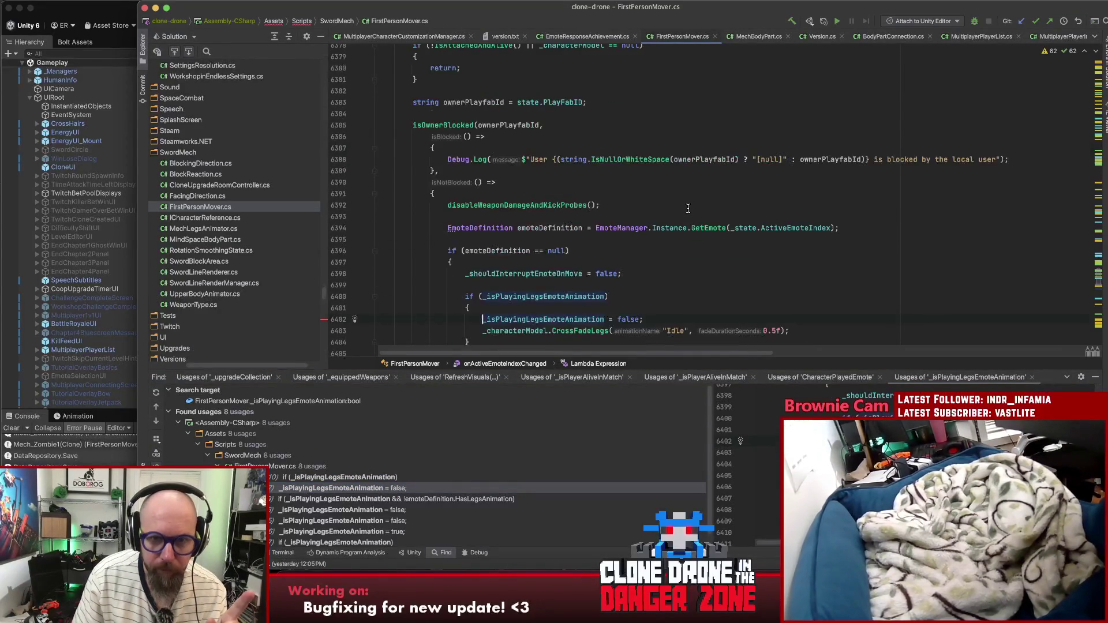
{"action": "left_click", "coordinate": [361, 510]}
{"action": "double_click", "coordinate": [360, 510]}
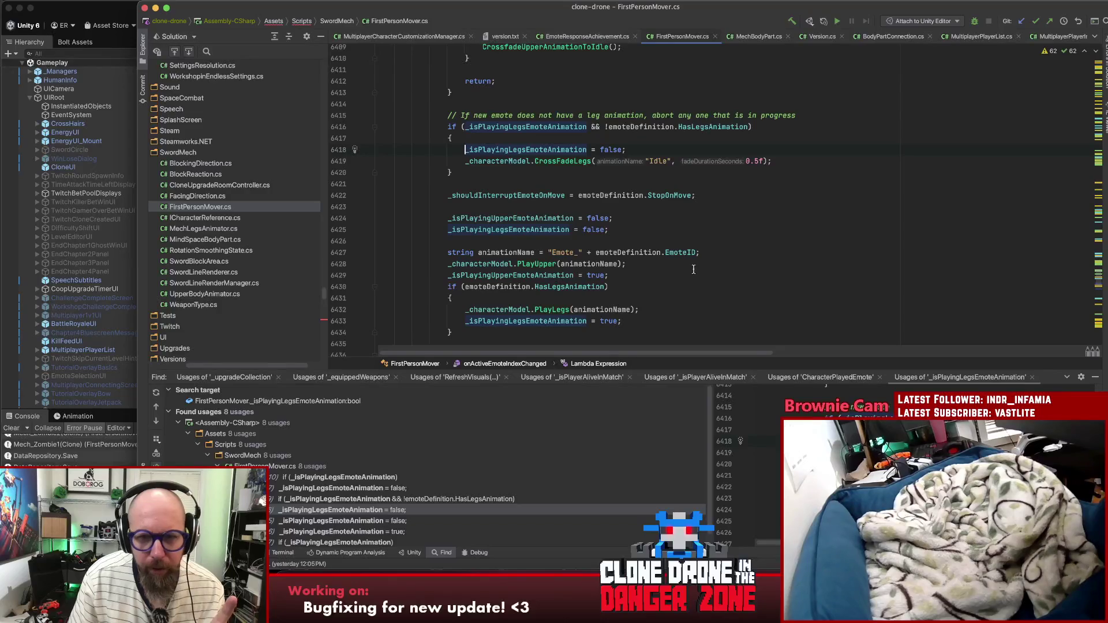
{"action": "scroll", "coordinate": [697, 273], "scroll_direction": "up", "scroll_amount": 10}
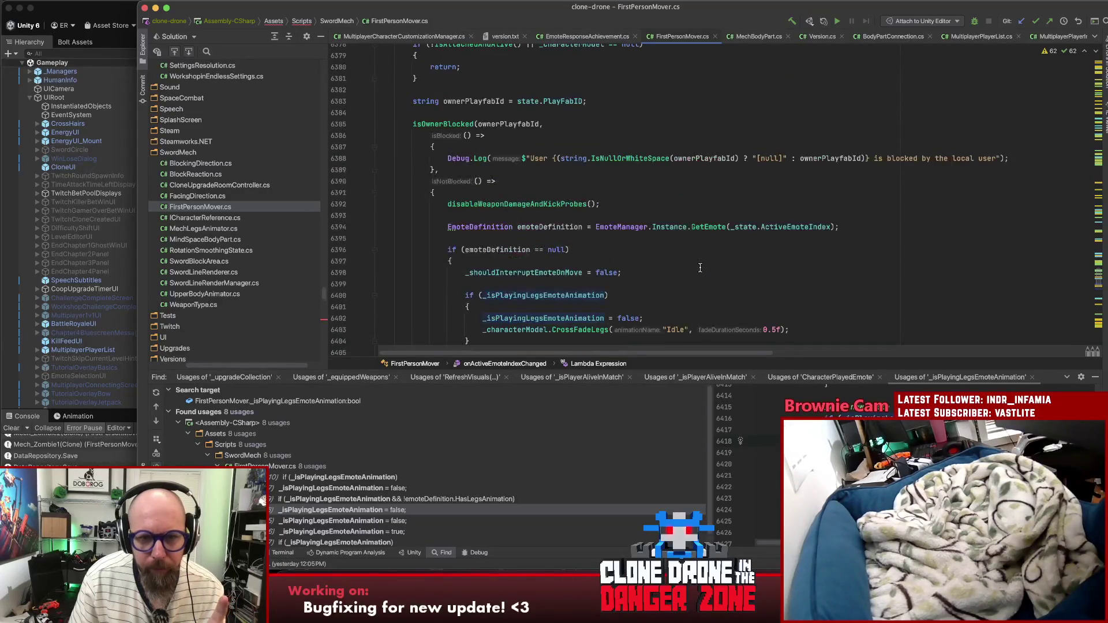
{"action": "scroll", "coordinate": [327, 509], "scroll_direction": "down", "scroll_amount": 1}
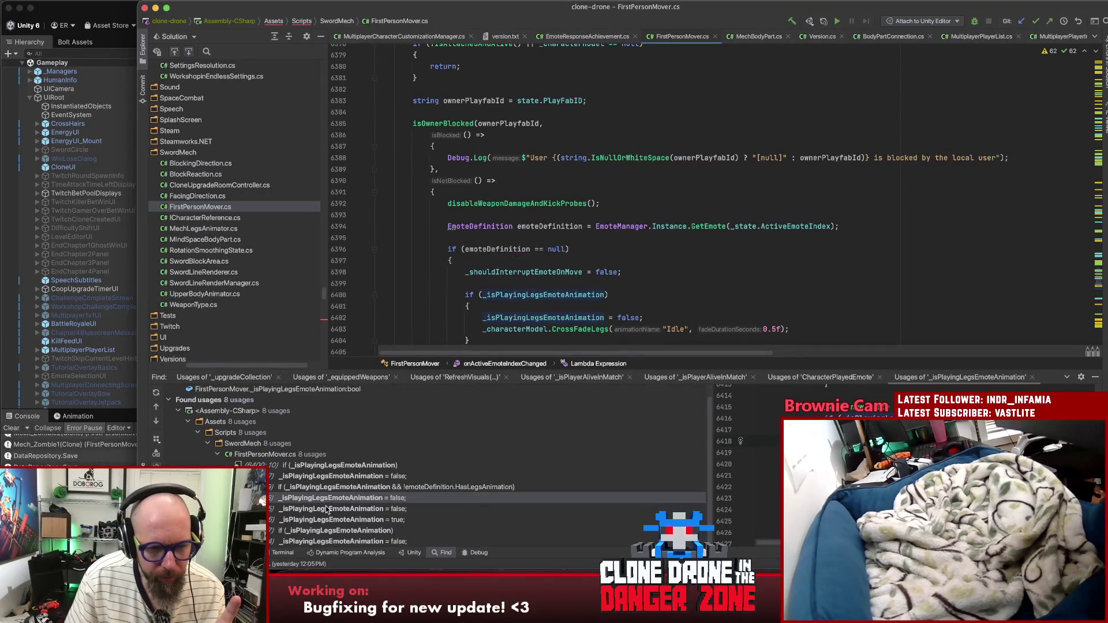
{"action": "double_click", "coordinate": [323, 542]}
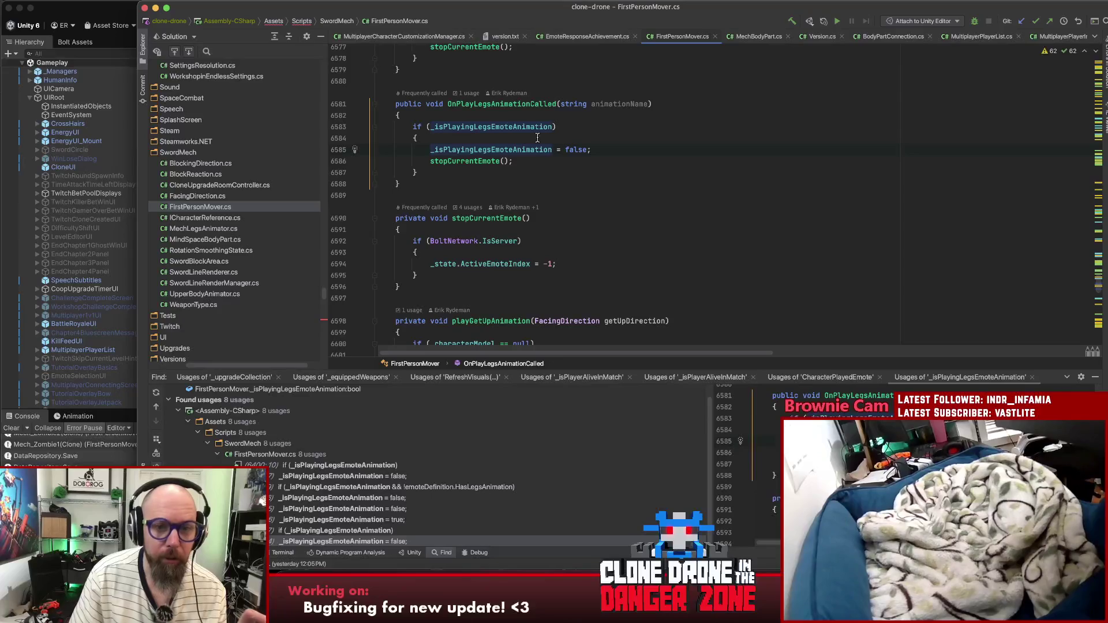
Step: Check the field's declaration, then add a blank line after OnPlayLegsAnimationCalled
{"action": "mouse_move", "coordinate": [539, 148]}
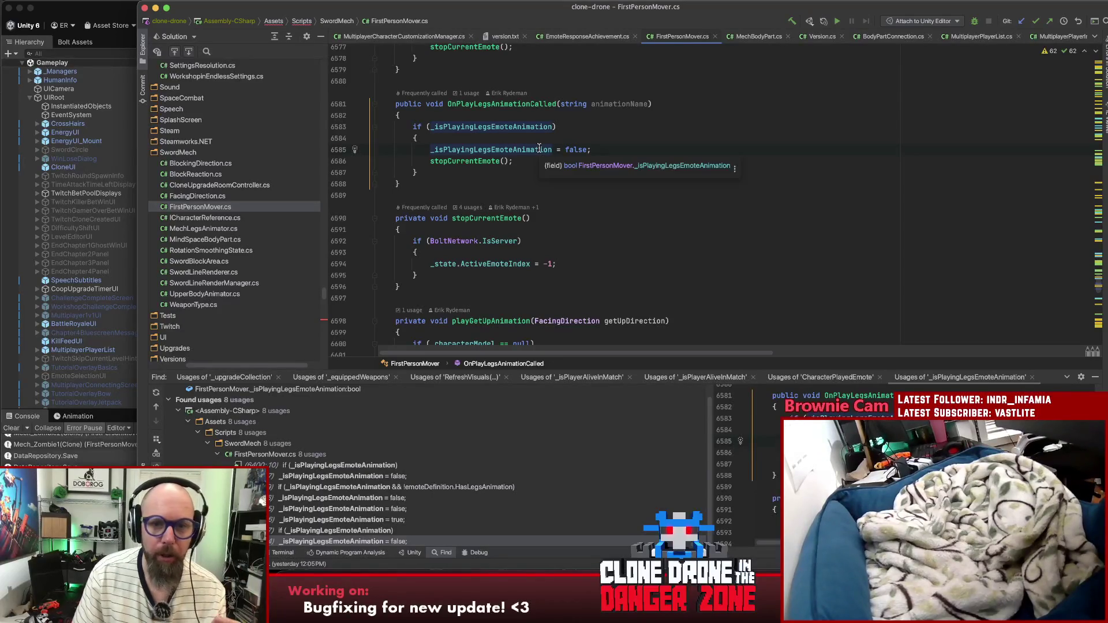
{"action": "left_click", "coordinate": [557, 104]}
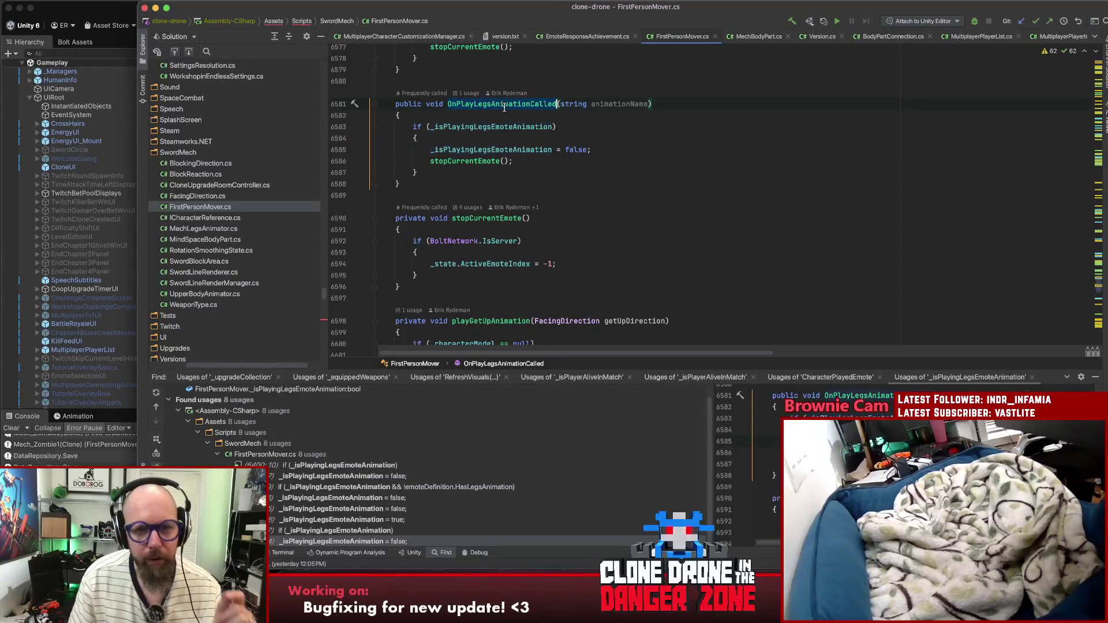
{"action": "left_click", "coordinate": [487, 148]}
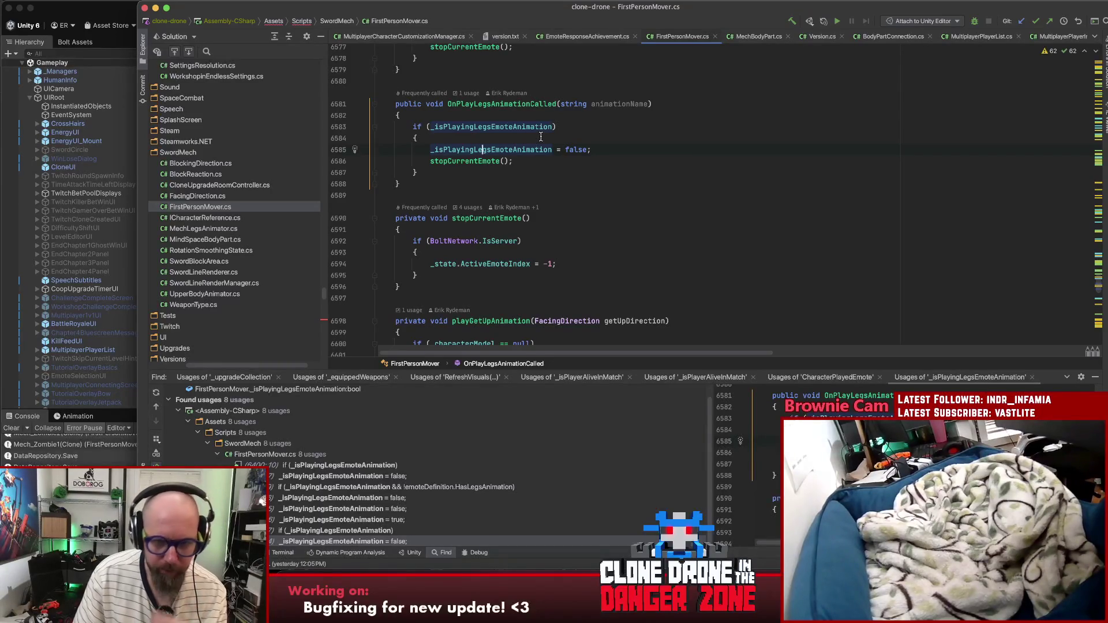
{"action": "key", "text": "super+b"}
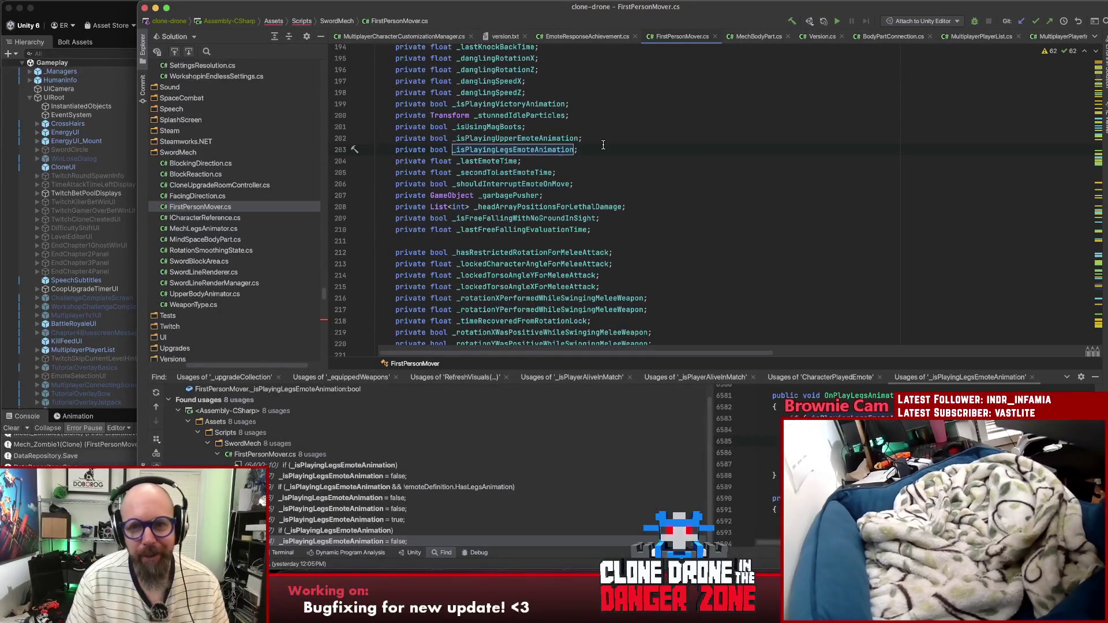
{"action": "key", "text": "super+bracketleft"}
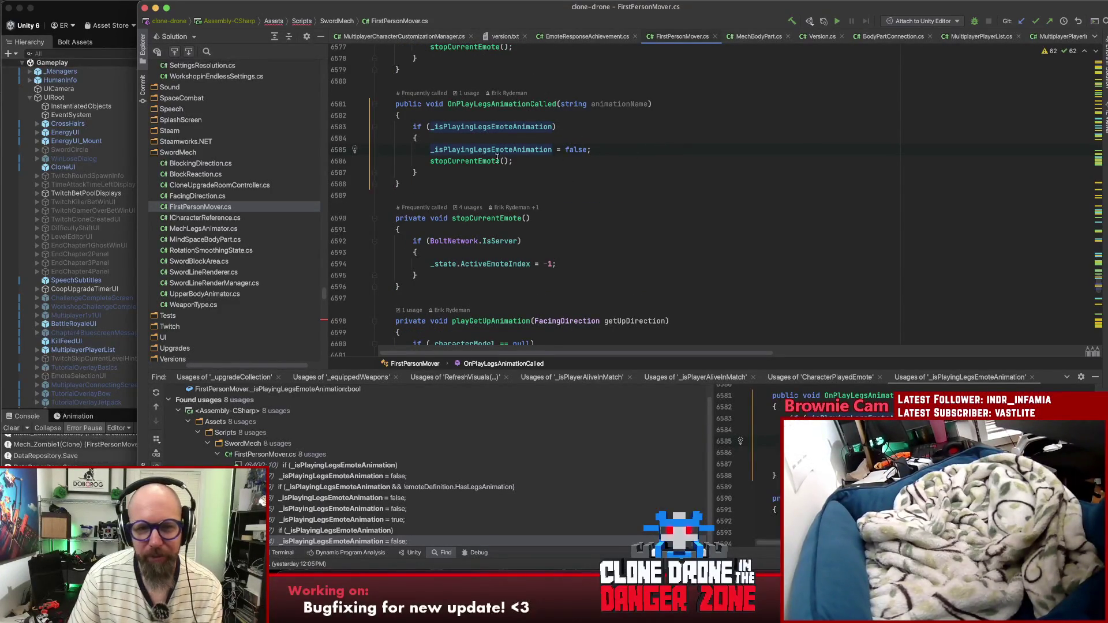
{"action": "left_click", "coordinate": [470, 182]}
{"action": "key", "text": "Return"}
{"action": "key", "text": "Return"}
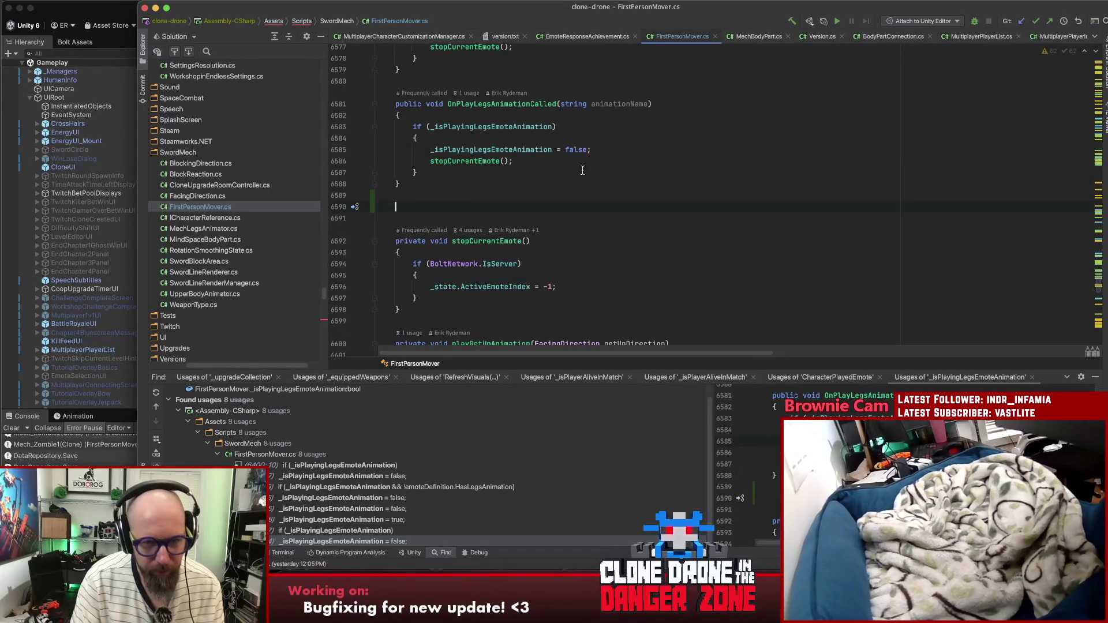
Step: Write public bool IsPlayingLegsEmoteAnimation() returning _isPlayingLegsEmoteAnimation
{"action": "type", "text": "public bool IsPlayi"}
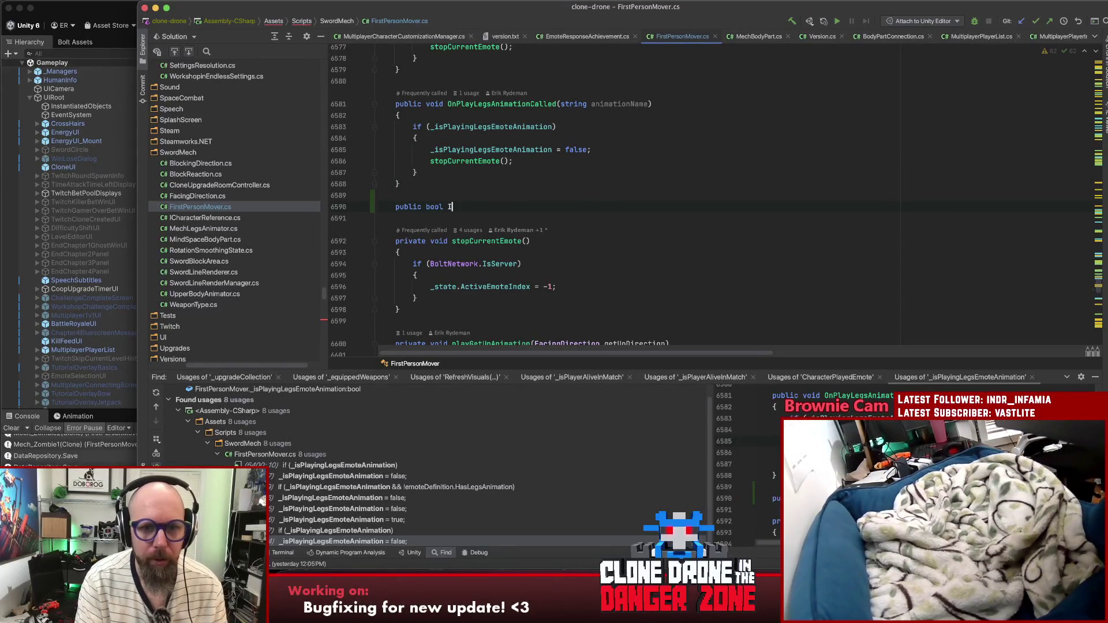
{"action": "type", "text": "ngL"}
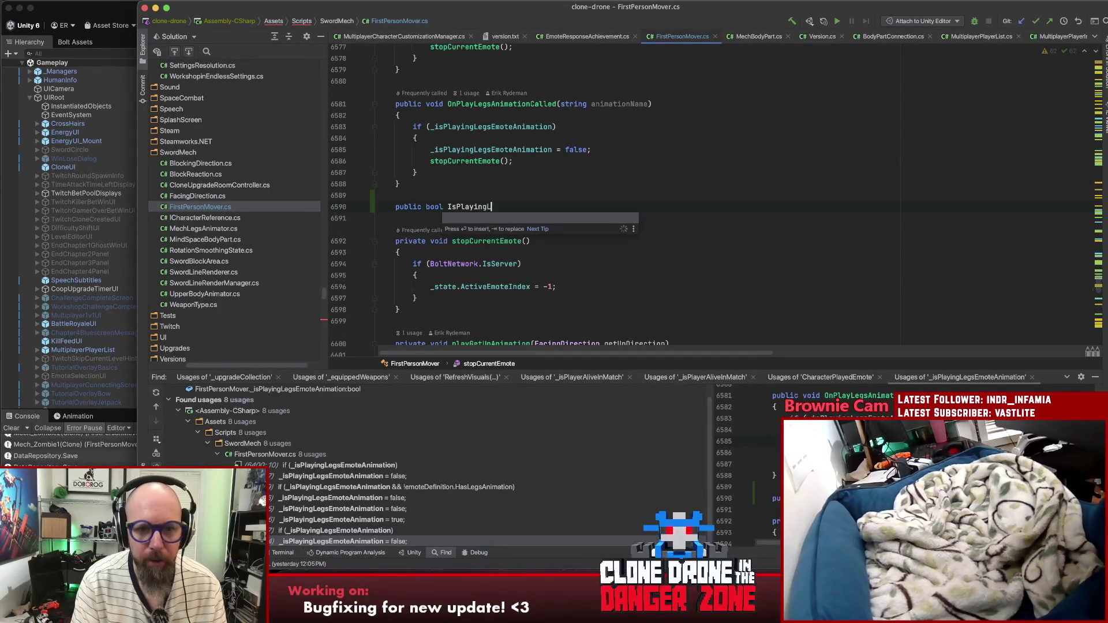
{"action": "type", "text": "egsoteAni"}
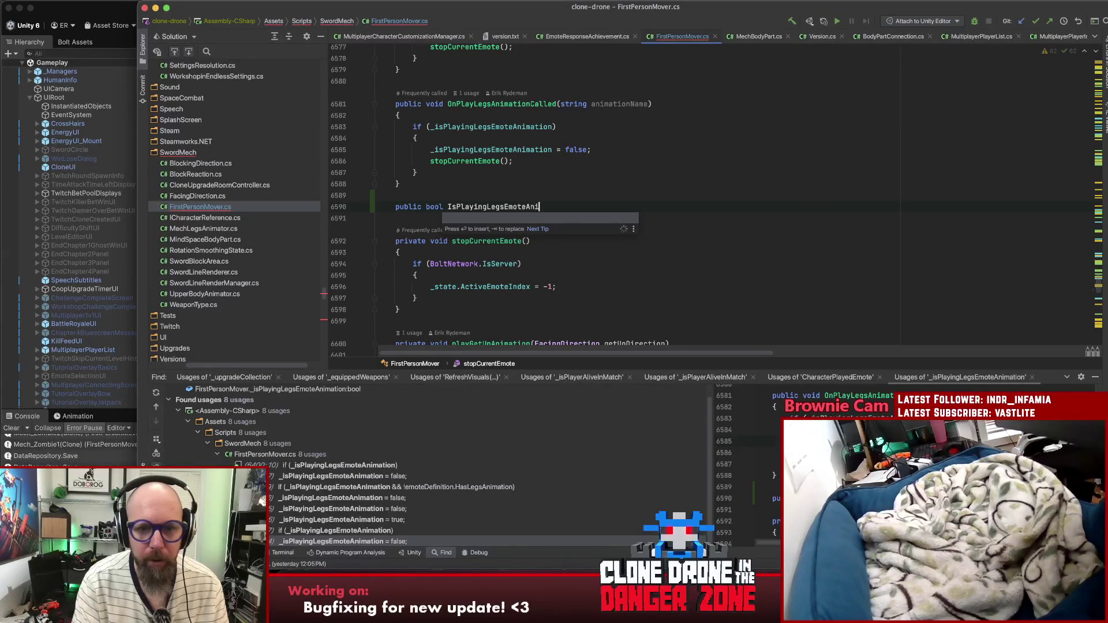
{"action": "type", "text": "on(){"}
{"action": "key", "text": "Return"}
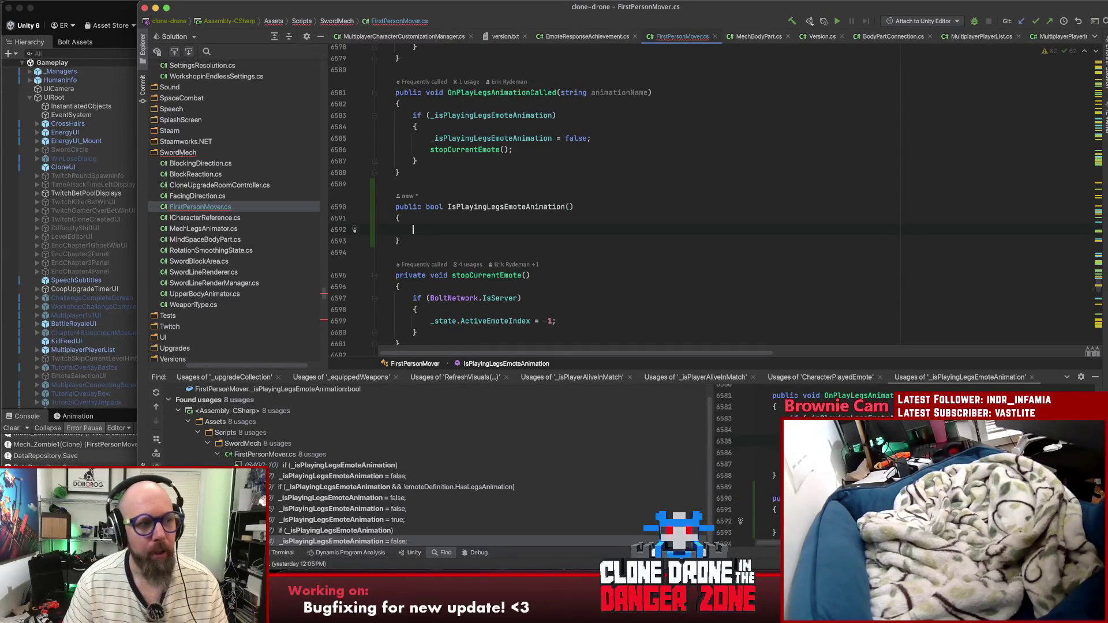
{"action": "double_click", "coordinate": [509, 136]}
{"action": "key", "text": "ctrl+c"}
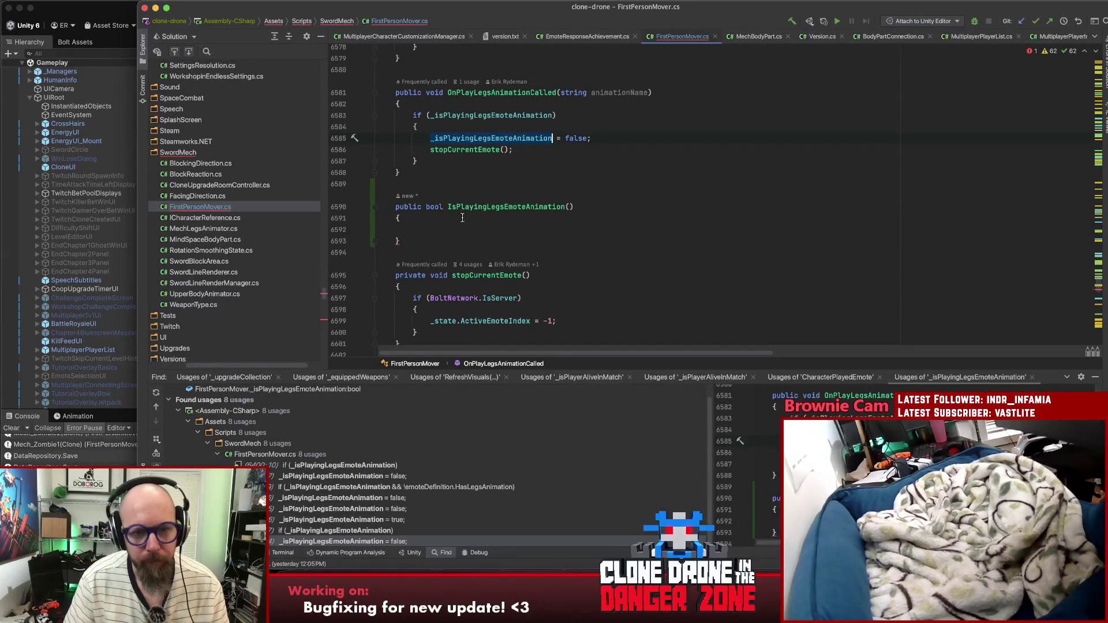
{"action": "left_click", "coordinate": [462, 229]}
{"action": "type", "text": "return v"}
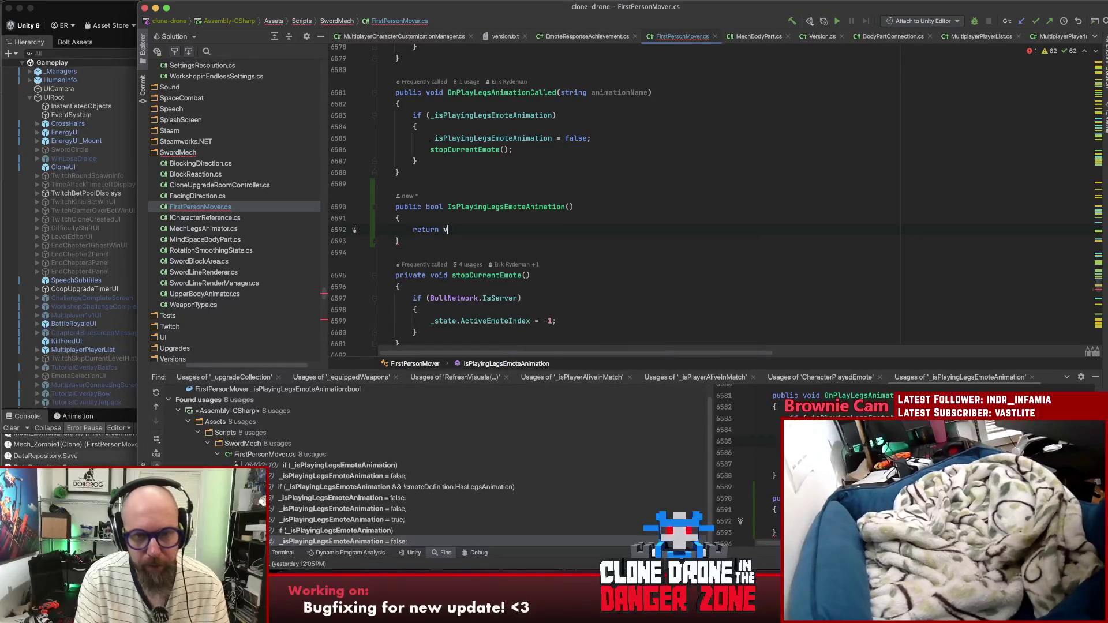
{"action": "key", "text": "BackSpace"}
{"action": "key", "text": "ctrl+v"}
{"action": "type", "text": ";"}
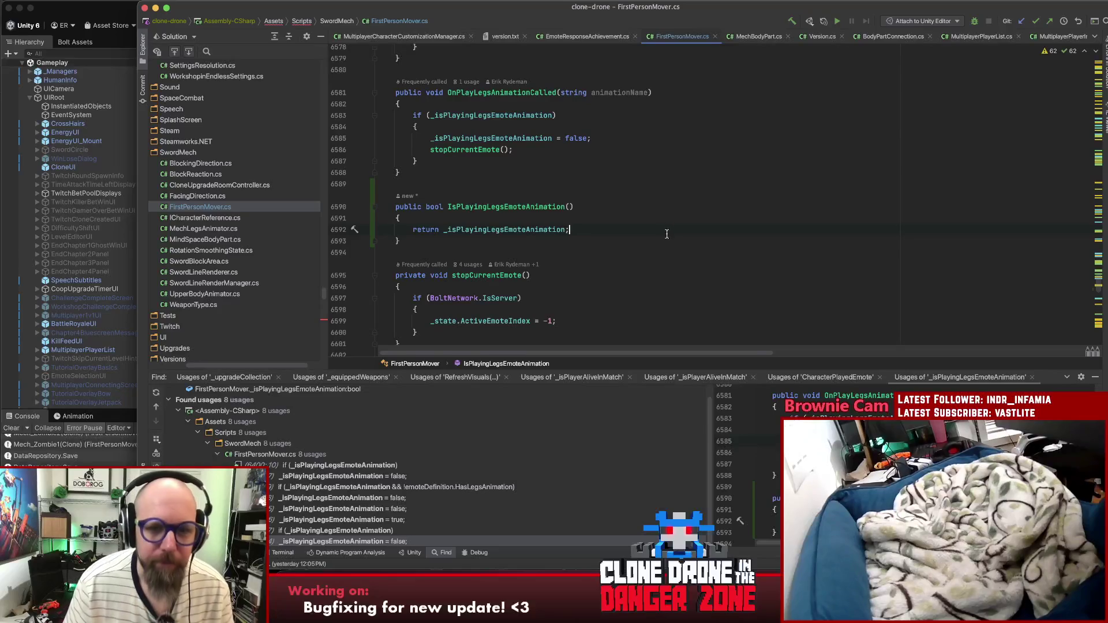
Step: Look over the new getter, then switch back to EmoteResponseAchievement.cs
{"action": "left_click", "coordinate": [629, 219]}
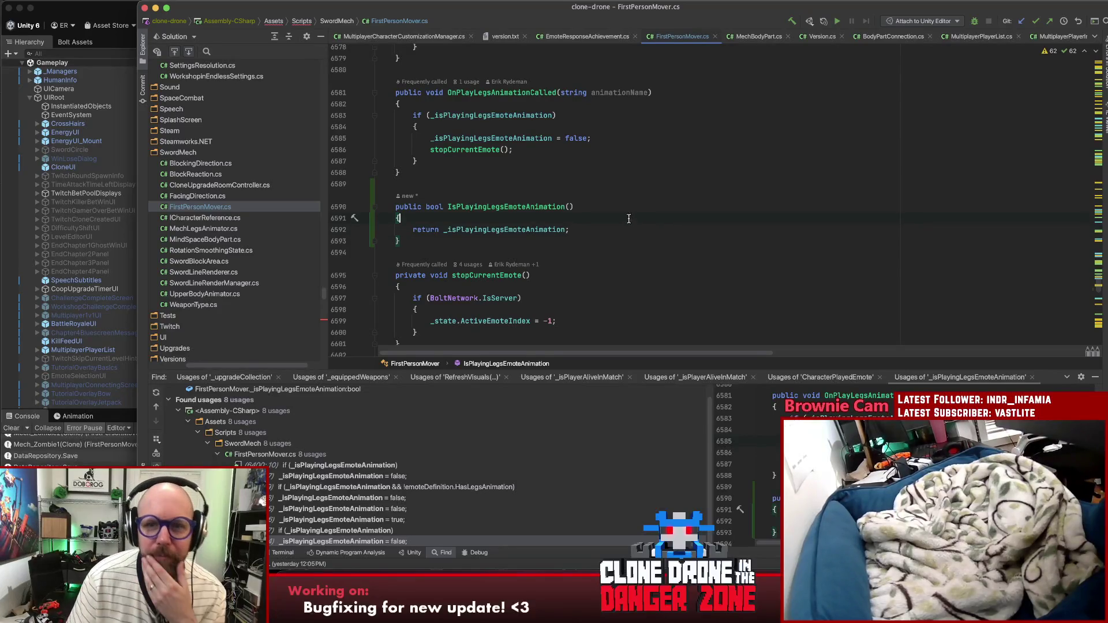
{"action": "double_click", "coordinate": [486, 207]}
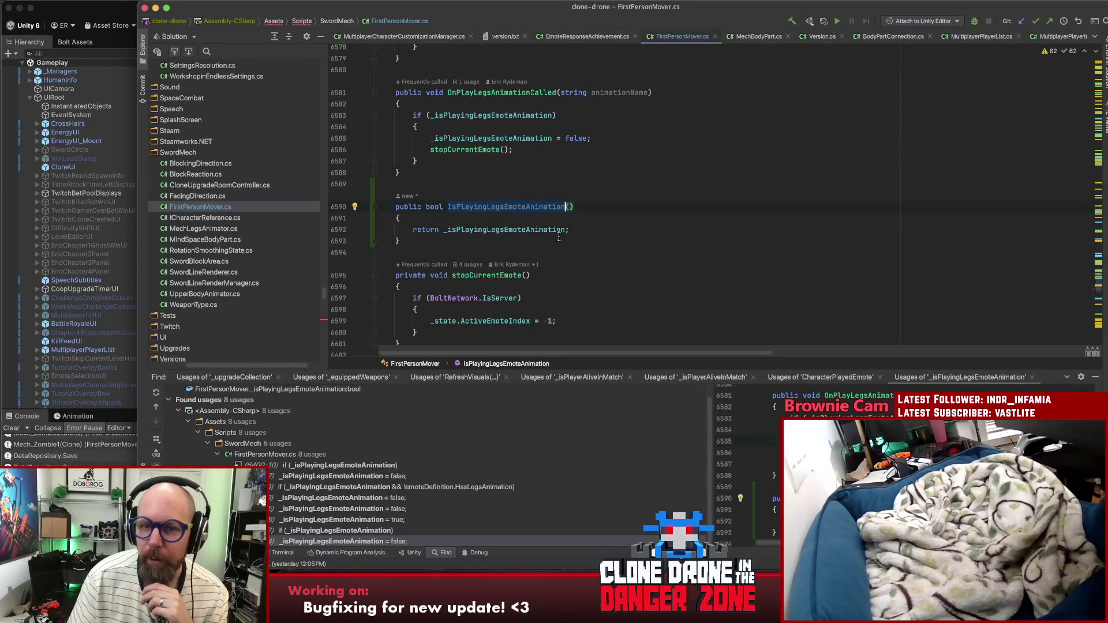
{"action": "left_click", "coordinate": [621, 229]}
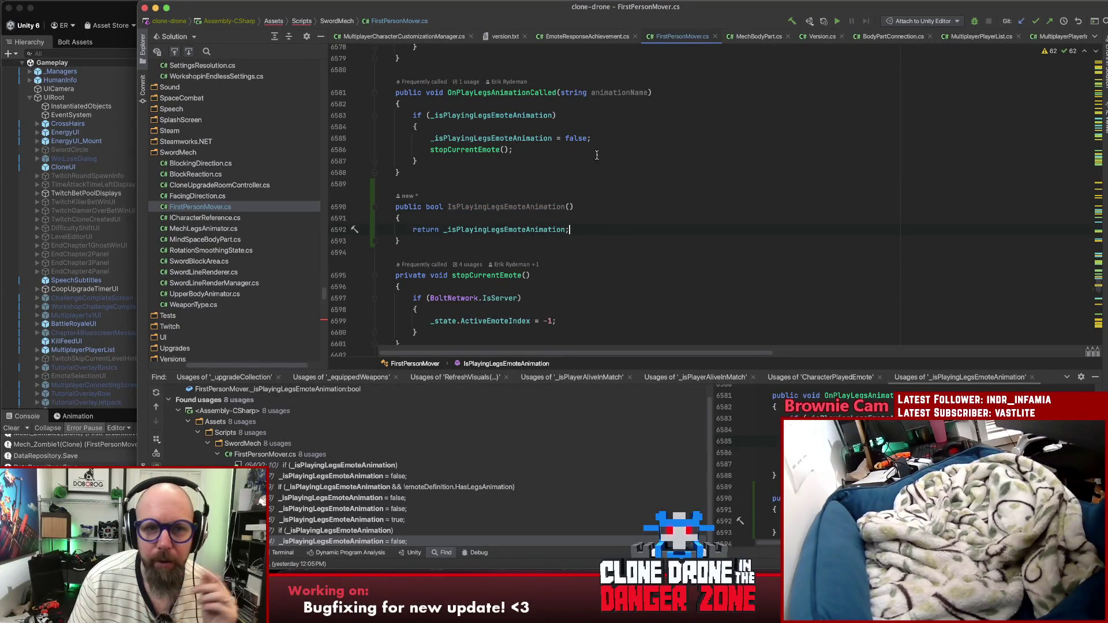
{"action": "left_click", "coordinate": [576, 37]}
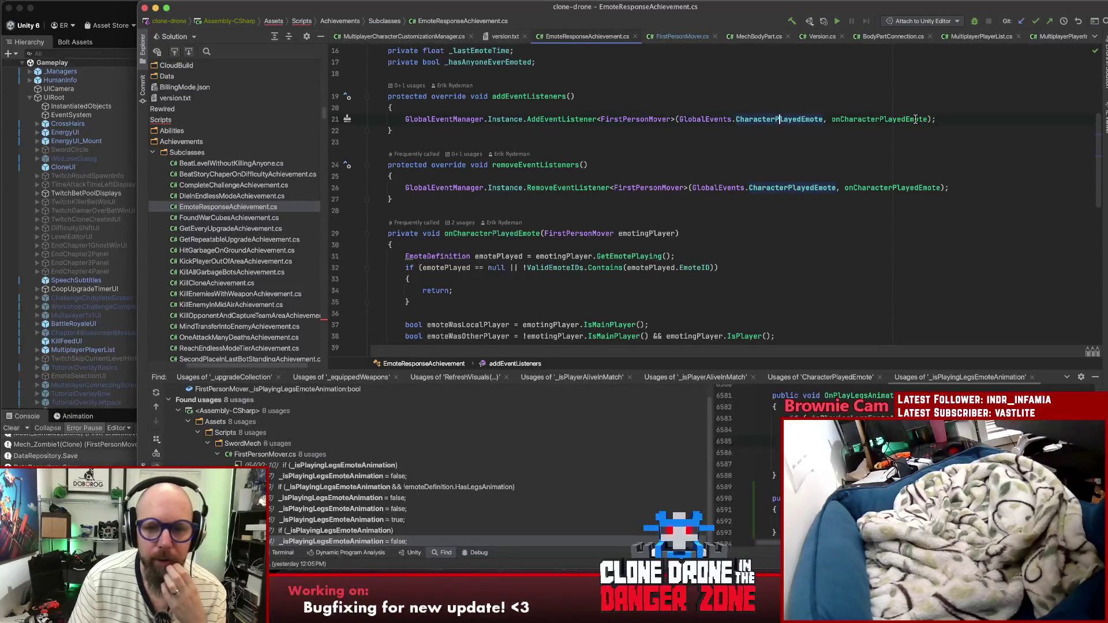
{"action": "scroll", "coordinate": [901, 120], "scroll_direction": "up", "scroll_amount": 5}
{"action": "scroll", "coordinate": [937, 122], "scroll_direction": "down", "scroll_amount": 10}
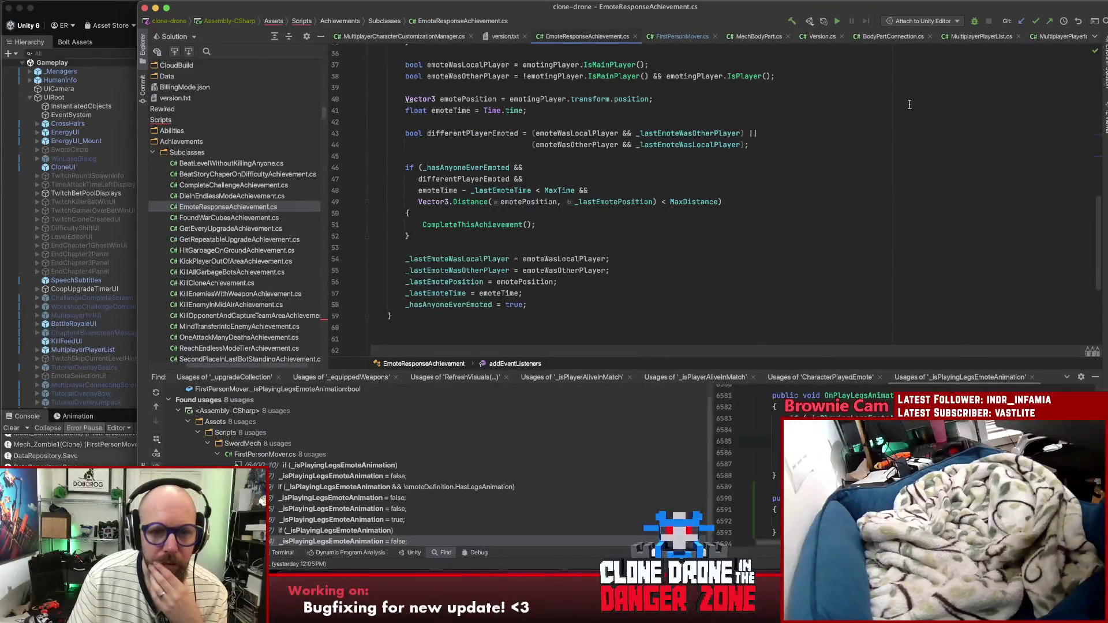
{"action": "scroll", "coordinate": [924, 118], "scroll_direction": "up", "scroll_amount": 1}
{"action": "left_click", "coordinate": [487, 106]}
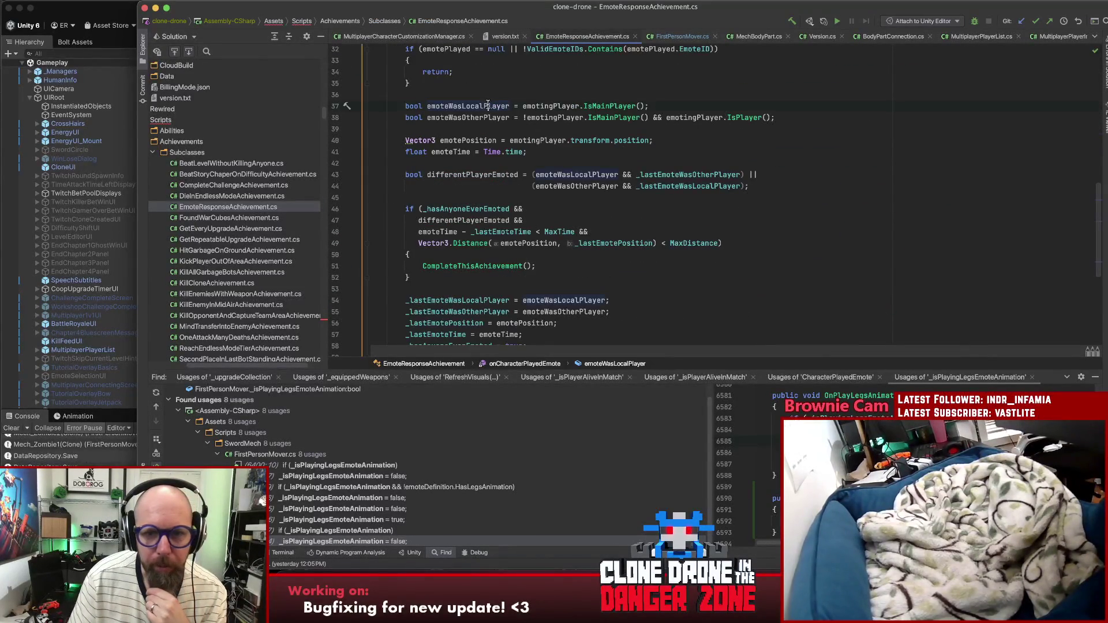
{"action": "key", "text": "Down"}
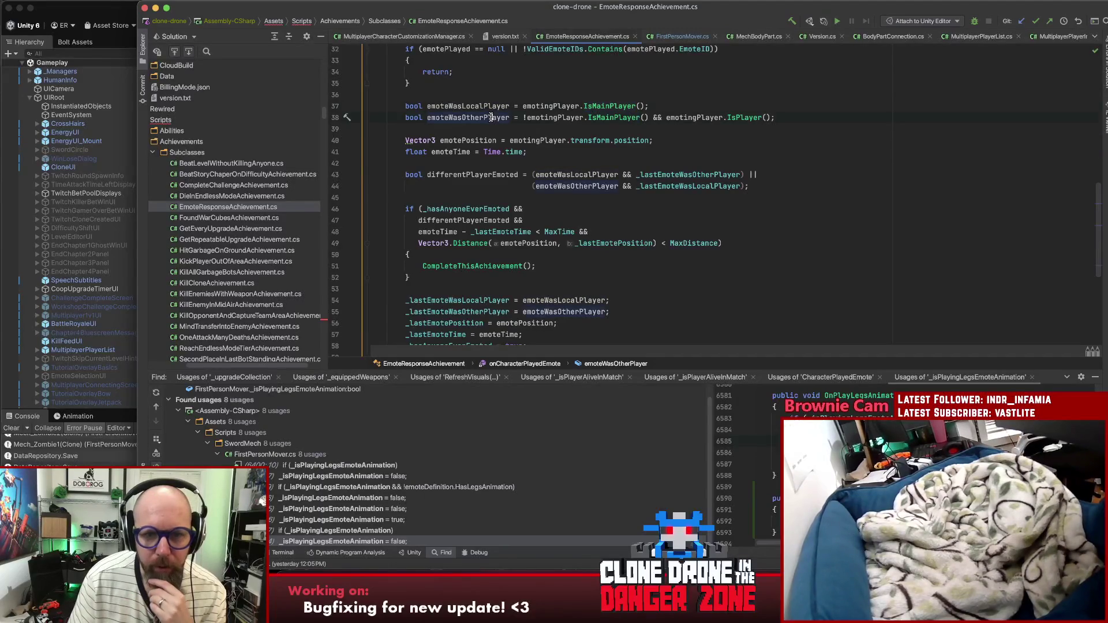
{"action": "left_click", "coordinate": [475, 174]}
{"action": "left_click", "coordinate": [657, 175]}
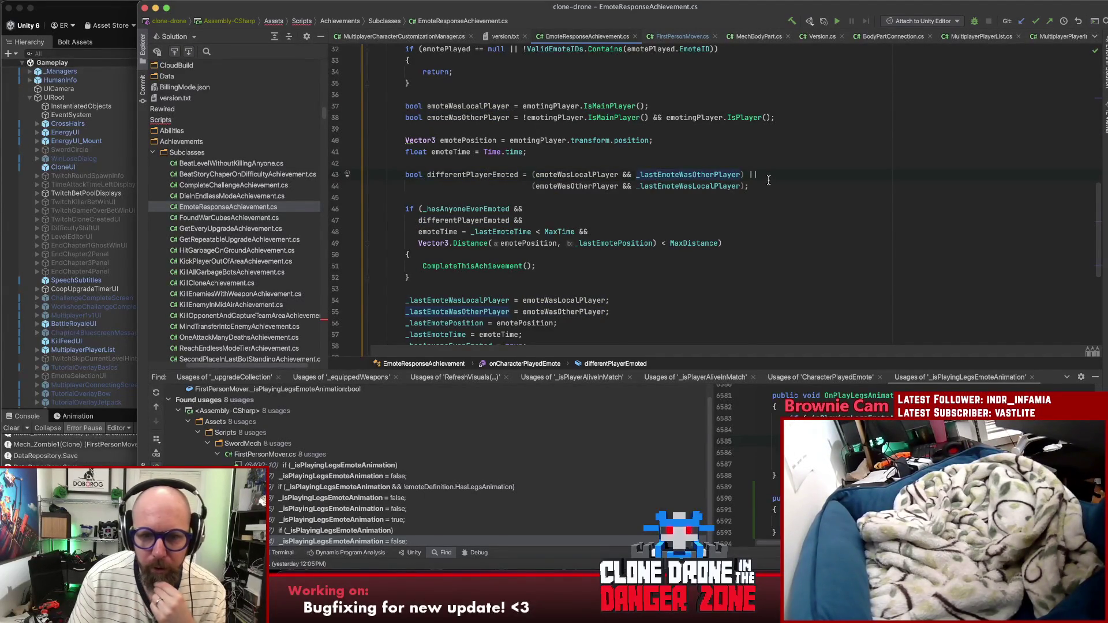
{"action": "left_click", "coordinate": [679, 185]}
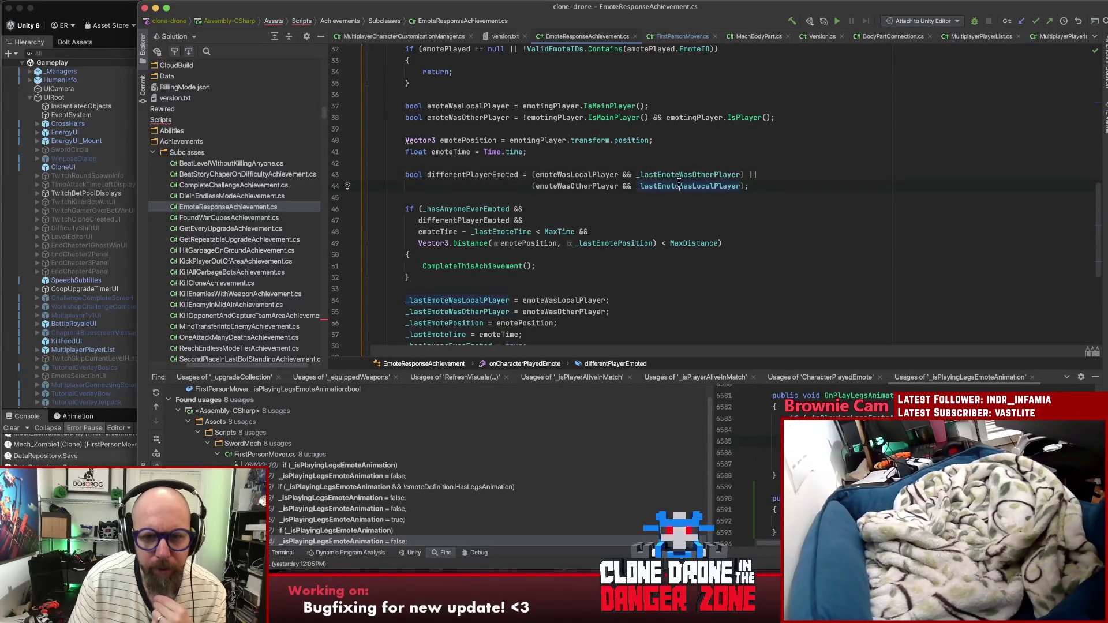
{"action": "scroll", "coordinate": [679, 184], "scroll_direction": "down", "scroll_amount": 3}
{"action": "scroll", "coordinate": [499, 198], "scroll_direction": "up", "scroll_amount": 5}
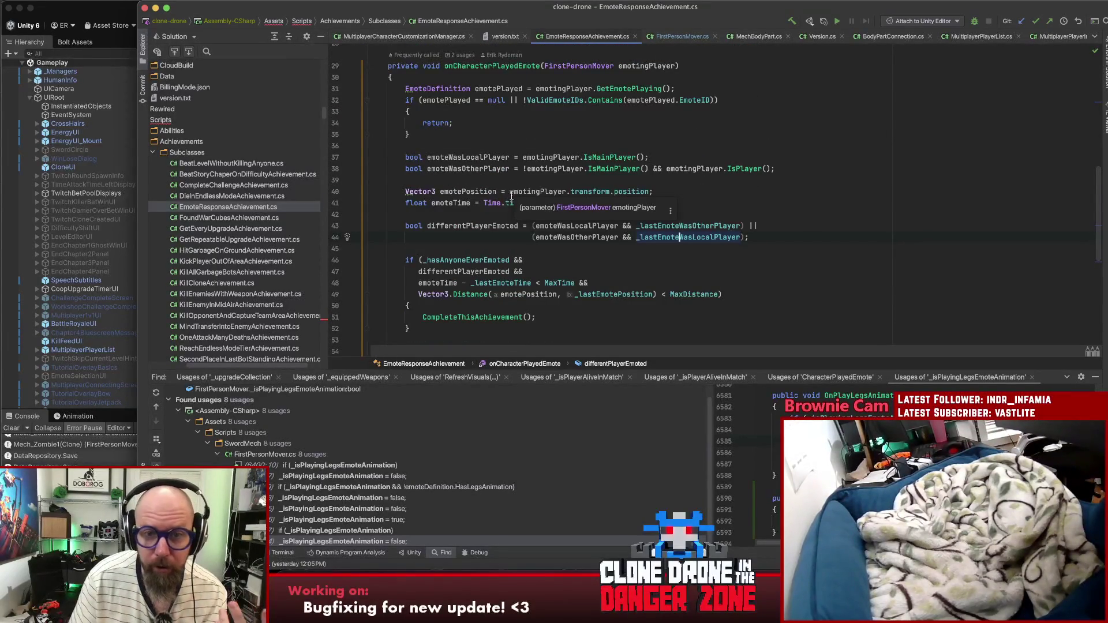
{"action": "left_click", "coordinate": [647, 67]}
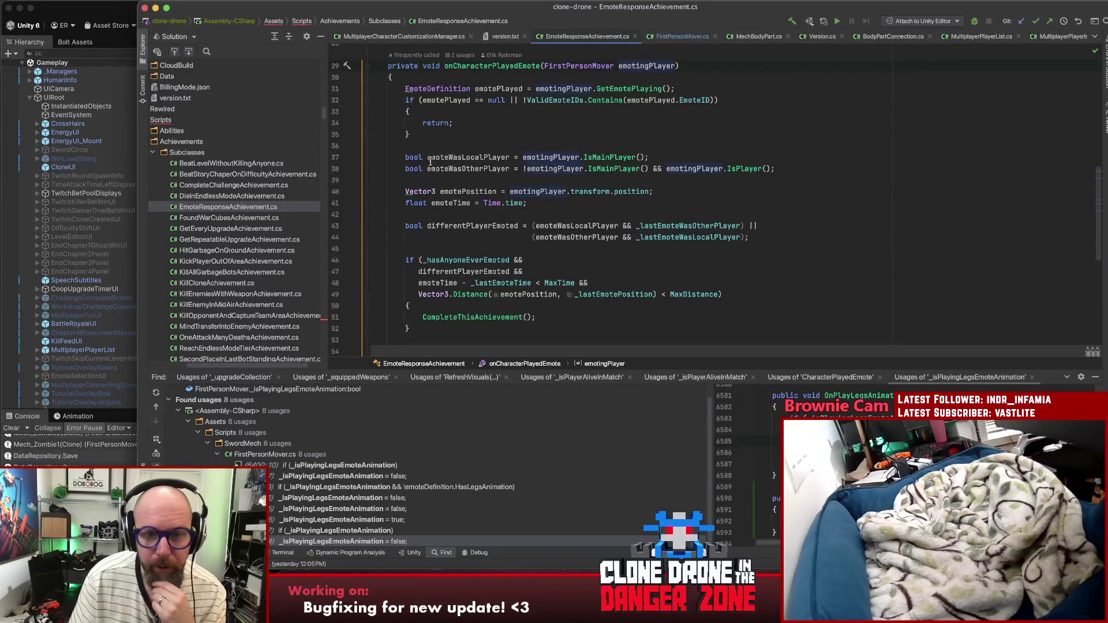
{"action": "scroll", "coordinate": [429, 161], "scroll_direction": "down", "scroll_amount": 3}
{"action": "scroll", "coordinate": [635, 159], "scroll_direction": "up", "scroll_amount": 3}
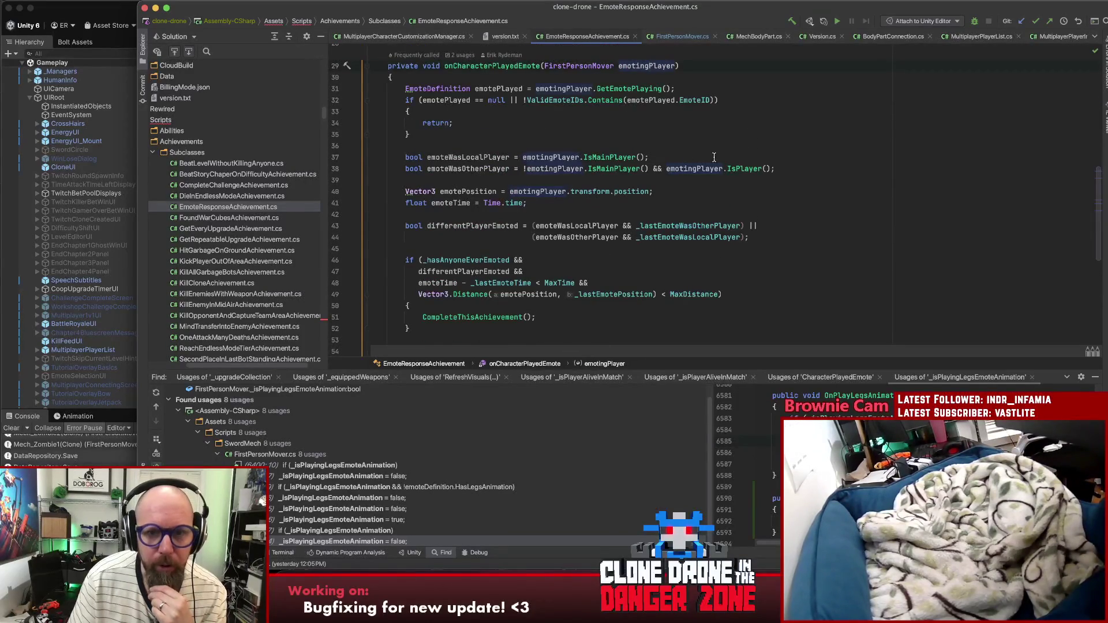
{"action": "scroll", "coordinate": [714, 157], "scroll_direction": "up", "scroll_amount": 6}
{"action": "left_click", "coordinate": [623, 119]}
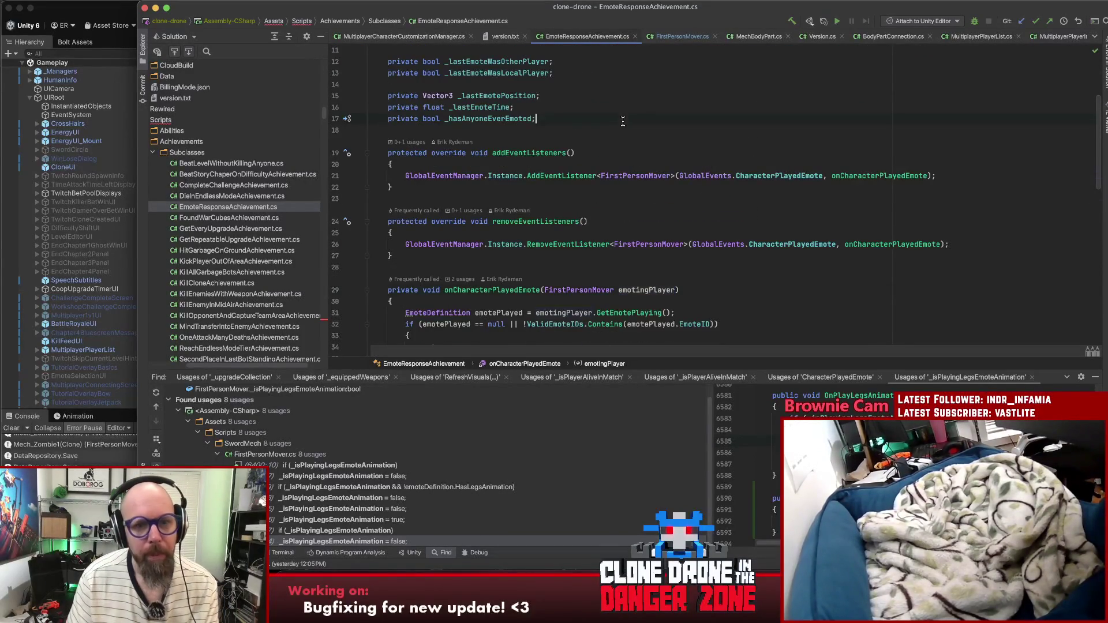
{"action": "scroll", "coordinate": [626, 133], "scroll_direction": "up", "scroll_amount": 3}
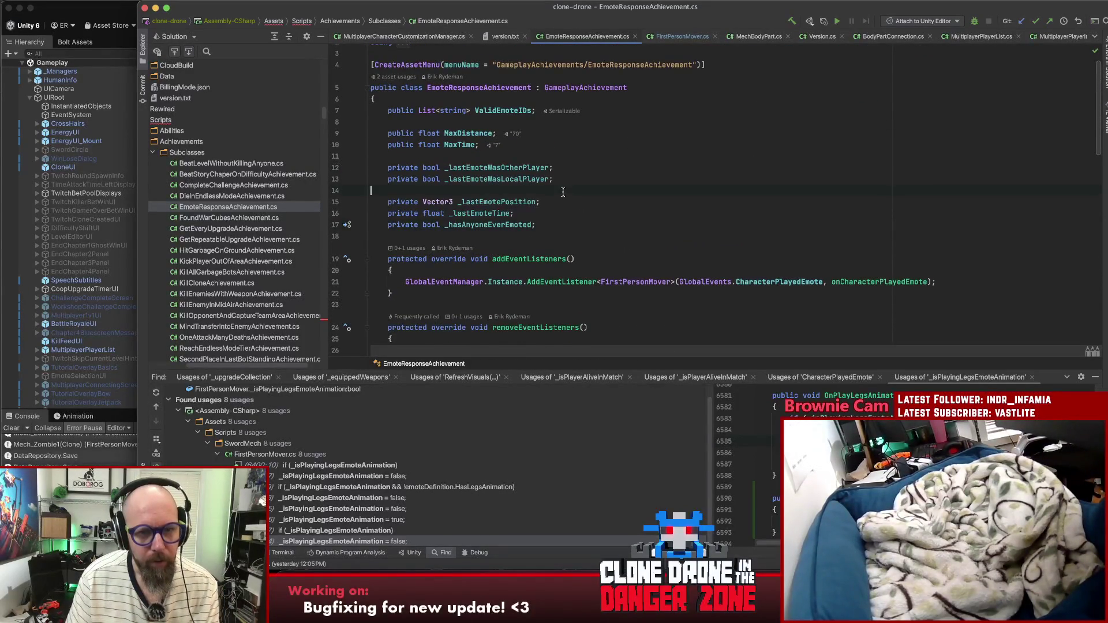
Step: Declare a new field 'private FirstPersonMover _lastEmotingCharacter;' among the existing fields
{"action": "key", "text": "Return"}
{"action": "type", "text": "privat"}
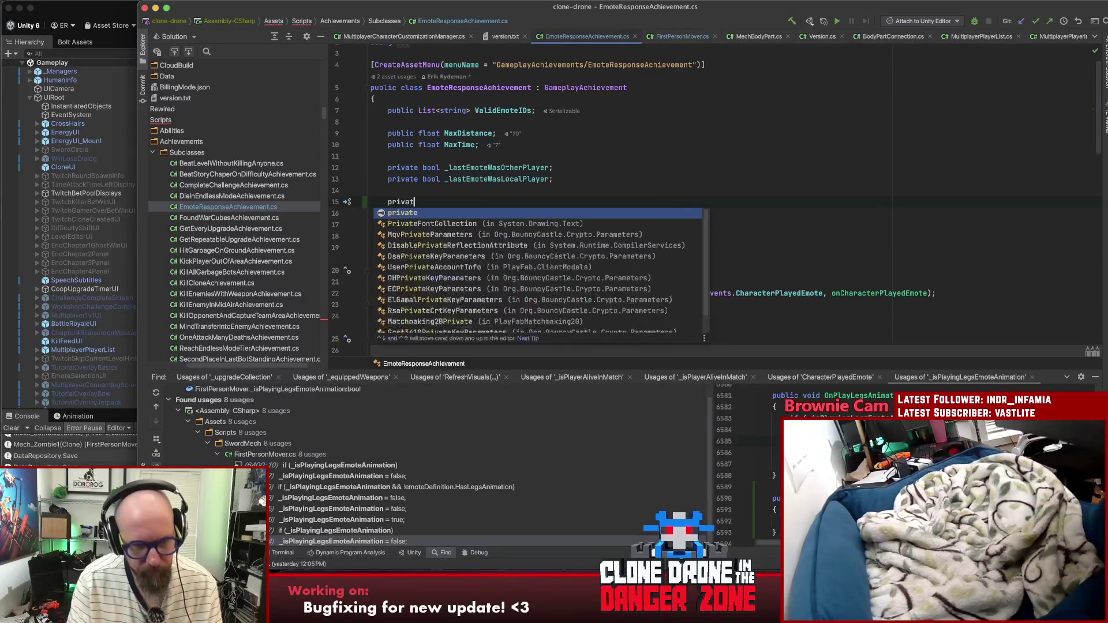
{"action": "type", "text": "e FirstPersonMover _lastEmotingCharacter;"}
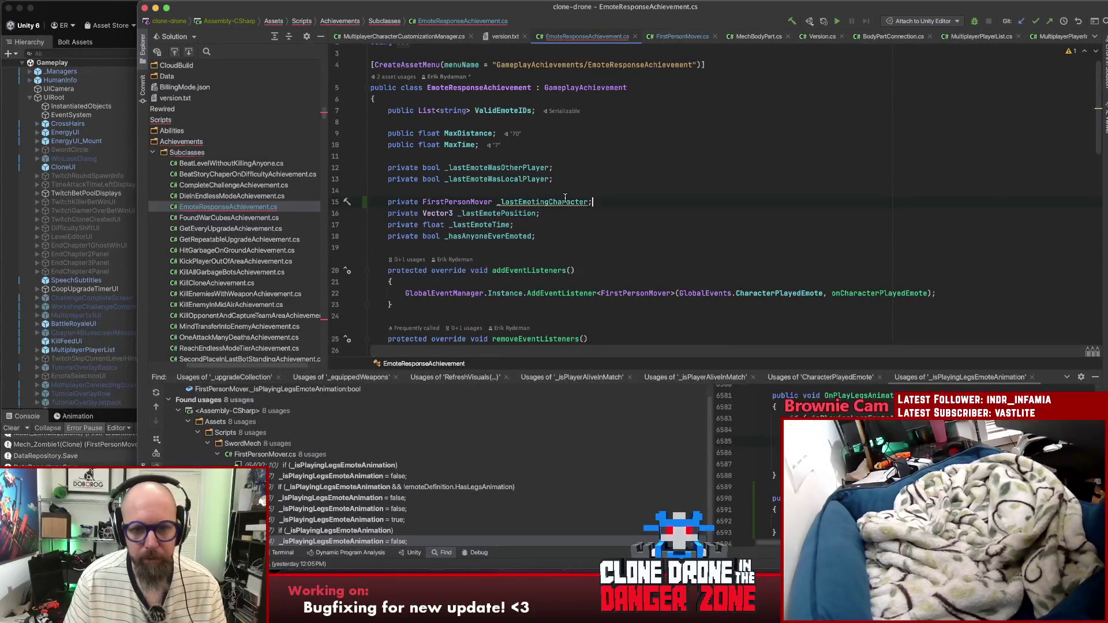
{"action": "scroll", "coordinate": [619, 210], "scroll_direction": "down", "scroll_amount": 7}
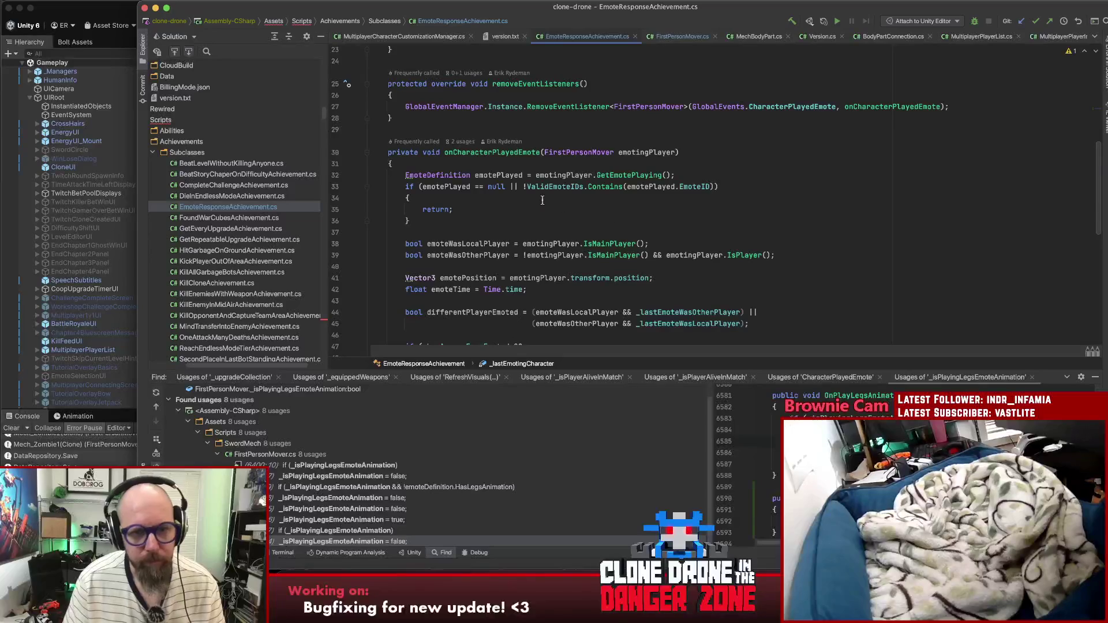
{"action": "scroll", "coordinate": [523, 207], "scroll_direction": "down", "scroll_amount": 2}
Step: Check where emotingPlayer is used, then begin renaming the _lastEmotingCharacter field
{"action": "left_click", "coordinate": [644, 84]}
{"action": "scroll", "coordinate": [642, 96], "scroll_direction": "up", "scroll_amount": 4}
{"action": "left_click", "coordinate": [554, 52]}
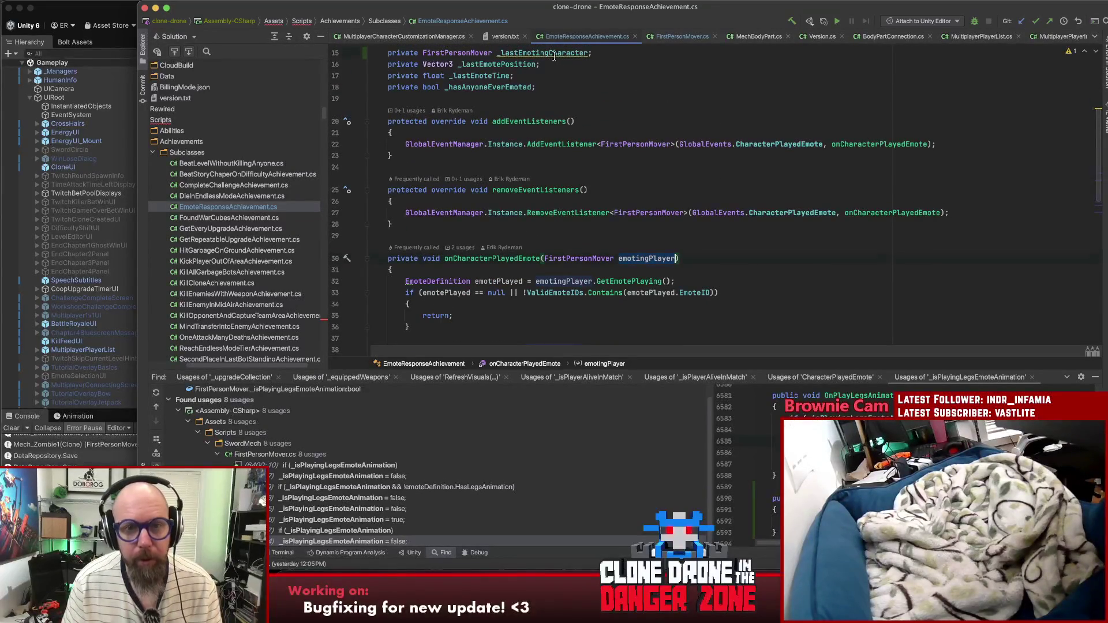
{"action": "key", "text": "shift+F6"}
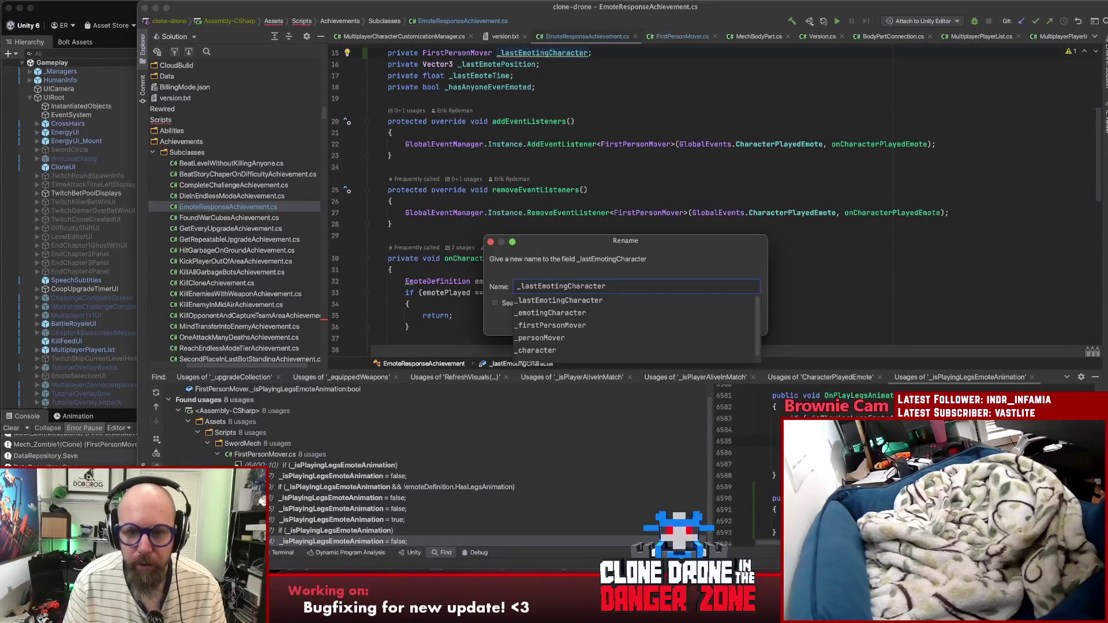
Step: Replace 'Character' with 'Player' so the field becomes _lastEmotingPlayer, and confirm
{"action": "key", "text": "Right"}
{"action": "key", "text": "Right"}
{"action": "key", "text": "Right"}
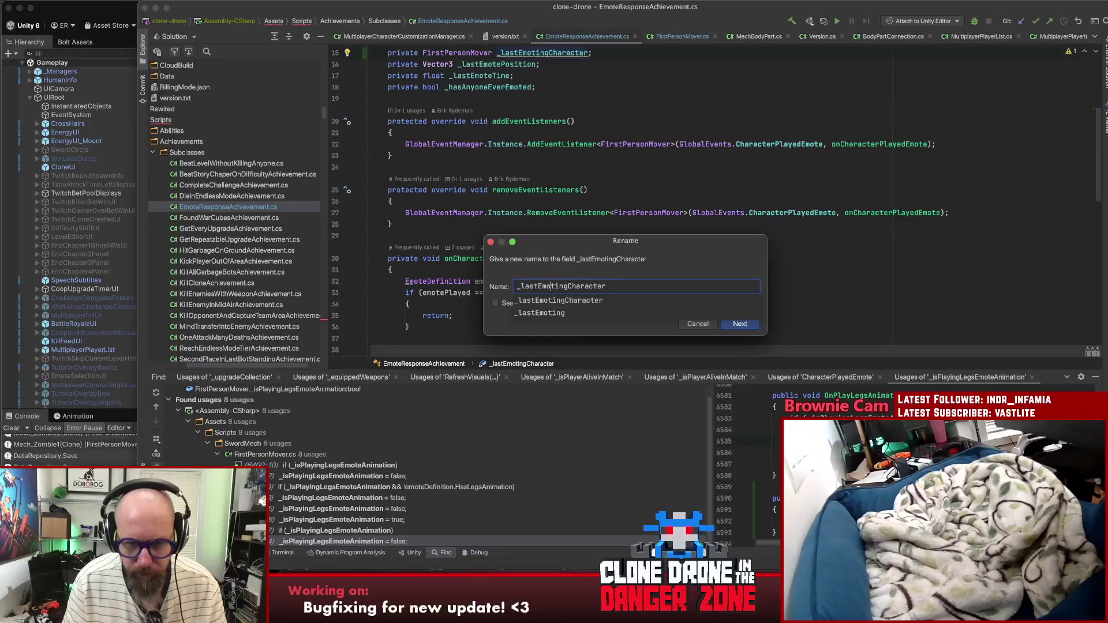
{"action": "key", "text": "Left"}
{"action": "key", "text": "shift+Right"}
{"action": "key", "text": "shift+Right"}
{"action": "key", "text": "shift+Right"}
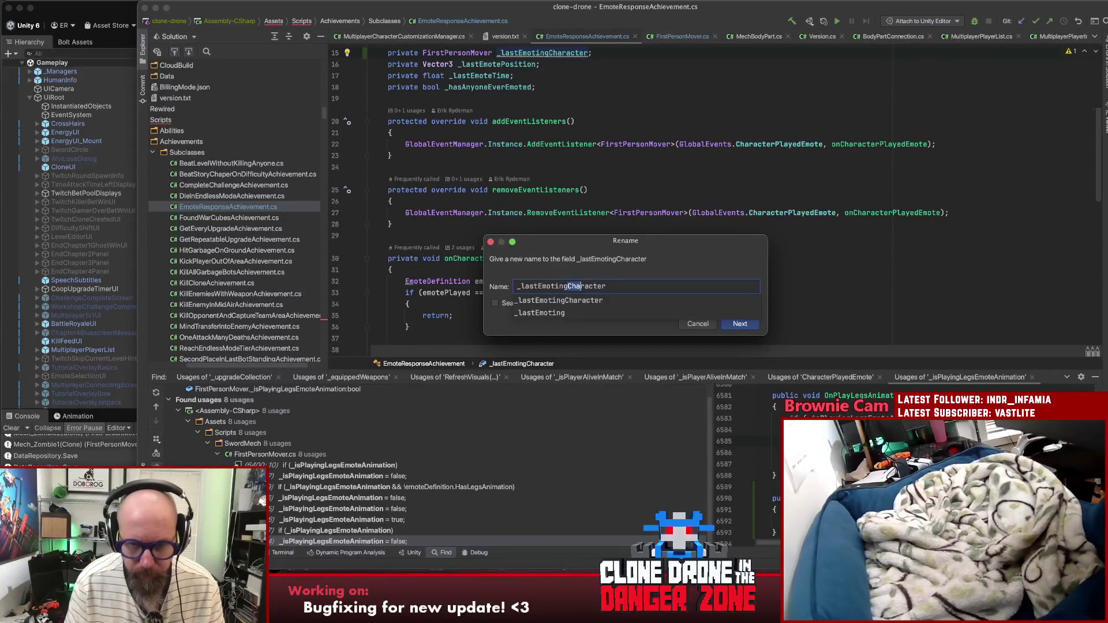
{"action": "type", "text": "Player"}
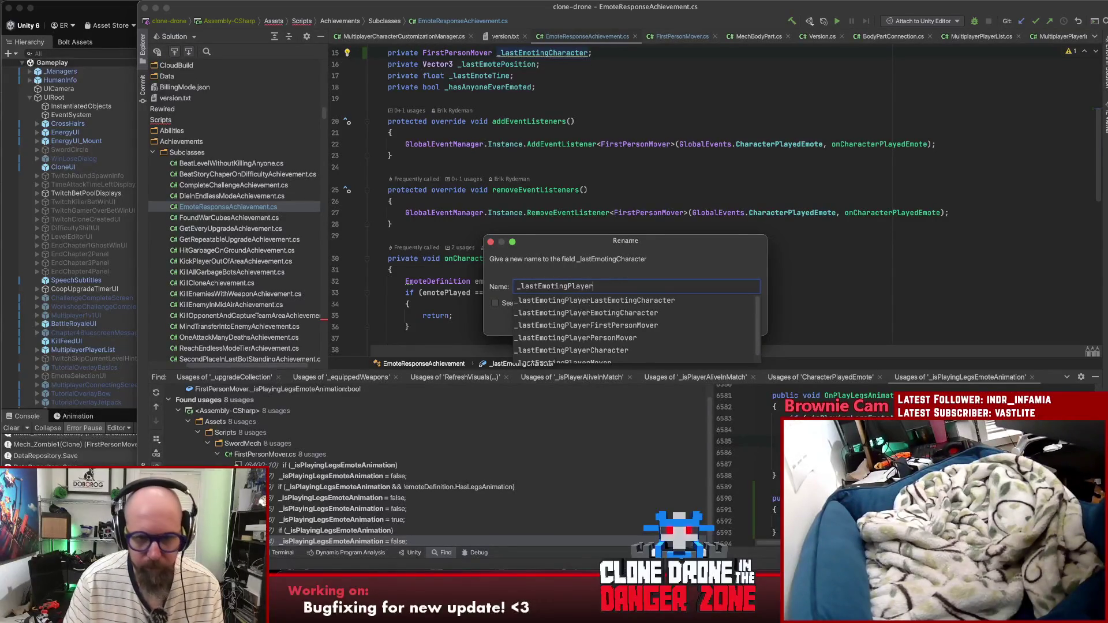
{"action": "left_click", "coordinate": [740, 323]}
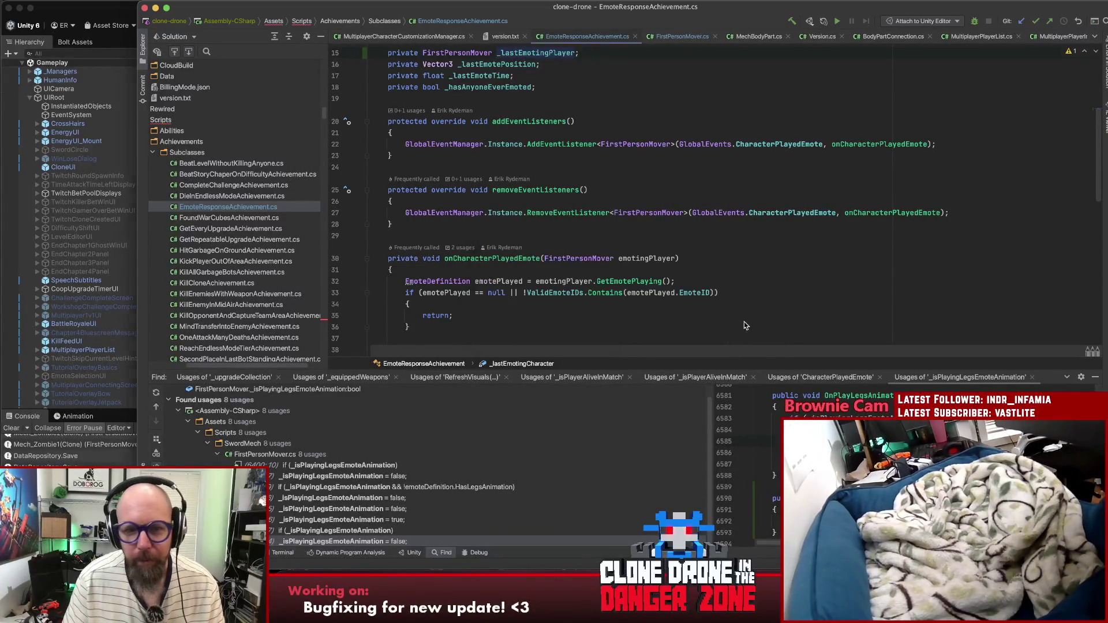
{"action": "scroll", "coordinate": [713, 272], "scroll_direction": "down", "scroll_amount": 4}
{"action": "scroll", "coordinate": [713, 272], "scroll_direction": "down", "scroll_amount": 5}
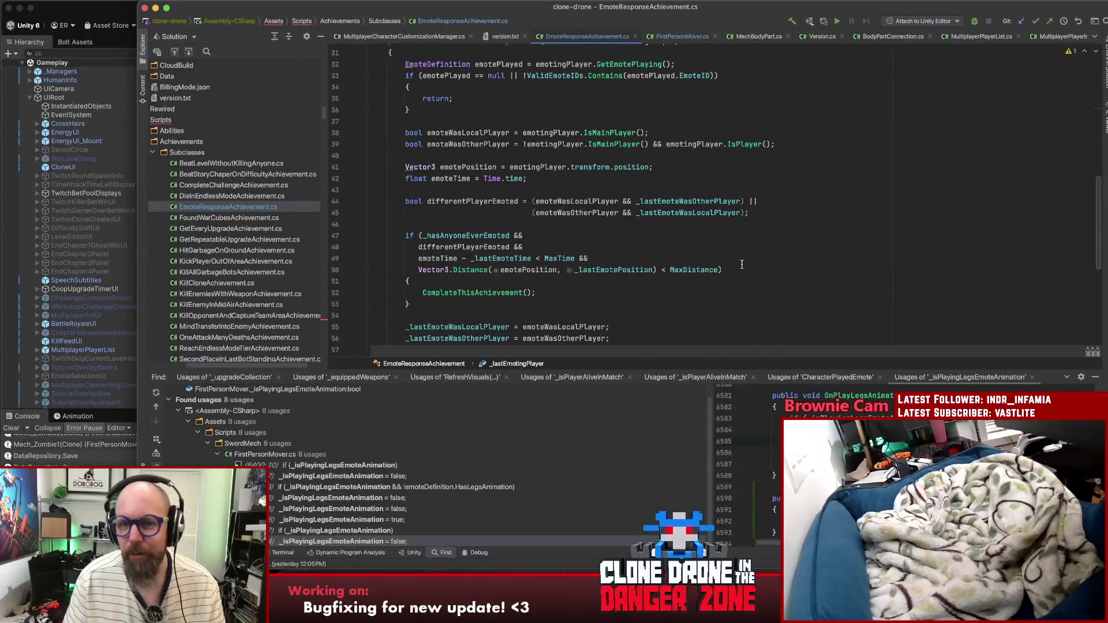
{"action": "scroll", "coordinate": [739, 267], "scroll_direction": "down", "scroll_amount": 3}
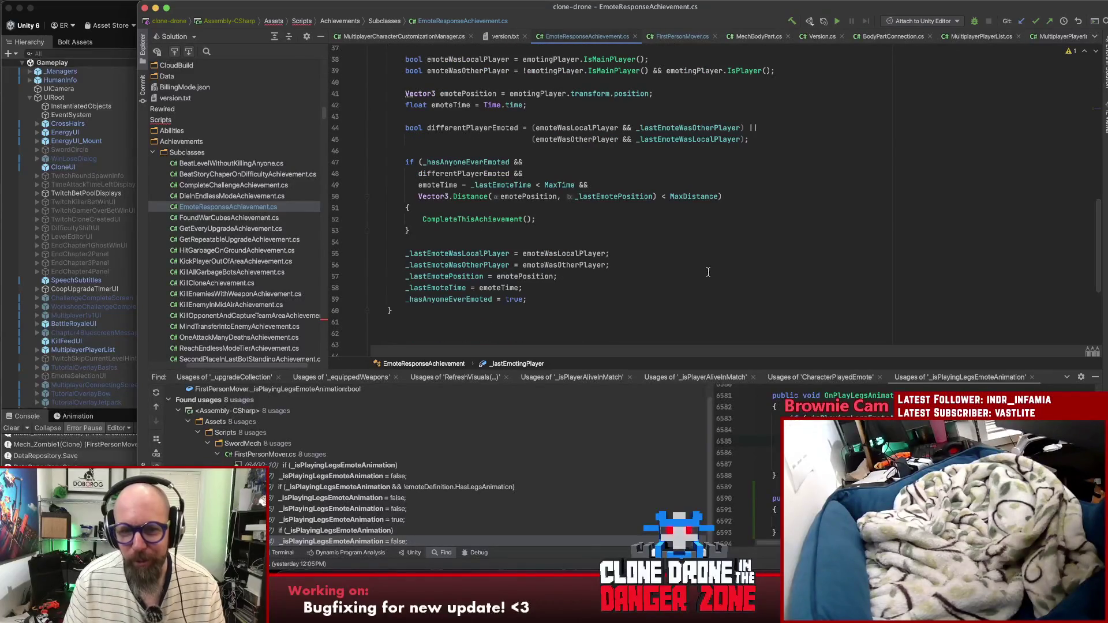
{"action": "scroll", "coordinate": [705, 272], "scroll_direction": "up", "scroll_amount": 4}
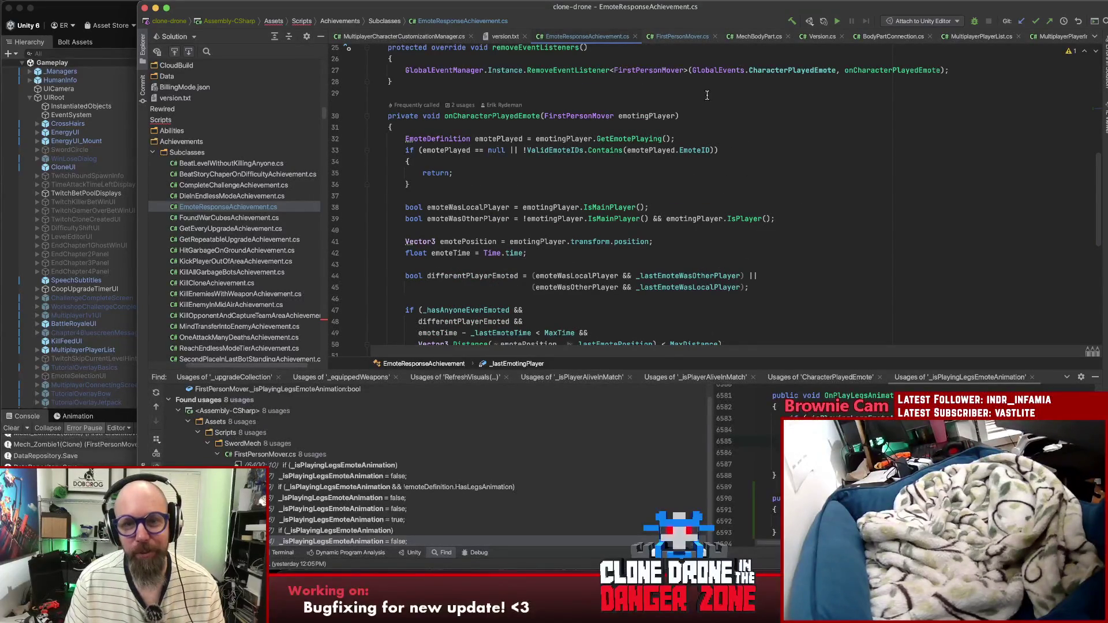
{"action": "scroll", "coordinate": [699, 99], "scroll_direction": "up", "scroll_amount": 2}
{"action": "scroll", "coordinate": [624, 118], "scroll_direction": "up", "scroll_amount": 4}
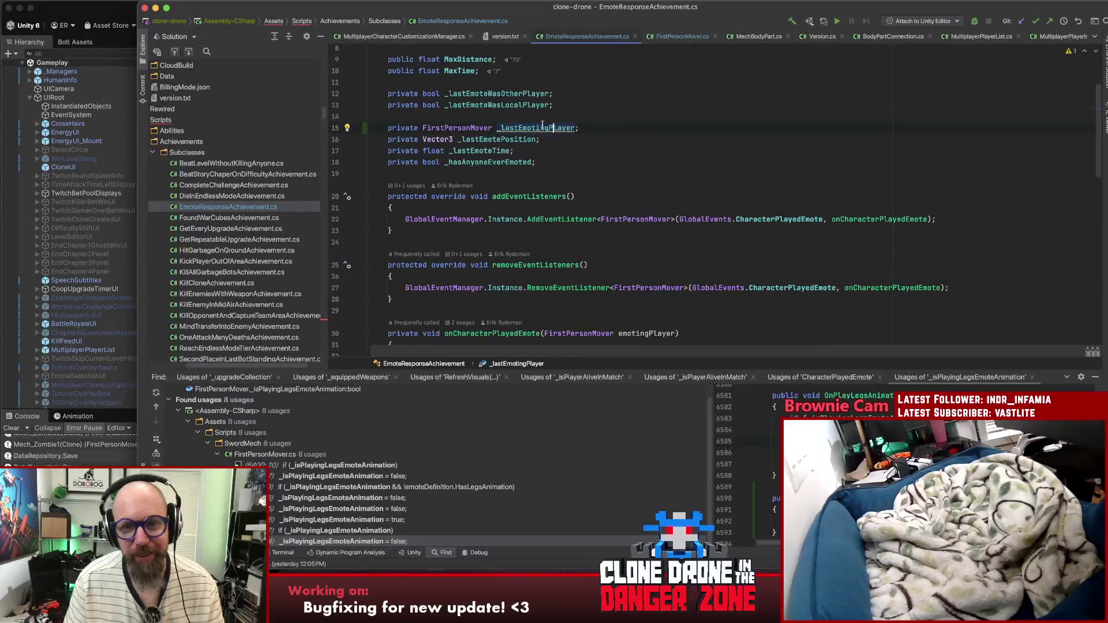
{"action": "left_click", "coordinate": [632, 122]}
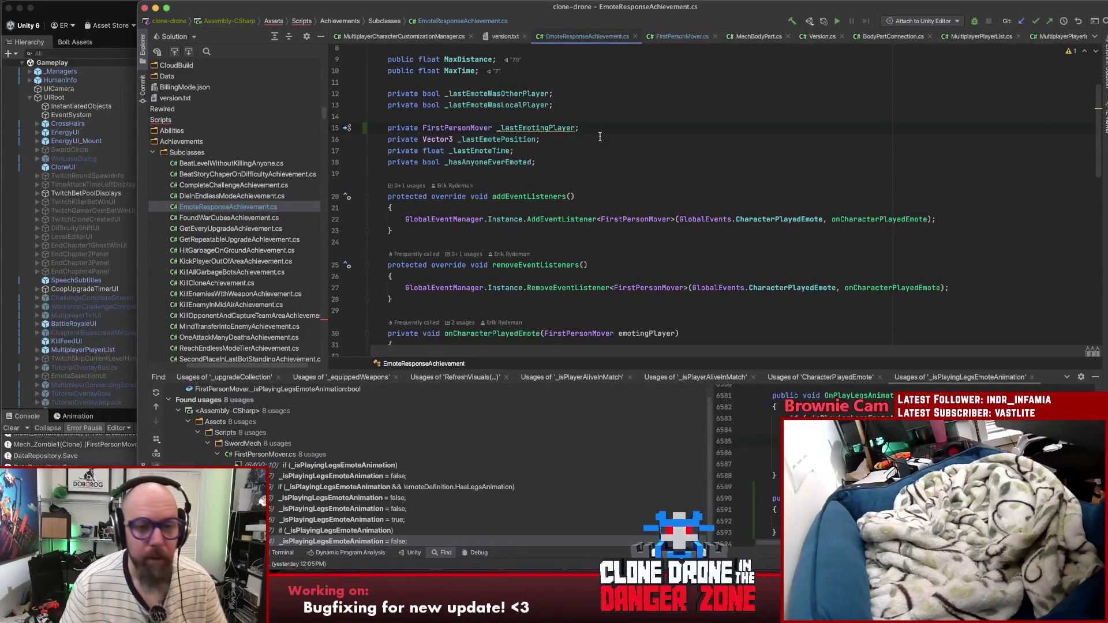
{"action": "left_click", "coordinate": [547, 128]}
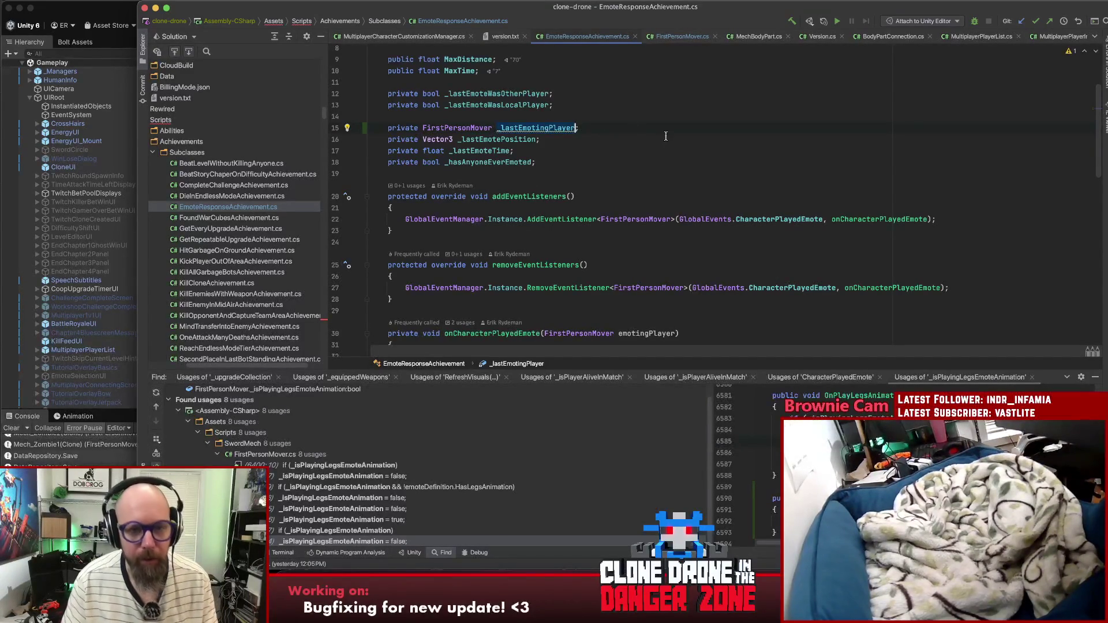
{"action": "scroll", "coordinate": [490, 242], "scroll_direction": "down", "scroll_amount": 5}
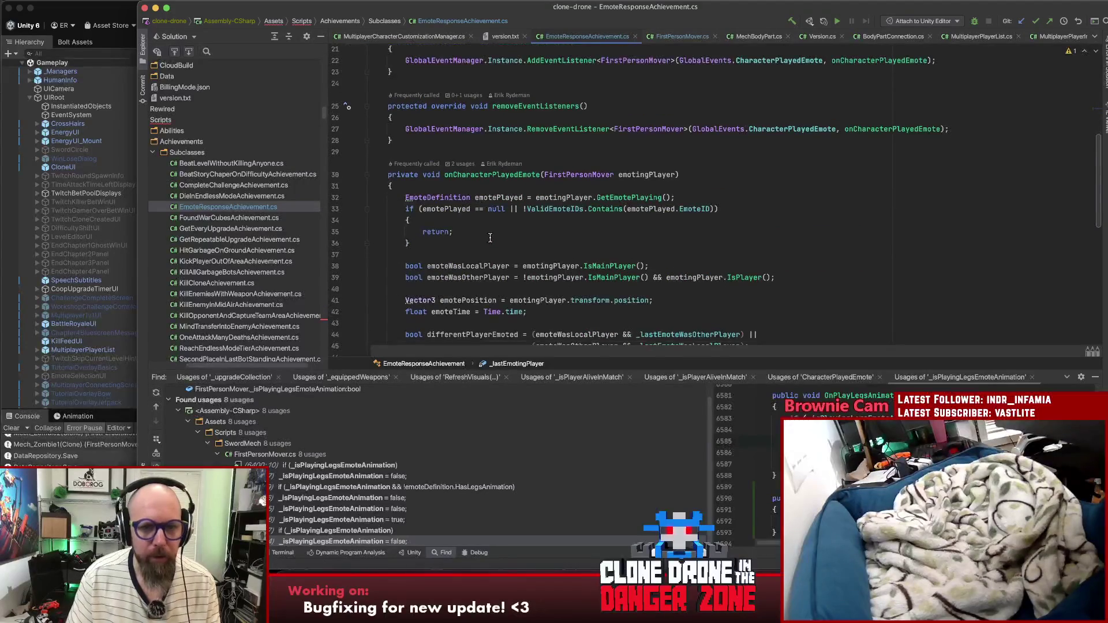
{"action": "left_click", "coordinate": [452, 209]}
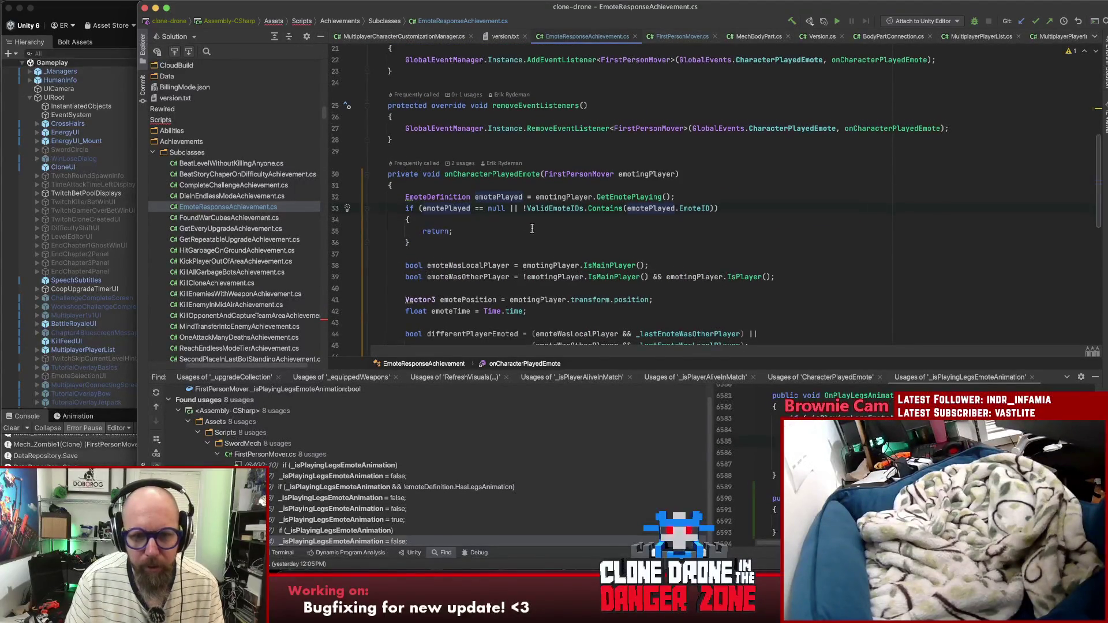
{"action": "scroll", "coordinate": [491, 215], "scroll_direction": "down", "scroll_amount": 8}
{"action": "left_click", "coordinate": [562, 220]}
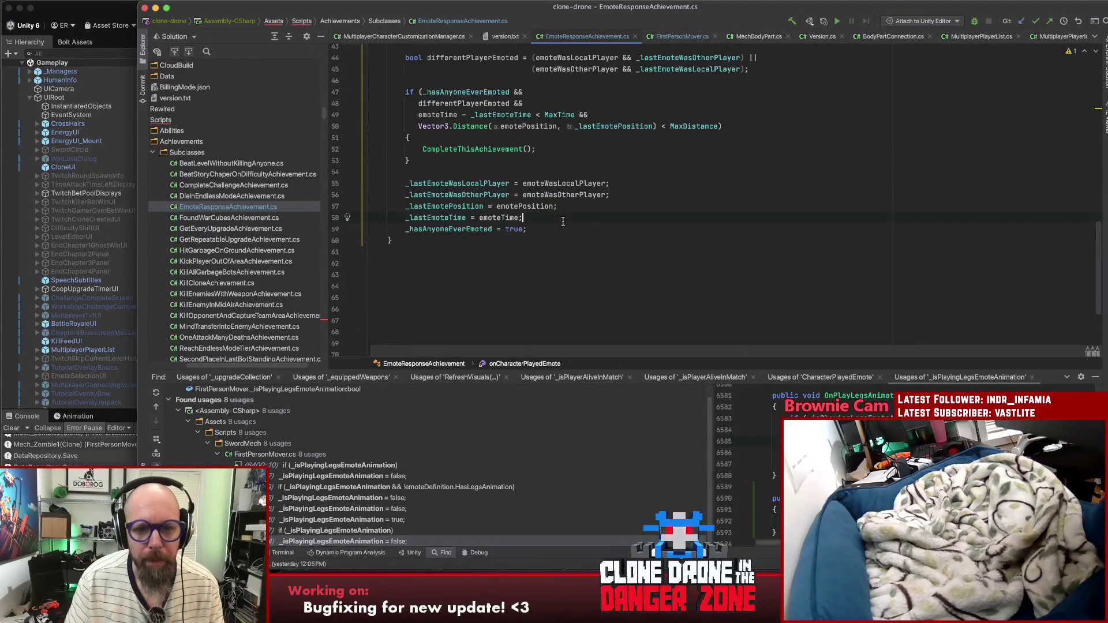
Step: Add '_lastEmotingPlayer = emotingPlayer;' below the _lastEmoteWasOtherPlayer line
{"action": "left_click", "coordinate": [638, 195]}
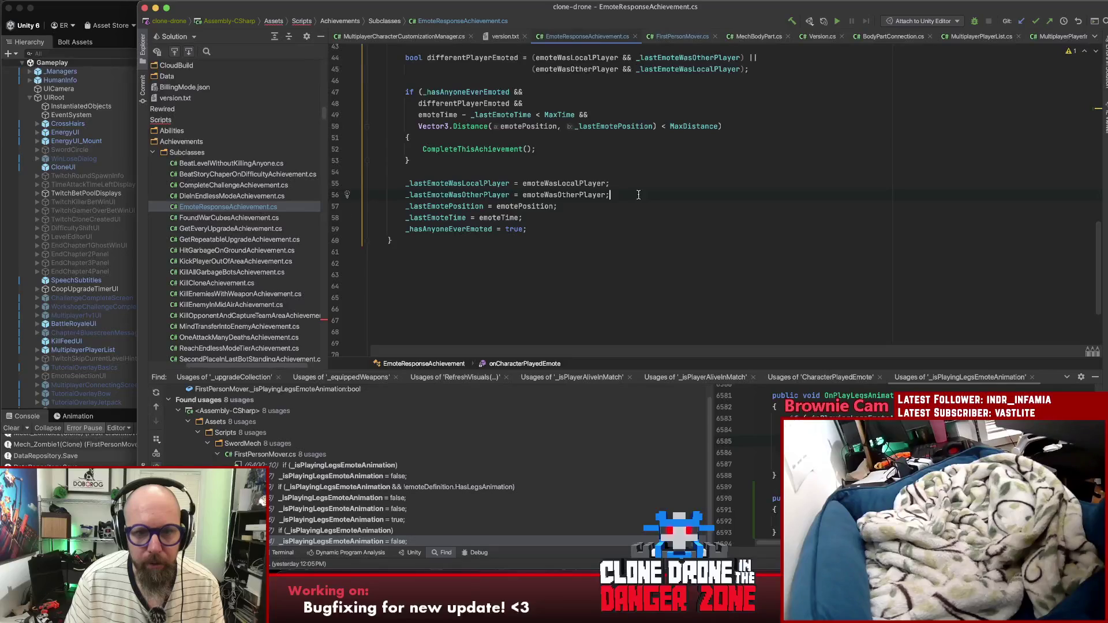
{"action": "key", "text": "Return"}
{"action": "type", "text": "_lastEmotingPlayer"}
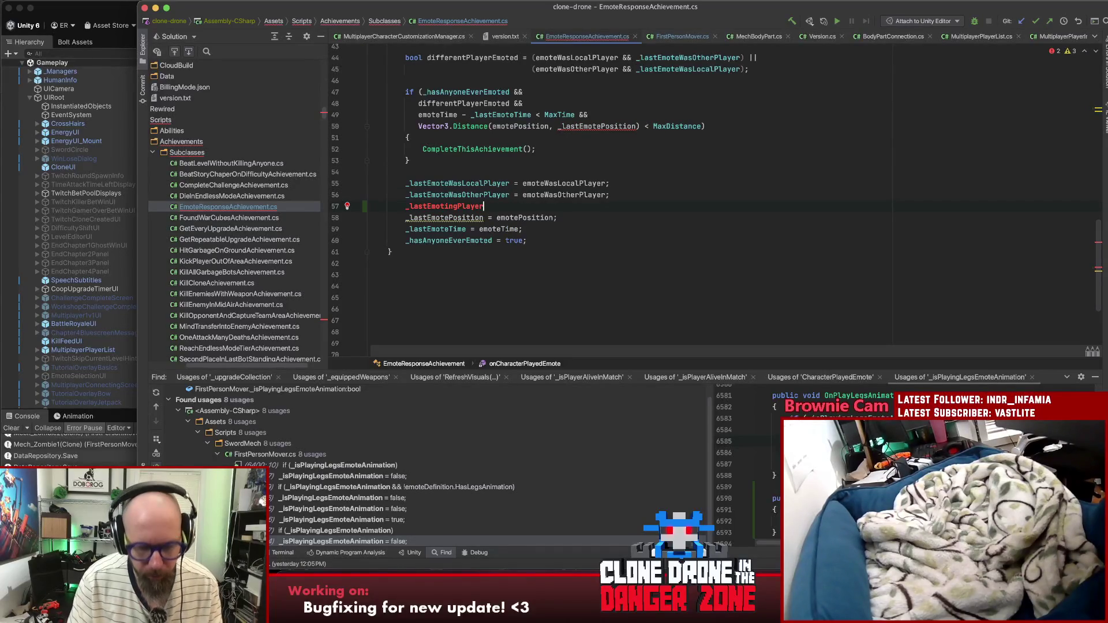
{"action": "type", "text": " = en"}
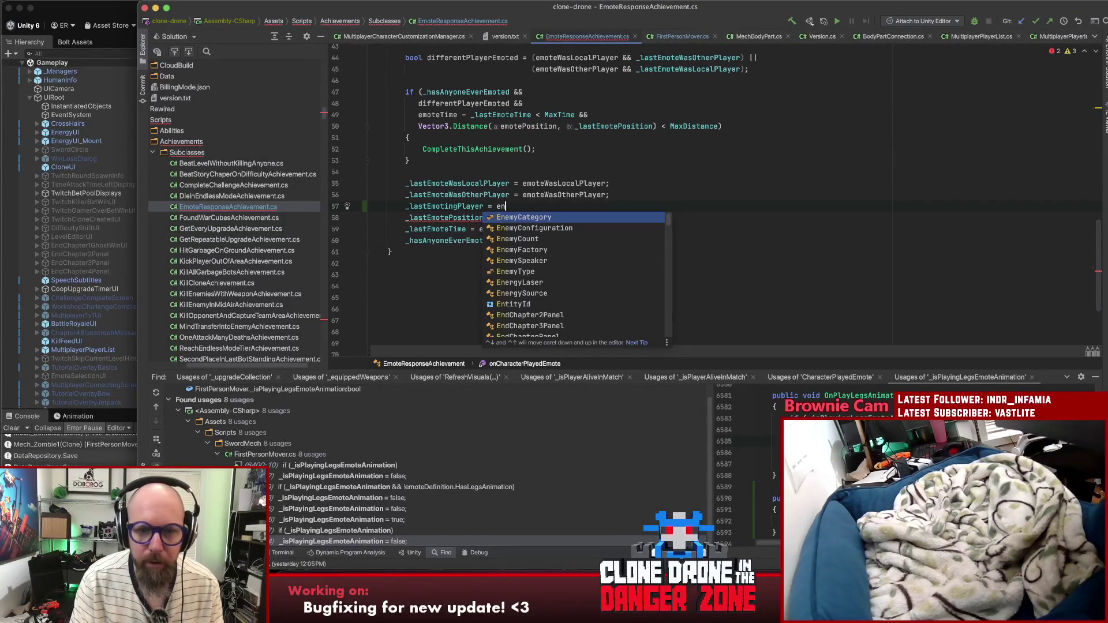
{"action": "key", "text": "BackSpace"}
{"action": "type", "text": "moting"}
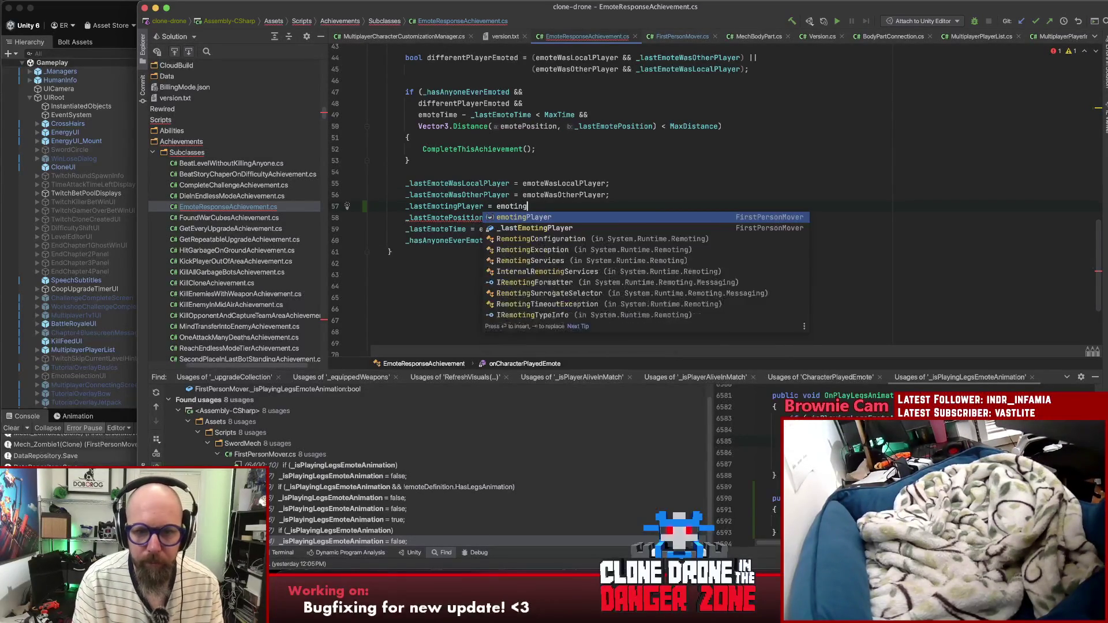
{"action": "key", "text": "Return"}
{"action": "type", "text": ";"}
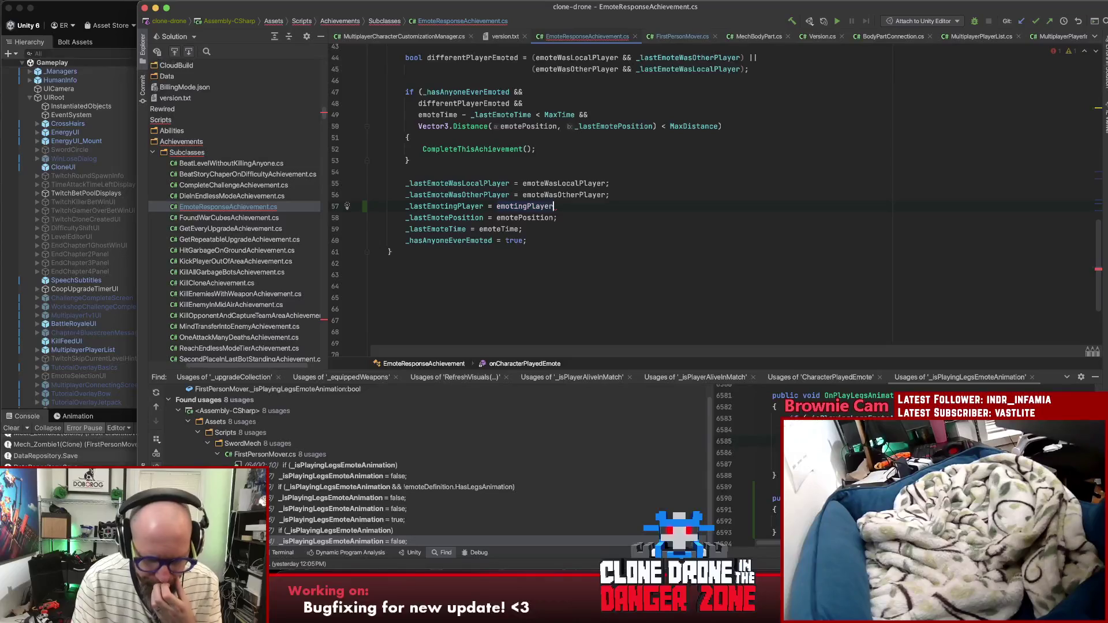
Step: Review differentPlayerEmoted and the emote-time condition, then add a blank line above the if
{"action": "left_click", "coordinate": [484, 206]}
{"action": "scroll", "coordinate": [746, 204], "scroll_direction": "up", "scroll_amount": 3}
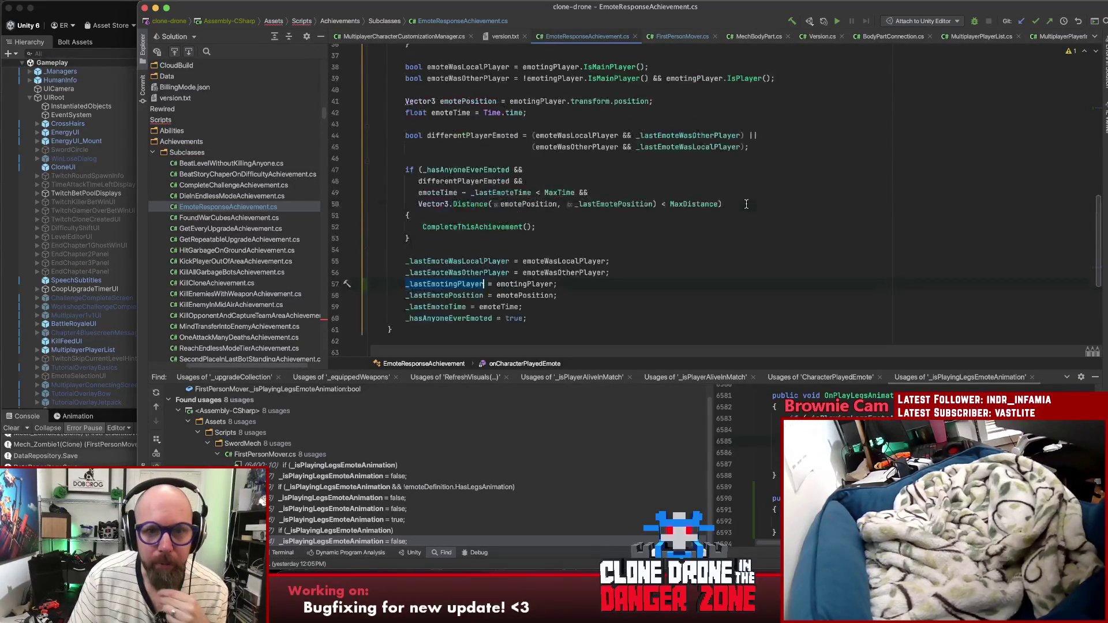
{"action": "left_click", "coordinate": [497, 137]}
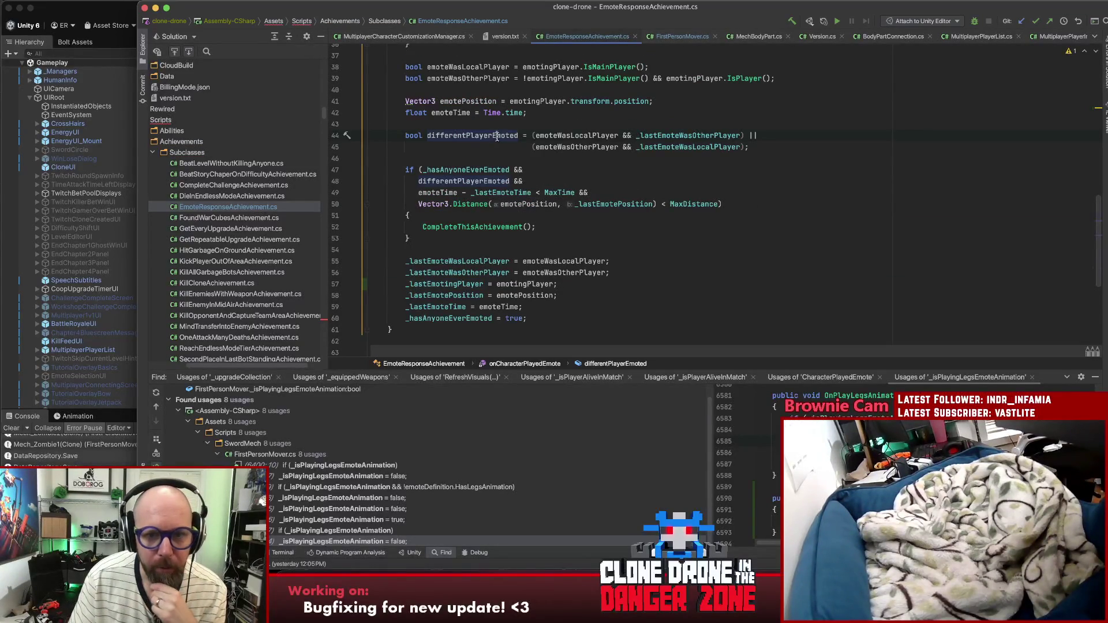
{"action": "left_click", "coordinate": [509, 192]}
{"action": "left_click", "coordinate": [417, 193]}
{"action": "left_click_drag", "start_coordinate": [586, 192], "coordinate": [417, 194]}
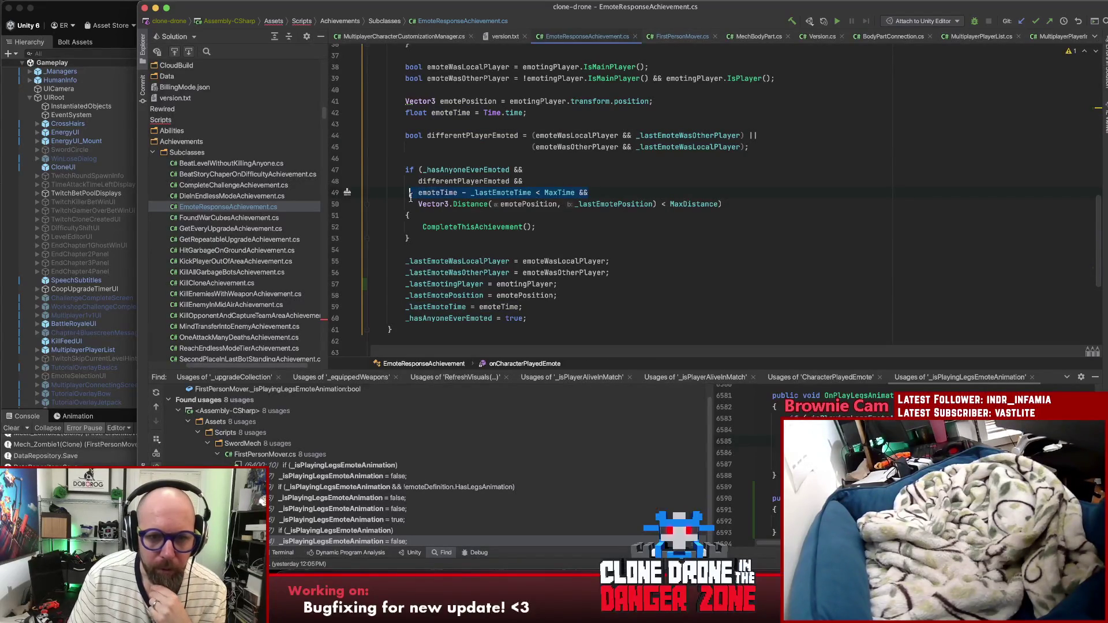
{"action": "left_click", "coordinate": [550, 161]}
{"action": "key", "text": "Return"}
{"action": "key", "text": "Return"}
Step: Start 'bool otherPlayerStillPlayingEmote = _lastEmotingPlayer && _lastEmotingPlayer.IsAttachedAndAlive()'
{"action": "type", "text": "bool otherPlayerStil"}
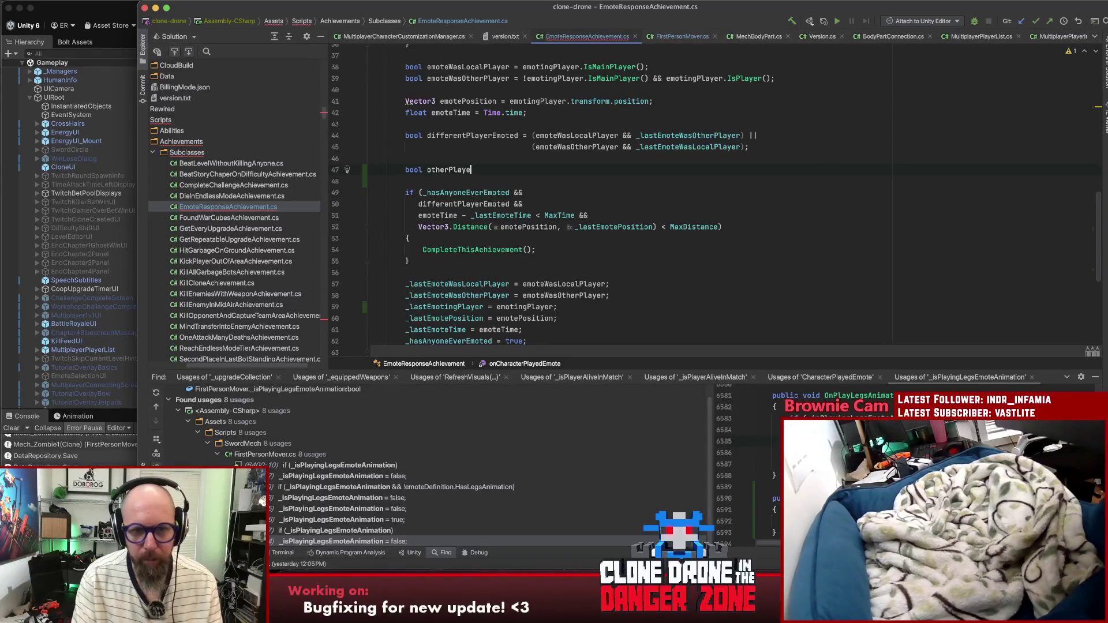
{"action": "type", "text": "lPlayingEmote = "}
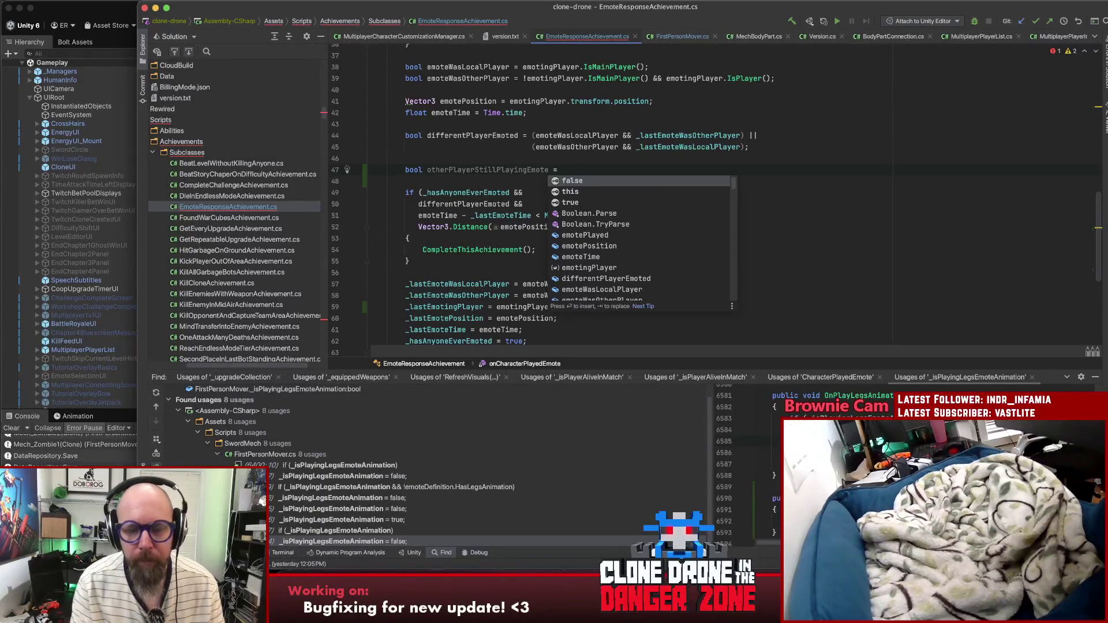
{"action": "type", "text": "lastEmotePosition"}
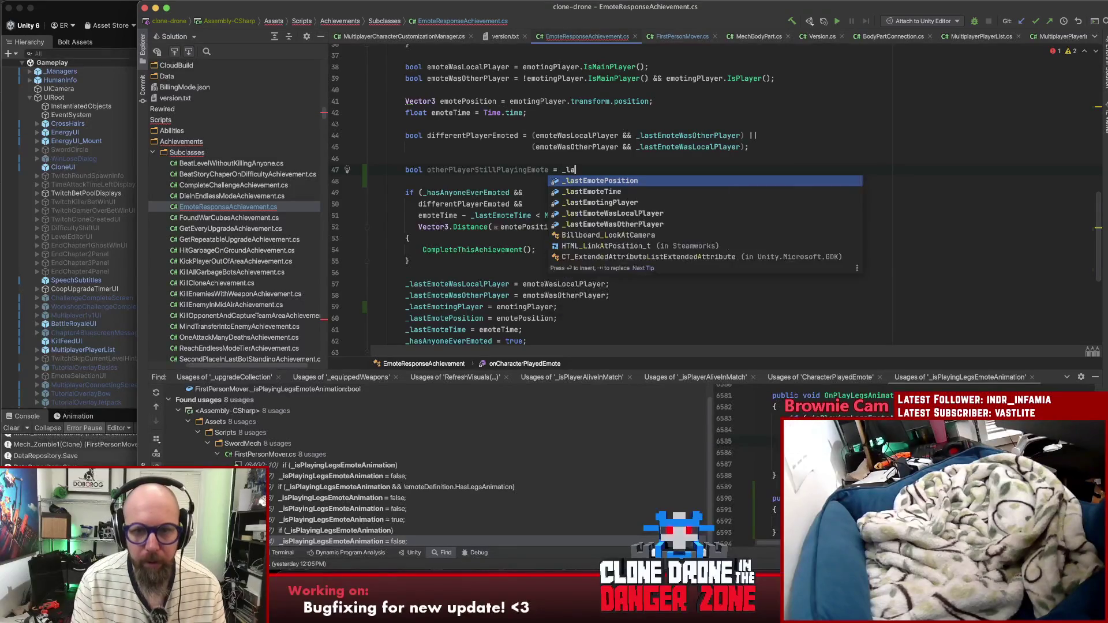
{"action": "key", "text": "BackSpace"}
{"action": "key", "text": "BackSpace"}
{"action": "key", "text": "BackSpace"}
{"action": "key", "text": "BackSpace"}
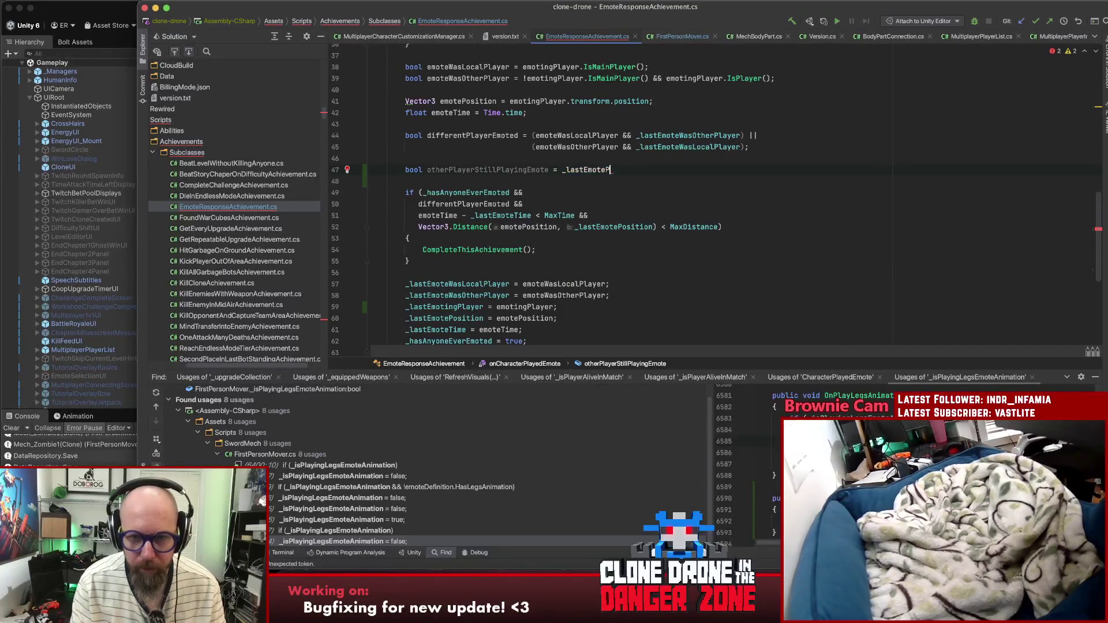
{"action": "type", "text": "ing"}
{"action": "key", "text": "Return"}
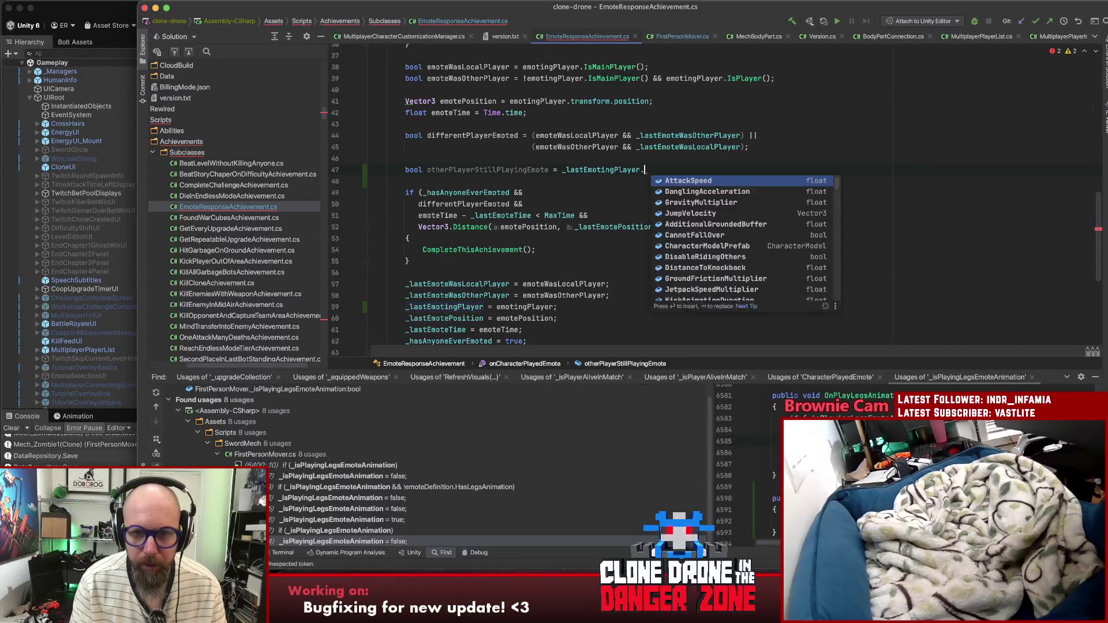
{"action": "key", "text": "Escape"}
{"action": "type", "text": "& _lastEmotingPlayer.isat"}
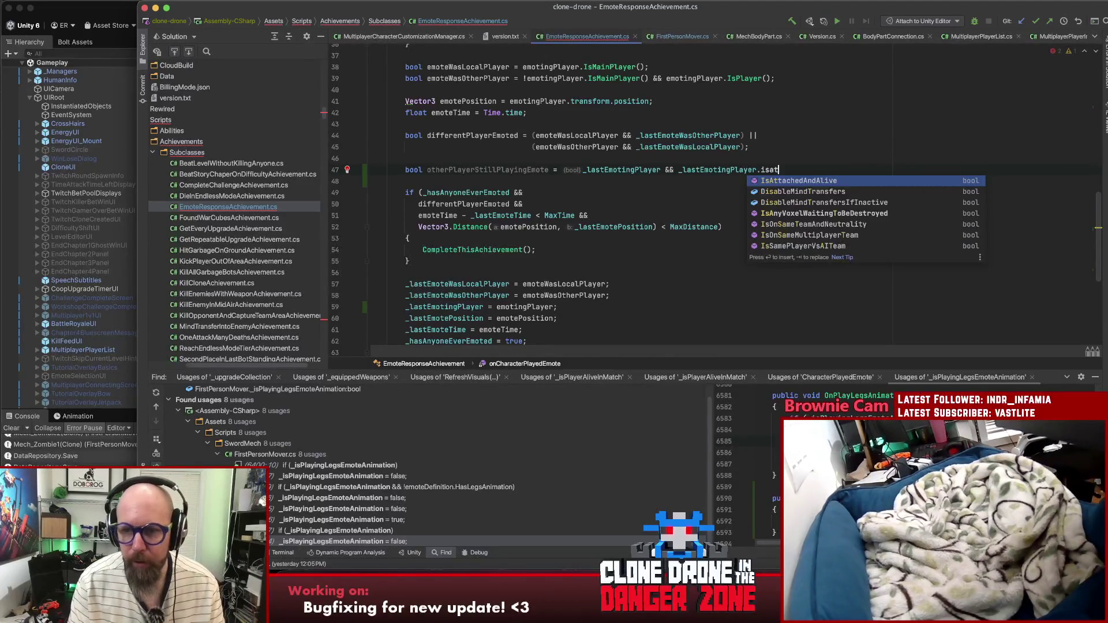
{"action": "key", "text": "Return"}
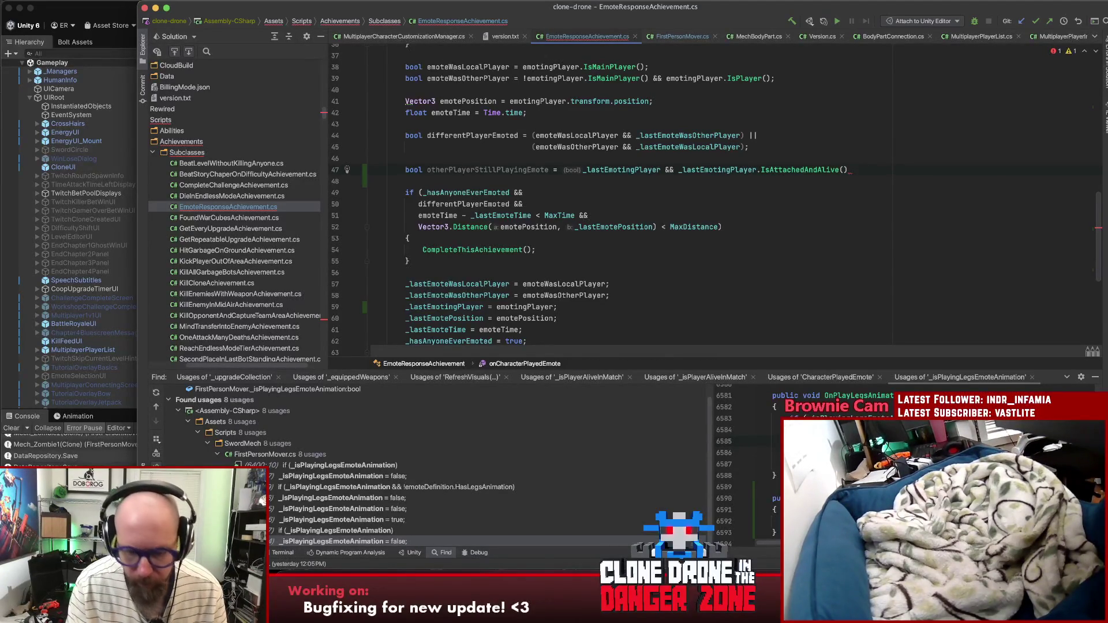
Step: Finish the flag with '&& _lastEmotingPlayer.IsPlayingLegsEmoteAnimation();'
{"action": "type", "text": " && _"}
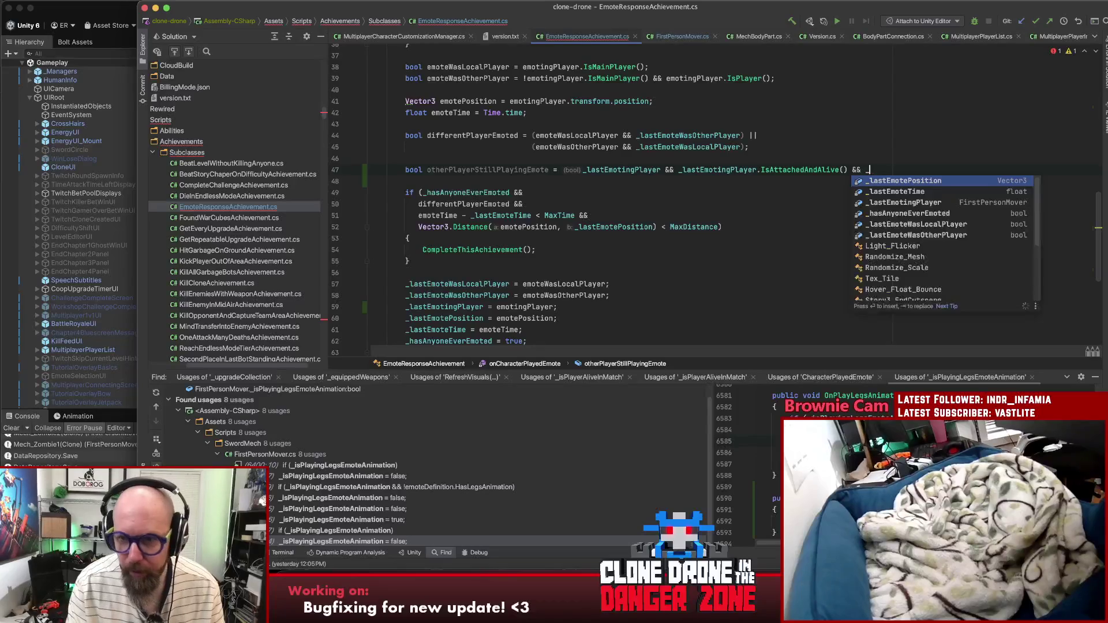
{"action": "key", "text": "Down"}
{"action": "key", "text": "Down"}
{"action": "key", "text": "Return"}
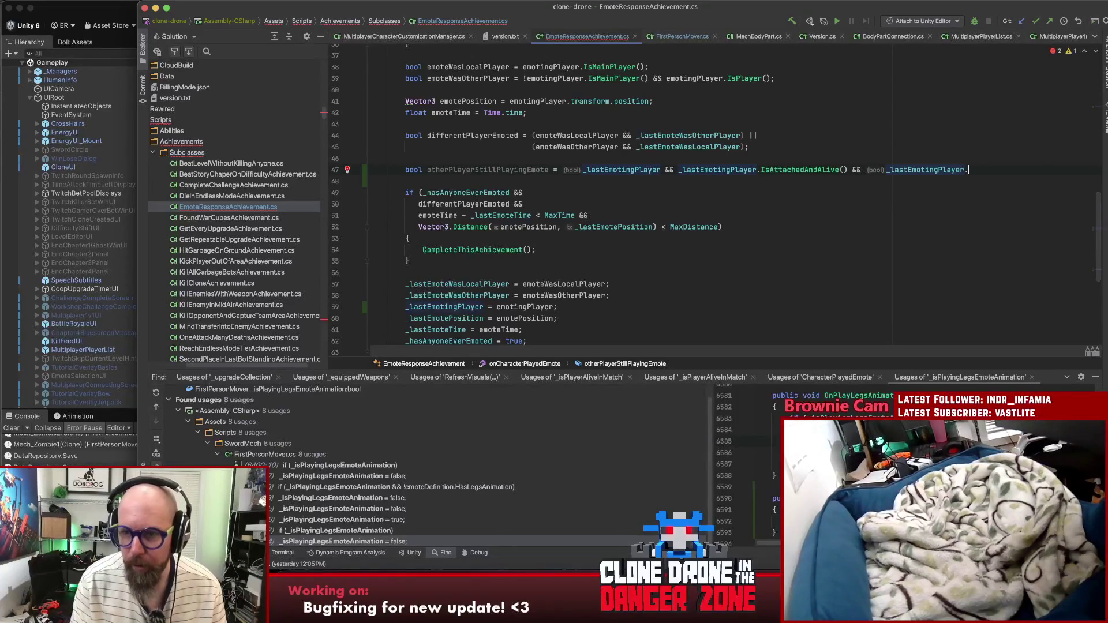
{"action": "type", "text": ".ispla"}
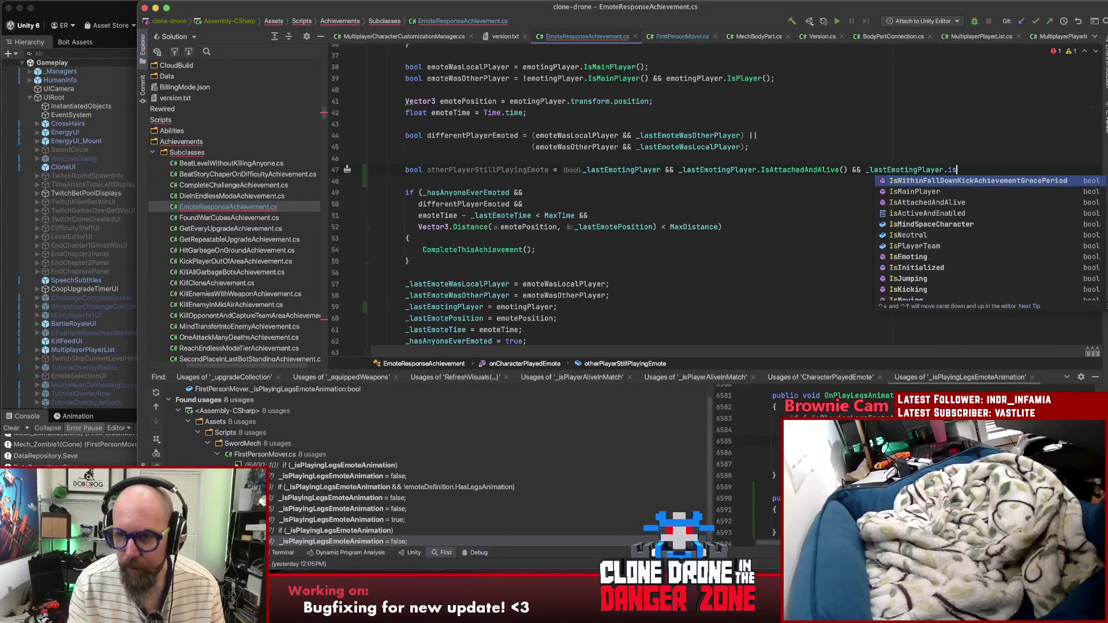
{"action": "key", "text": "Down"}
{"action": "key", "text": "Down"}
{"action": "key", "text": "Down"}
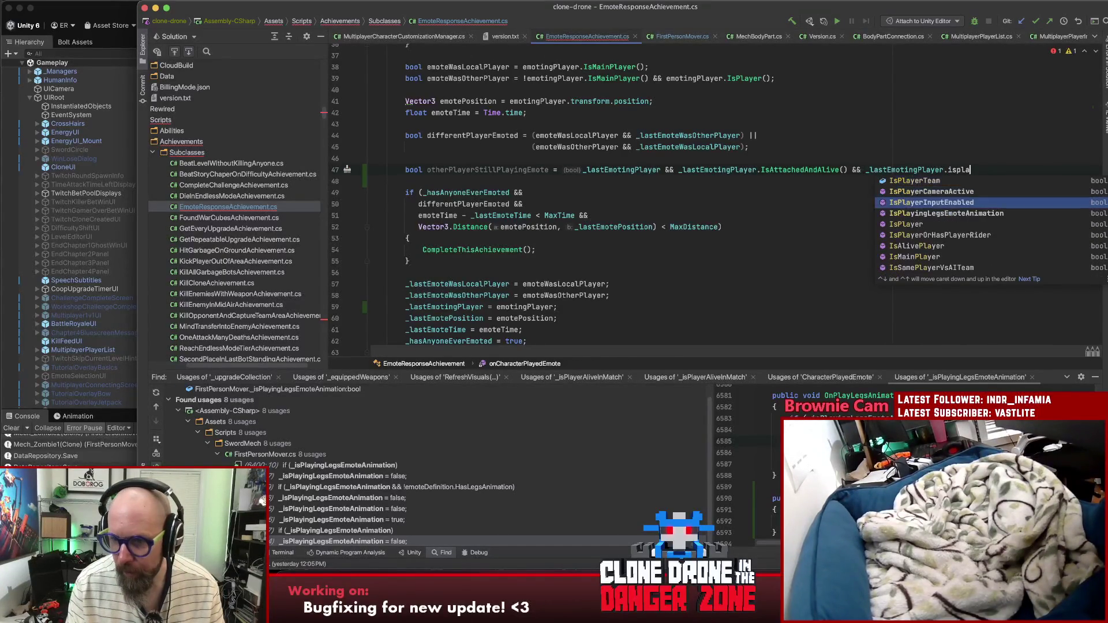
{"action": "key", "text": "Return"}
{"action": "type", "text": ";"}
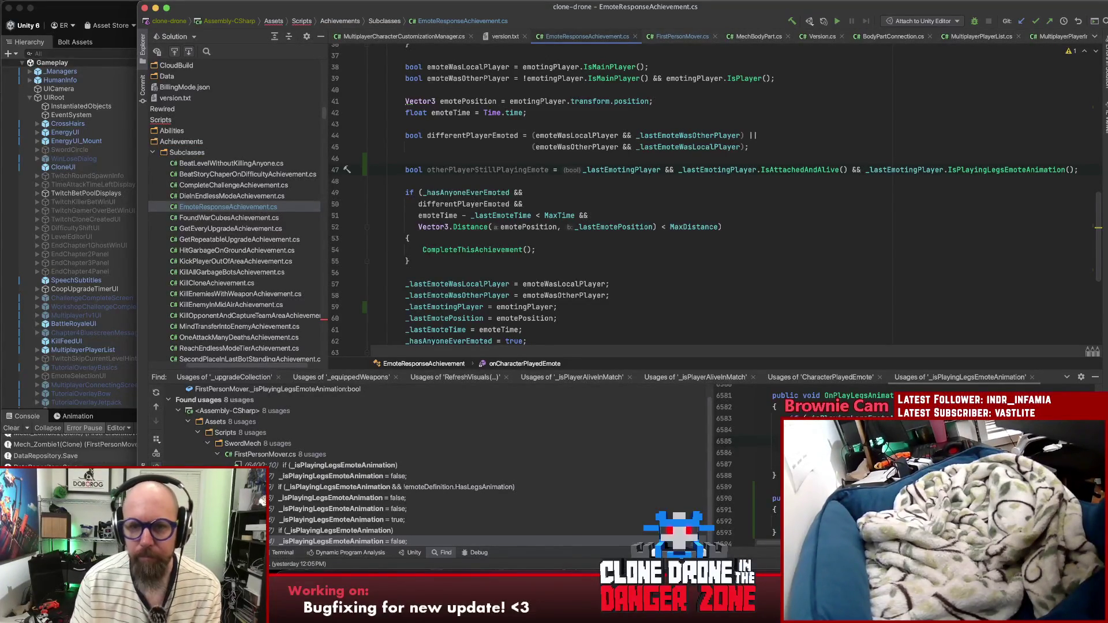
{"action": "left_click", "coordinate": [627, 170]}
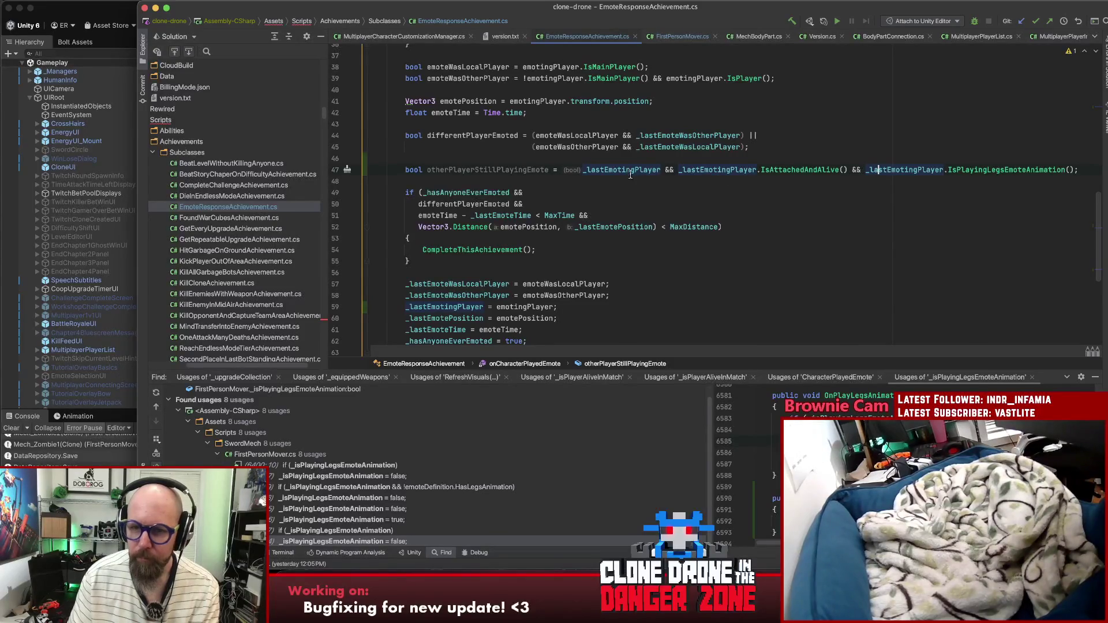
Step: Wrap the emote-time check in parentheses and append '|| otherPlayerStillPlayingEmote'
{"action": "left_click", "coordinate": [468, 169]}
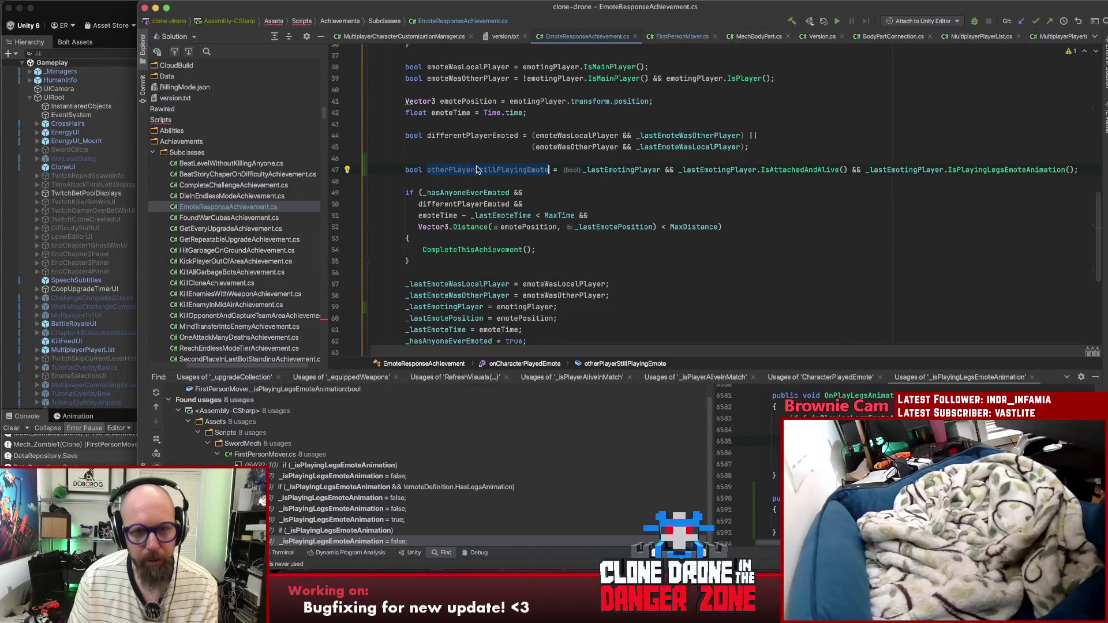
{"action": "left_click", "coordinate": [419, 216]}
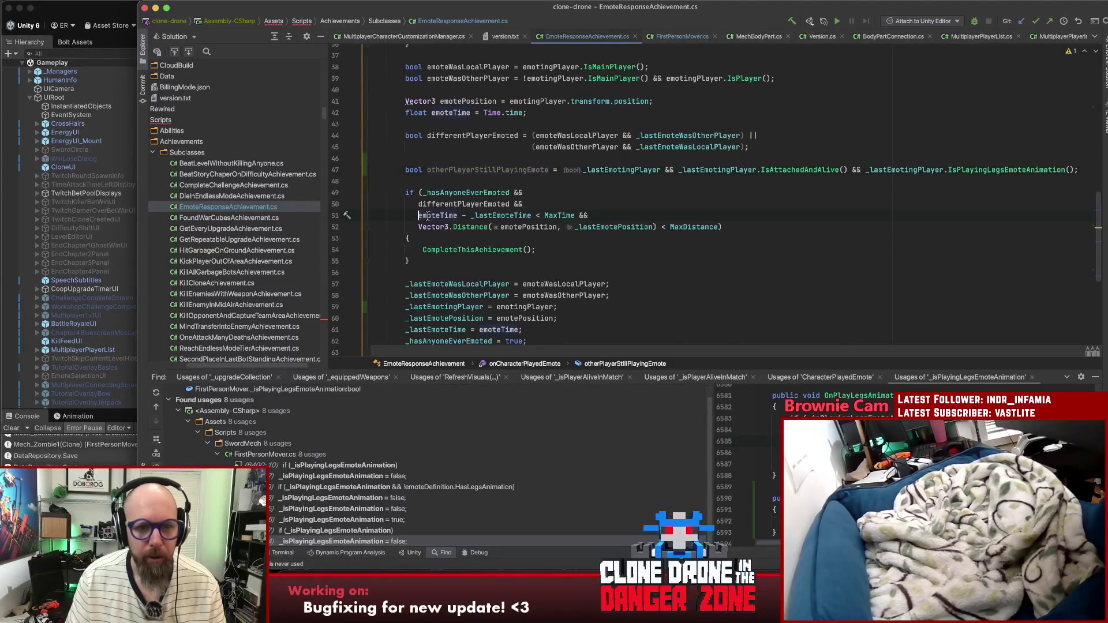
{"action": "type", "text": "("}
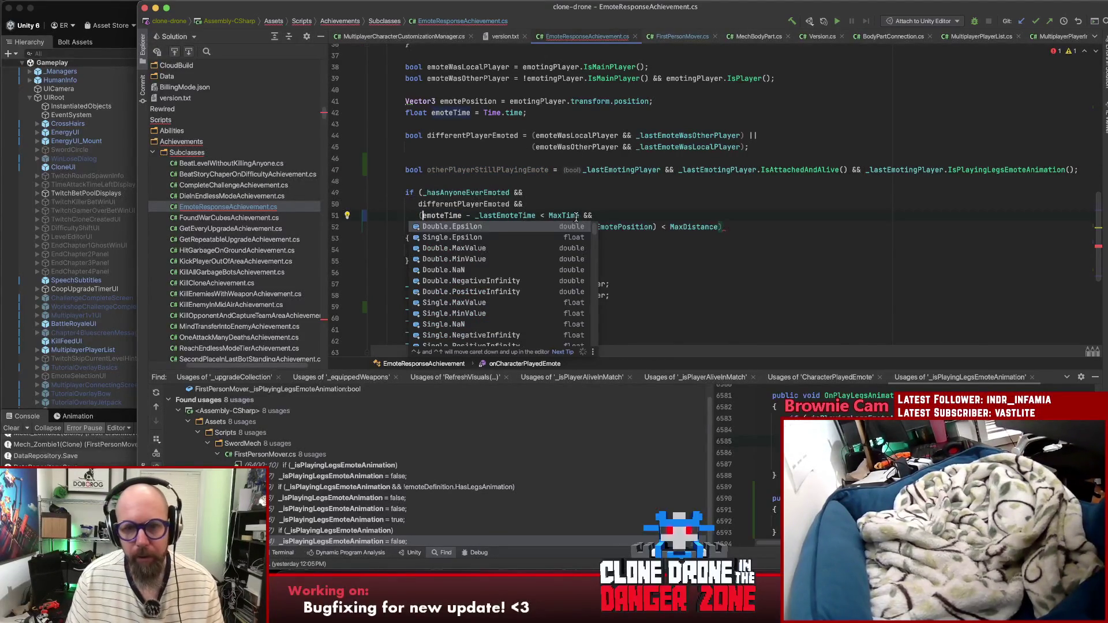
{"action": "left_click", "coordinate": [575, 216]}
{"action": "type", "text": ")"}
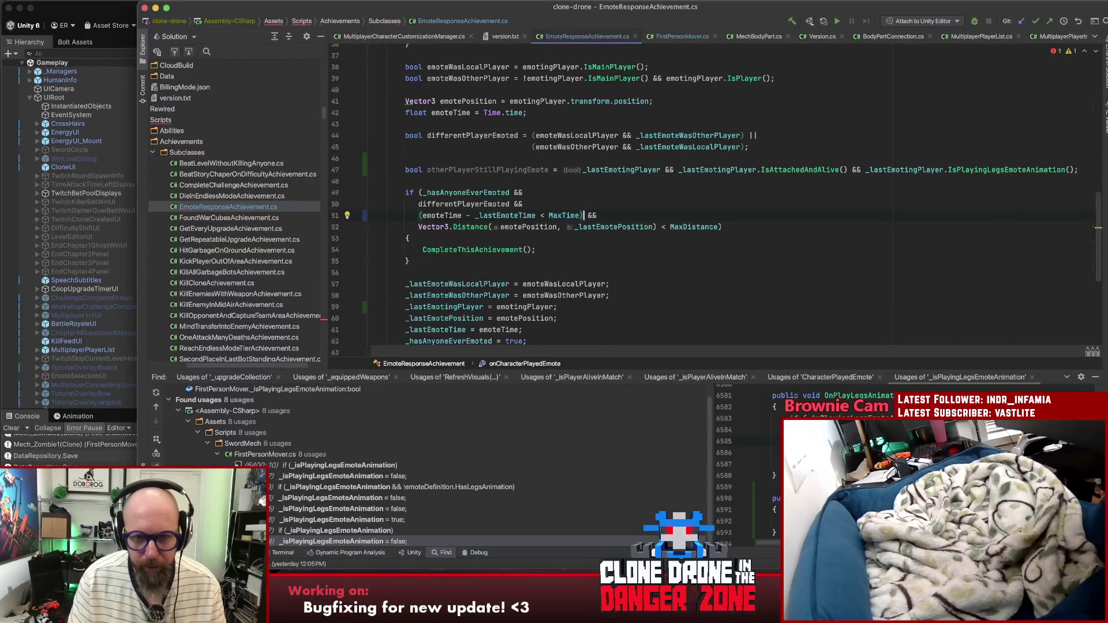
{"action": "type", "text": " || otherPlayerStillPlayingEmote"}
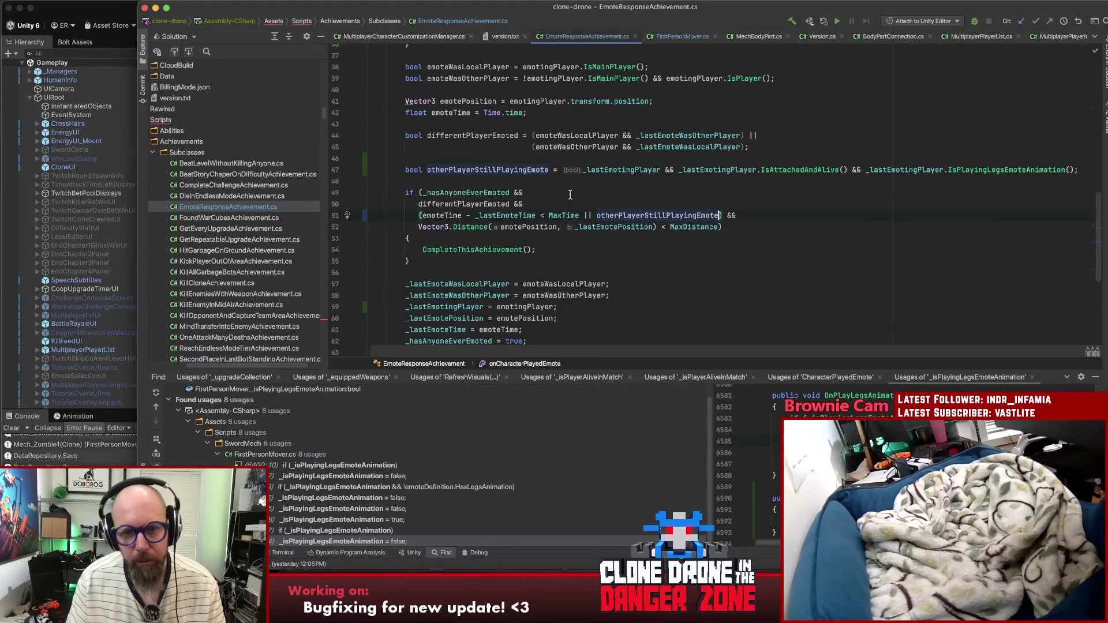
{"action": "left_click", "coordinate": [697, 161]}
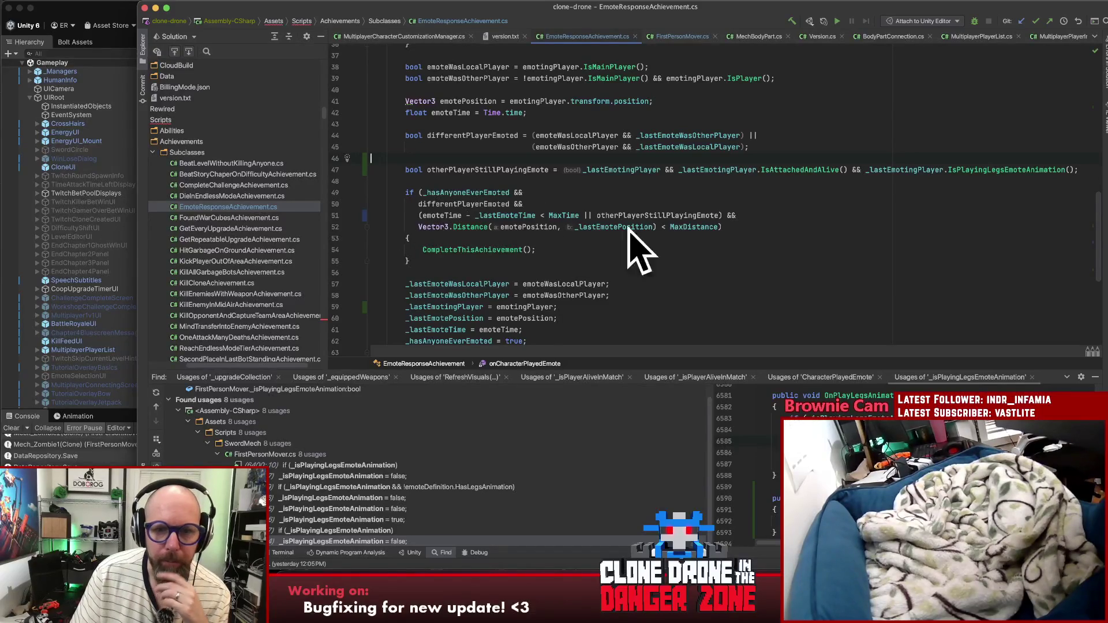
{"action": "left_click", "coordinate": [838, 217]}
{"action": "scroll", "coordinate": [839, 219], "scroll_direction": "down", "scroll_amount": 5}
{"action": "scroll", "coordinate": [839, 220], "scroll_direction": "down", "scroll_amount": 2}
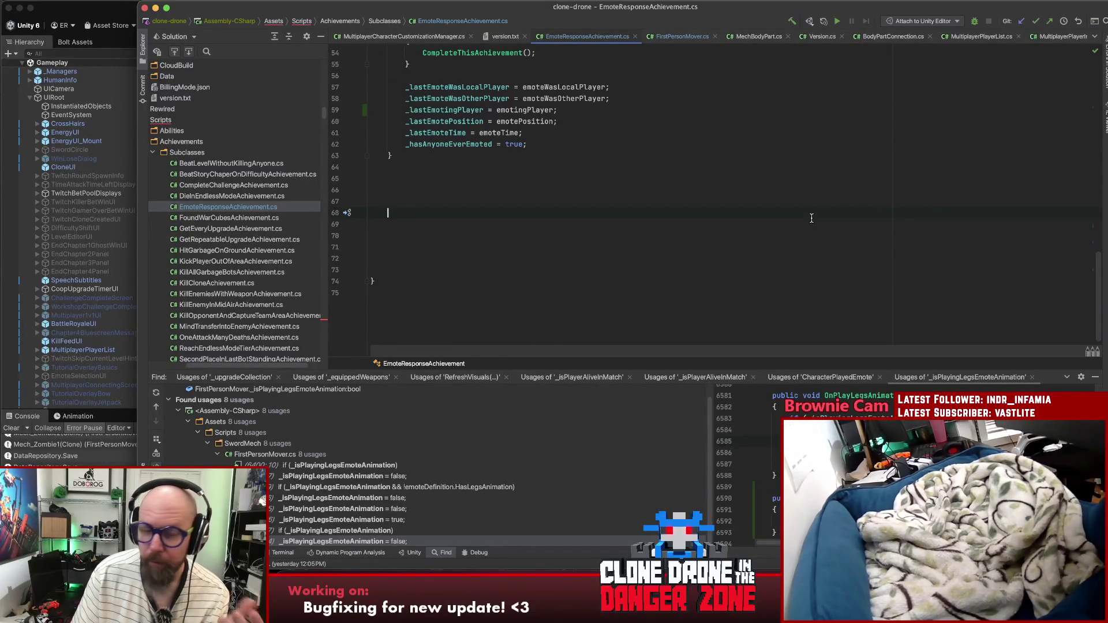
Step: Select the trailing blank lines of the class and switch back to Unity
{"action": "left_click_drag", "start_coordinate": [581, 201], "coordinate": [580, 196]}
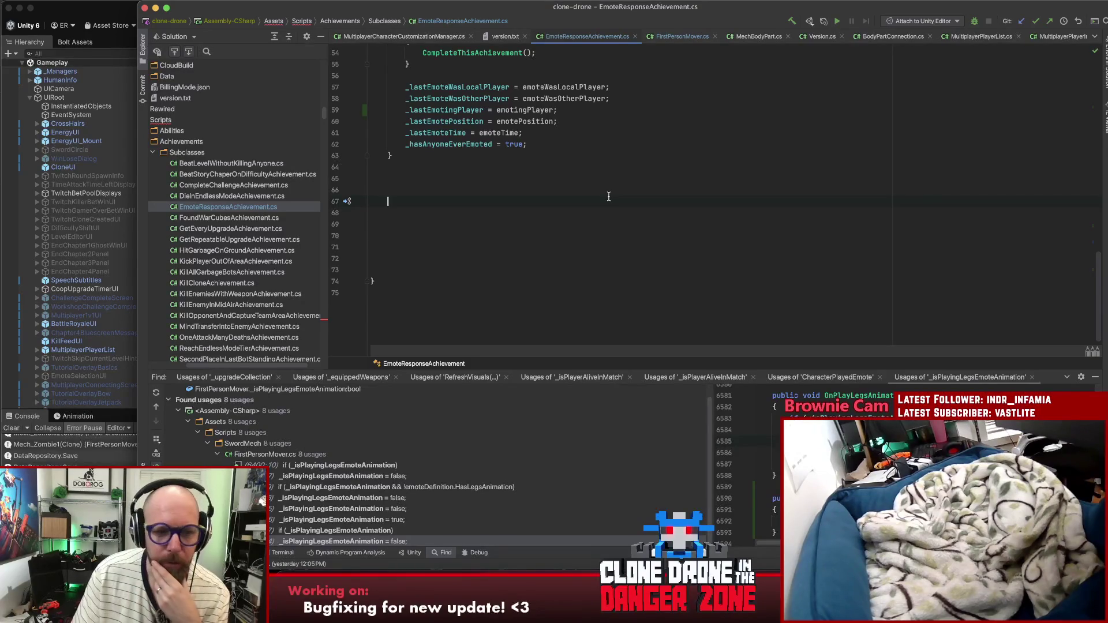
{"action": "key", "text": "super+Tab"}
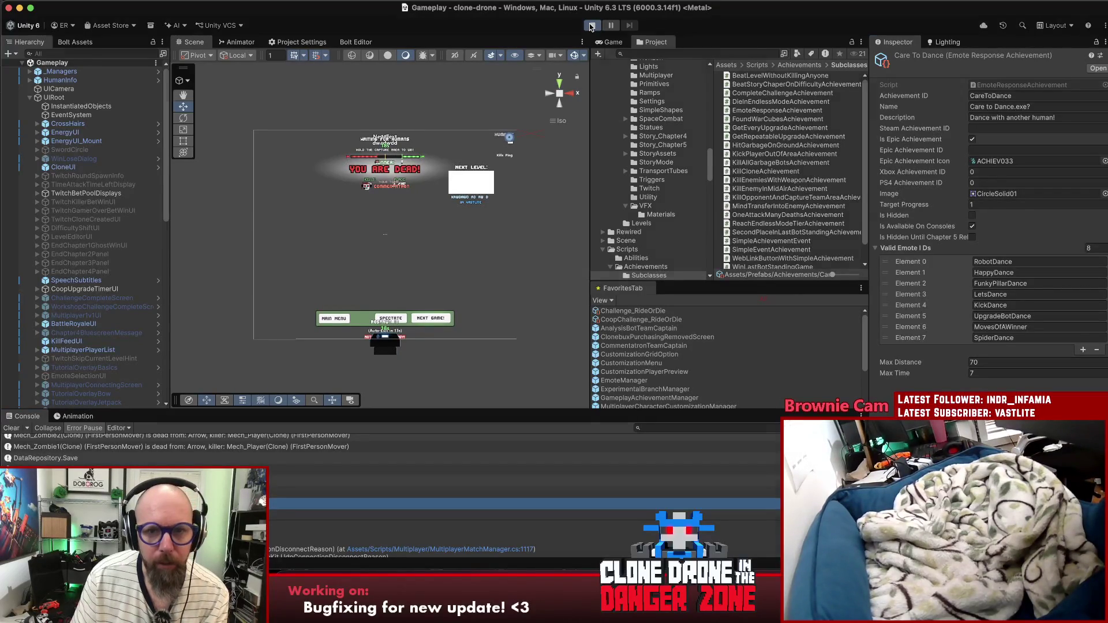
Step: Enter Play mode, maximize the Game view, reset all save data, and go to Settings
{"action": "left_click", "coordinate": [591, 26]}
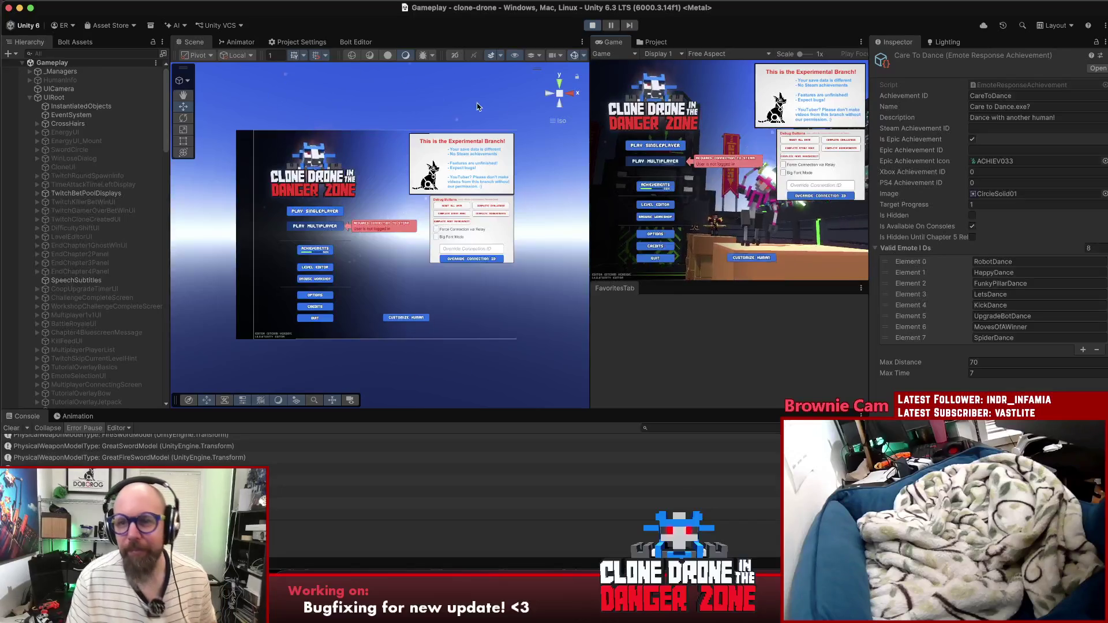
{"action": "key", "text": "shift+space"}
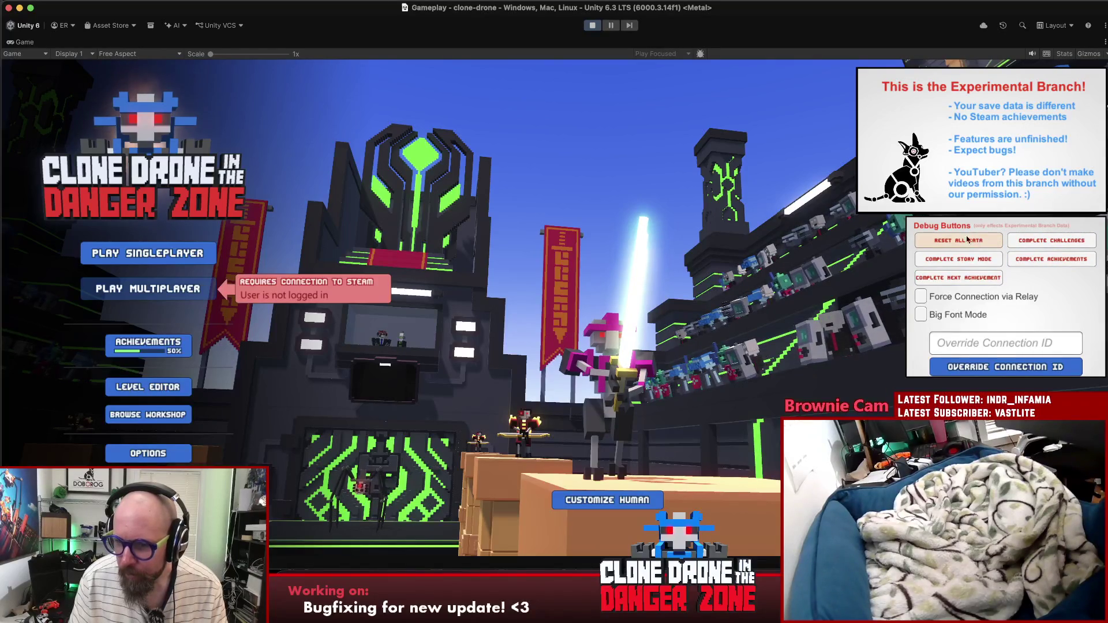
{"action": "left_click", "coordinate": [949, 241]}
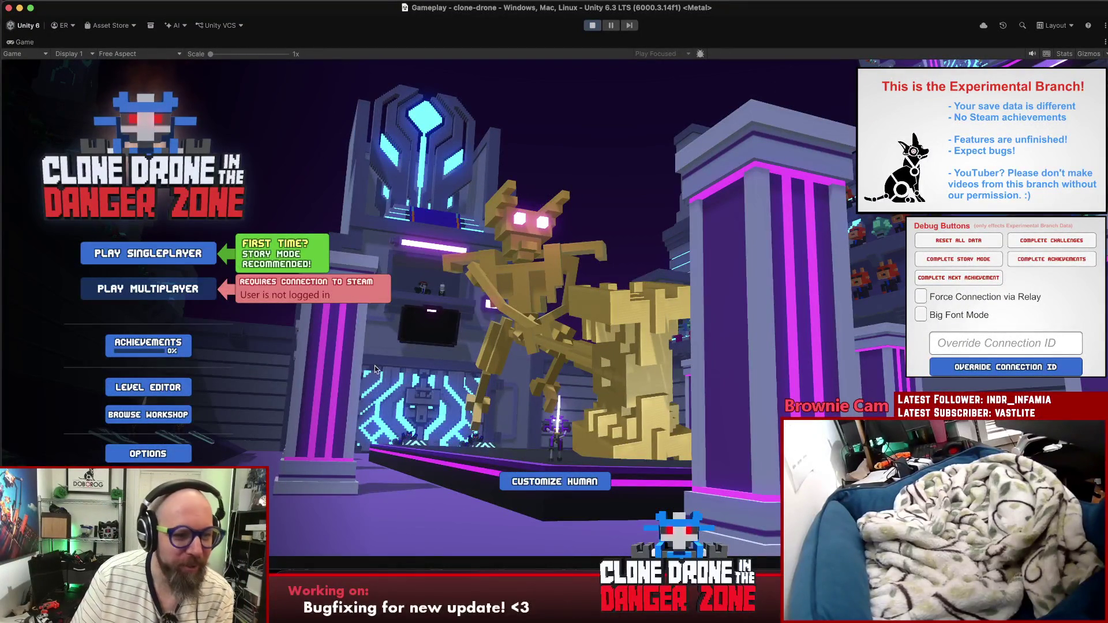
{"action": "left_click", "coordinate": [148, 454]}
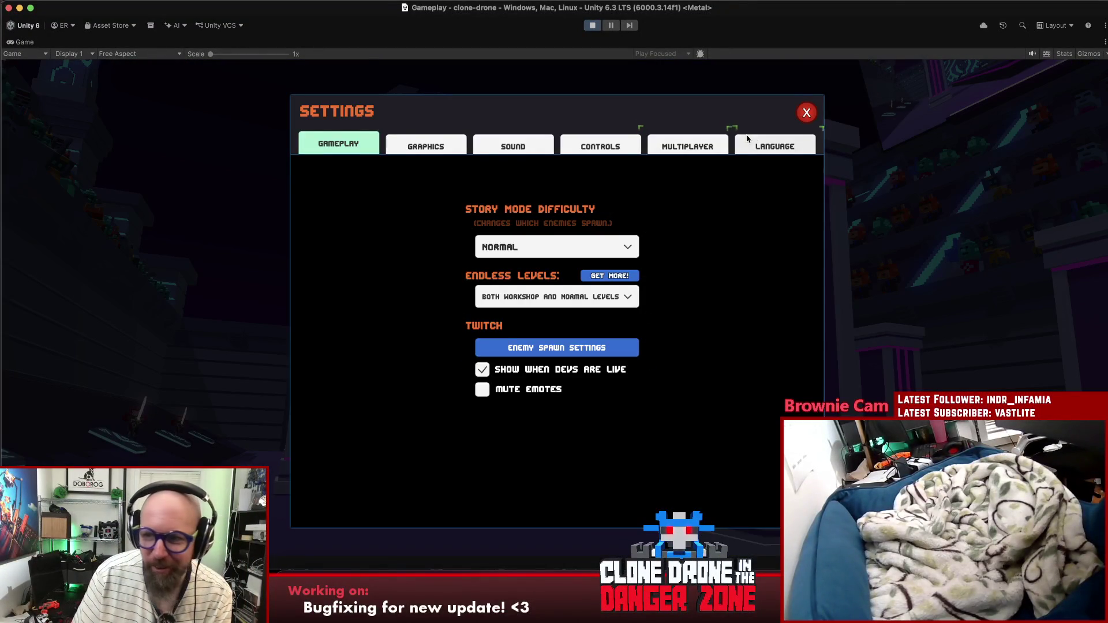
Step: Lower Sound Volume to about 15% on the Sound tab and close Settings
{"action": "left_click", "coordinate": [513, 146]}
{"action": "mouse_move", "coordinate": [634, 246]}
{"action": "left_mouse_down"}
{"action": "mouse_move", "coordinate": [500, 246]}
{"action": "mouse_move", "coordinate": [511, 249]}
{"action": "left_mouse_up"}
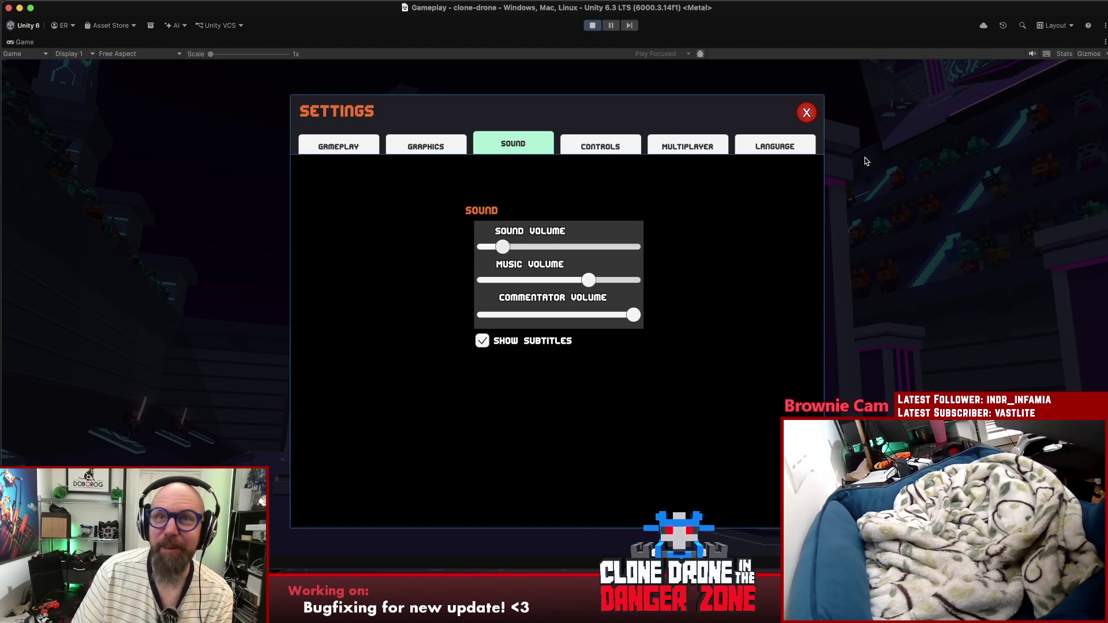
{"action": "left_click", "coordinate": [807, 113]}
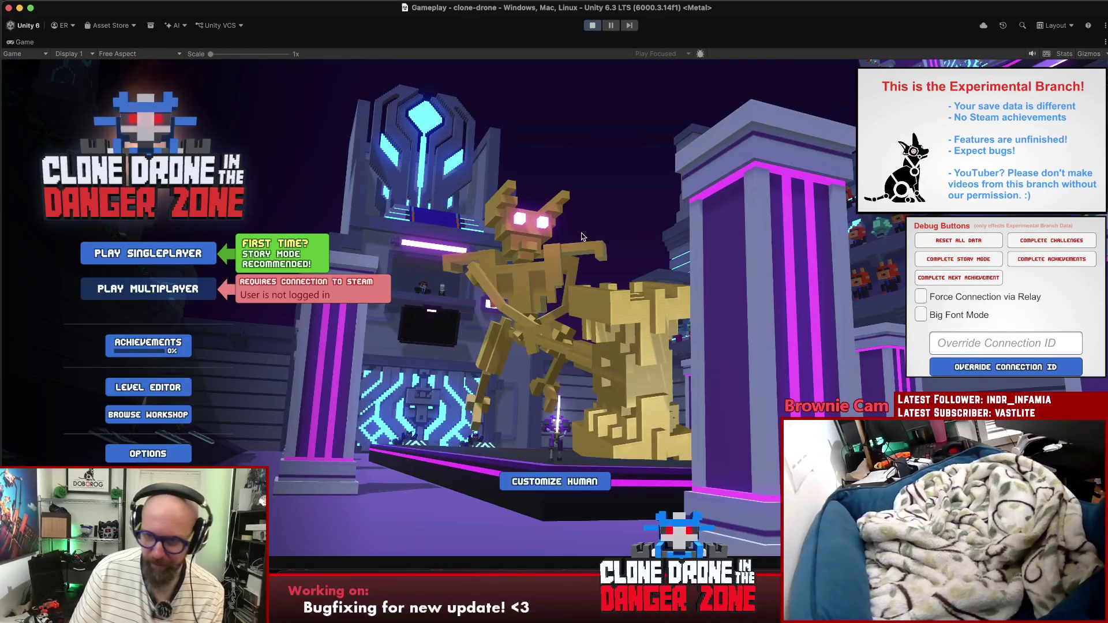
{"action": "left_click", "coordinate": [533, 474]}
{"action": "left_click", "coordinate": [97, 78]}
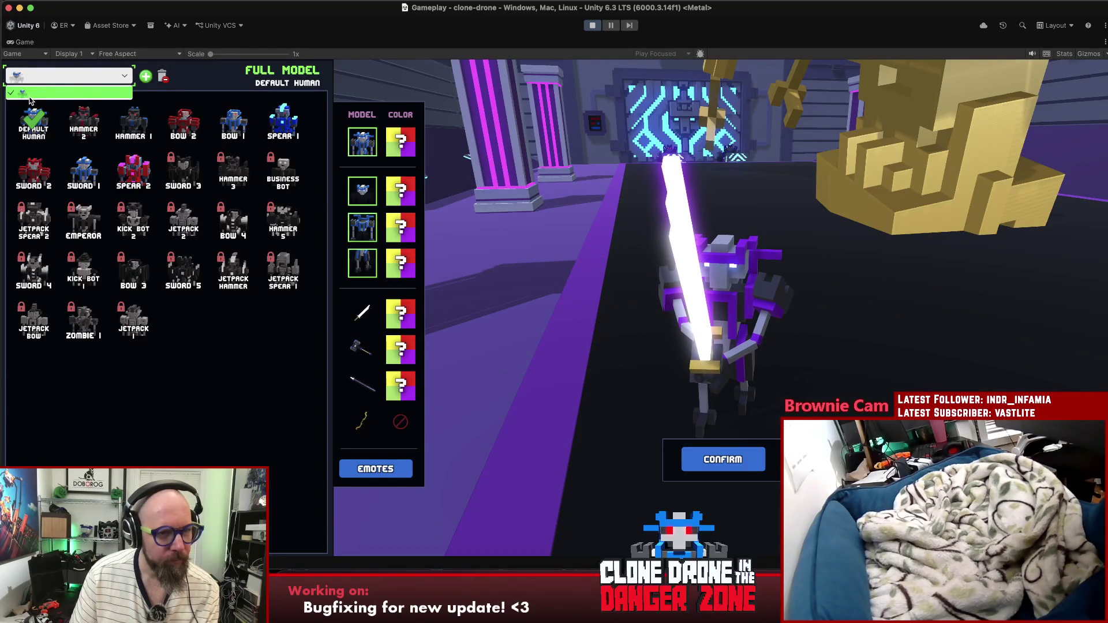
{"action": "left_click", "coordinate": [52, 79]}
{"action": "left_click", "coordinate": [712, 461]}
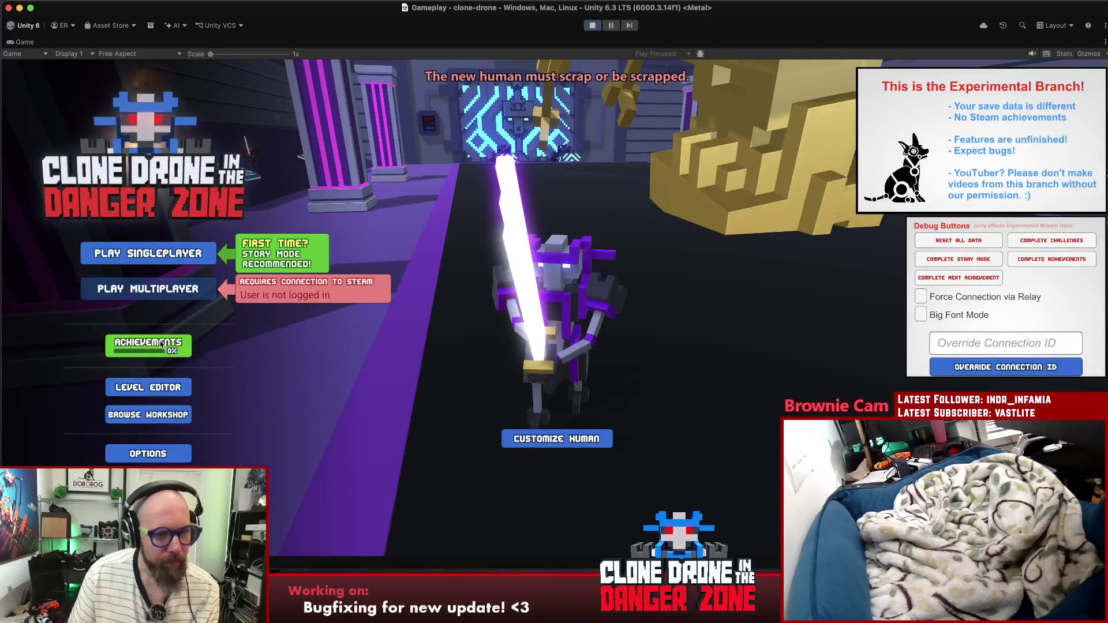
{"action": "left_click", "coordinate": [183, 352]}
{"action": "left_click", "coordinate": [384, 180]}
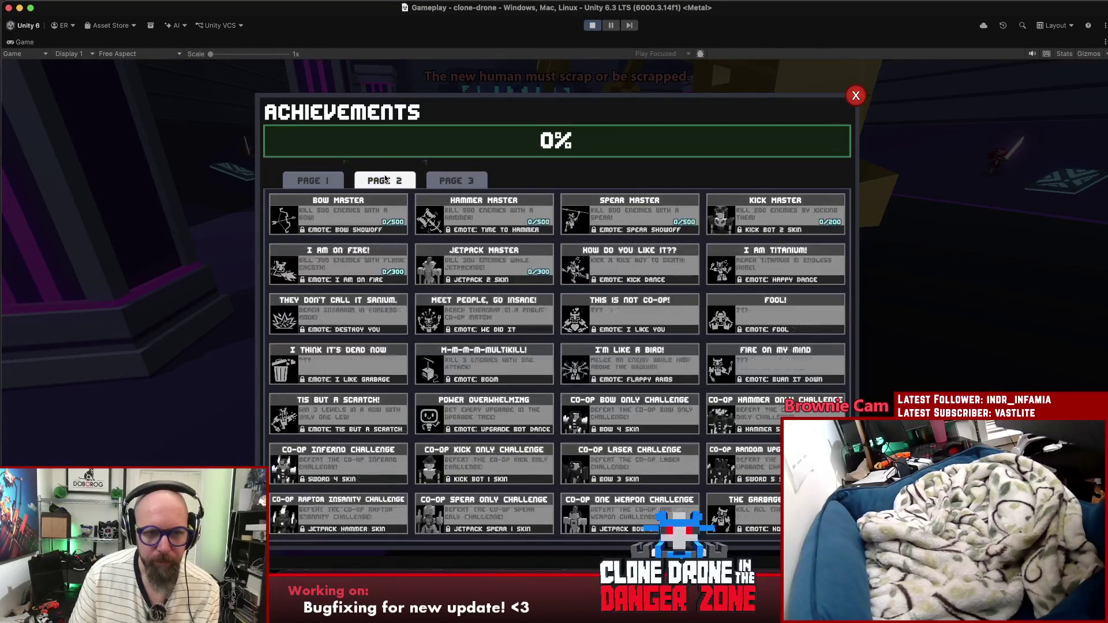
{"action": "left_click", "coordinate": [459, 179]}
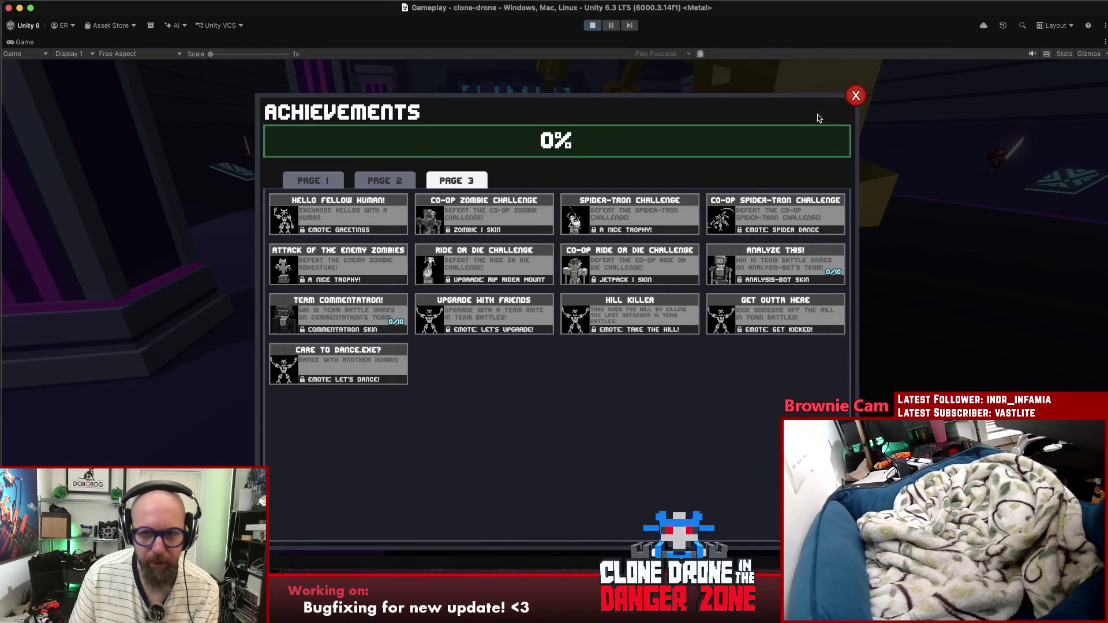
{"action": "left_click", "coordinate": [856, 95]}
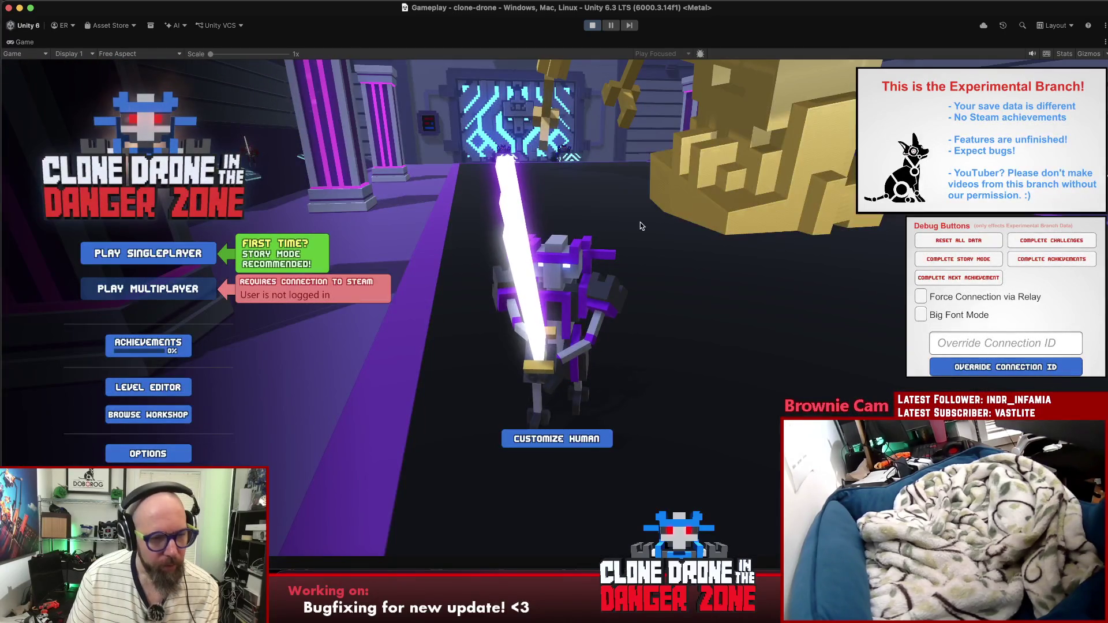
Step: Preview Robot Dance, assign Watch Out on the human robot, confirm, and stop Play mode
{"action": "left_click", "coordinate": [575, 440]}
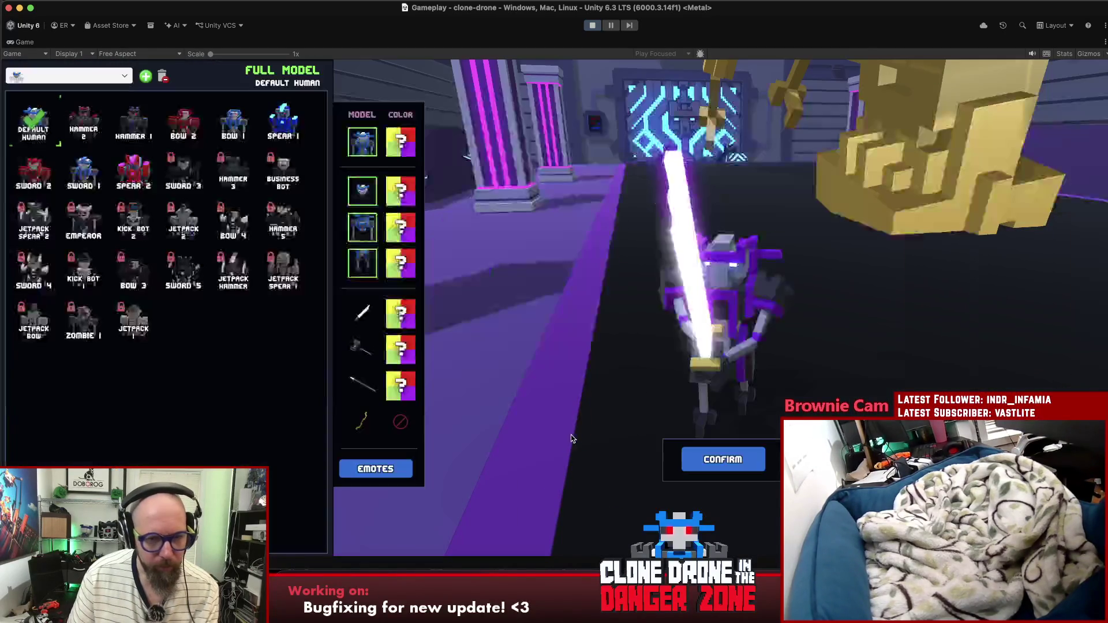
{"action": "left_click", "coordinate": [376, 469]}
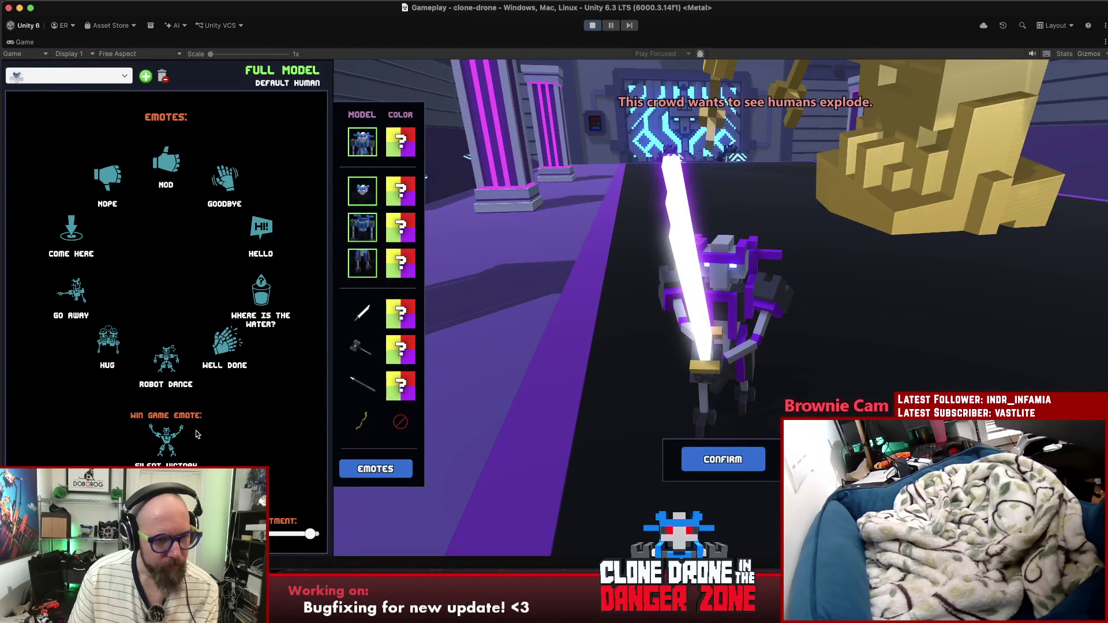
{"action": "left_click", "coordinate": [168, 361]}
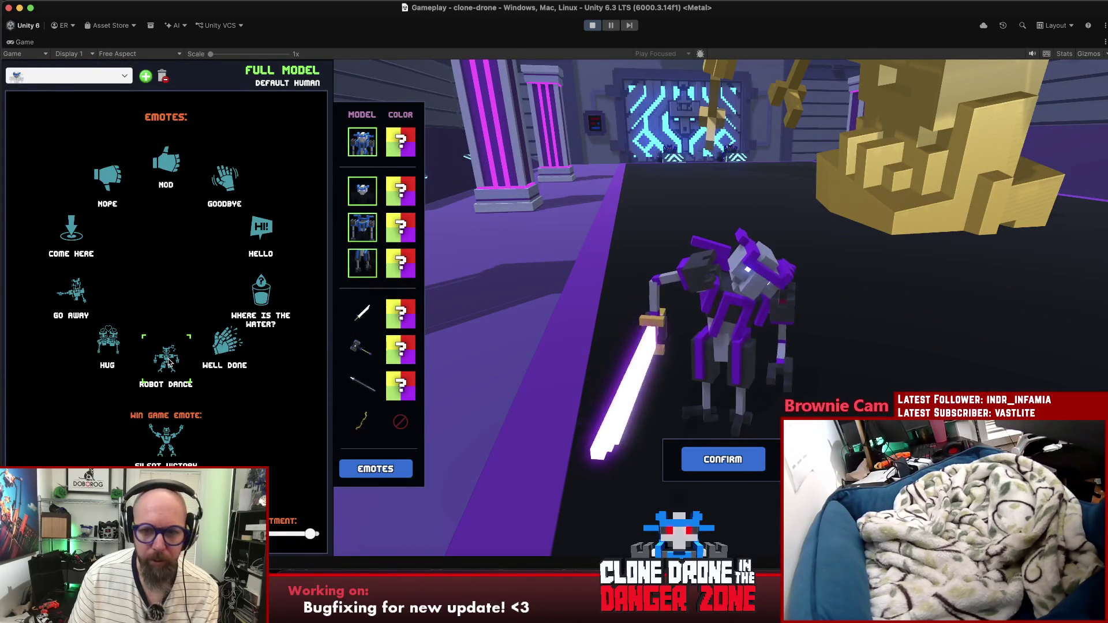
{"action": "left_click", "coordinate": [100, 343]}
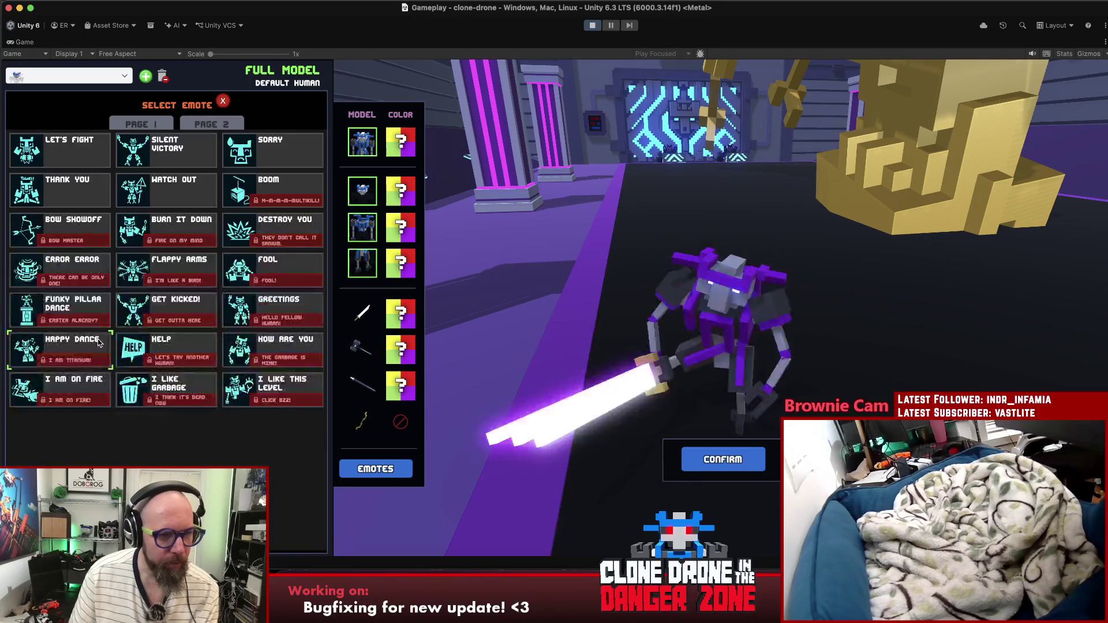
{"action": "left_click", "coordinate": [149, 194]}
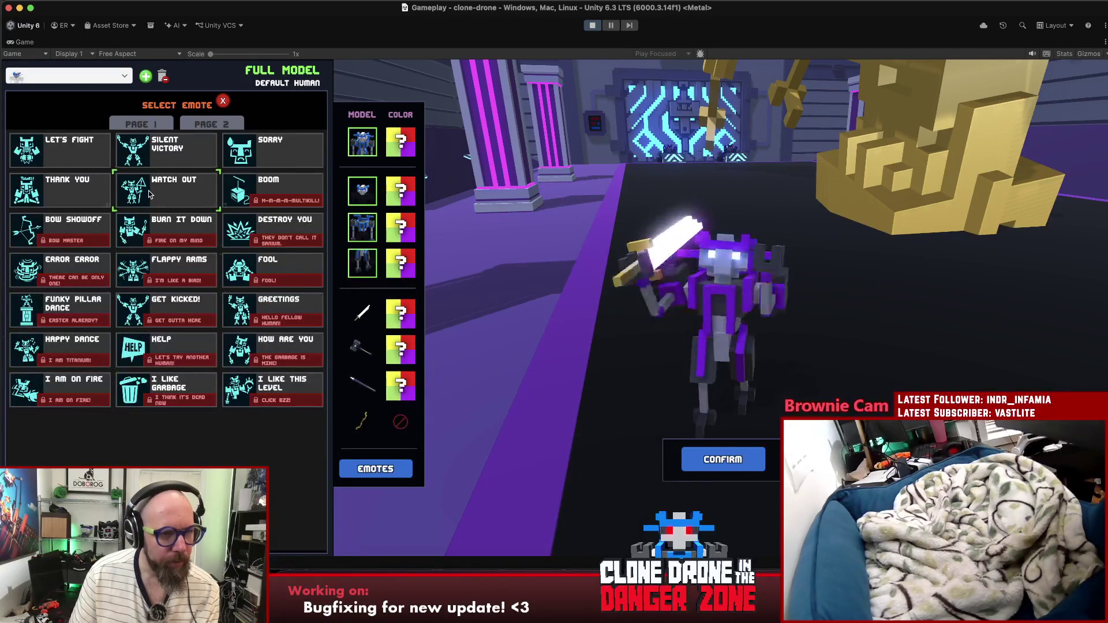
{"action": "left_click", "coordinate": [179, 126]}
{"action": "left_click", "coordinate": [143, 127]}
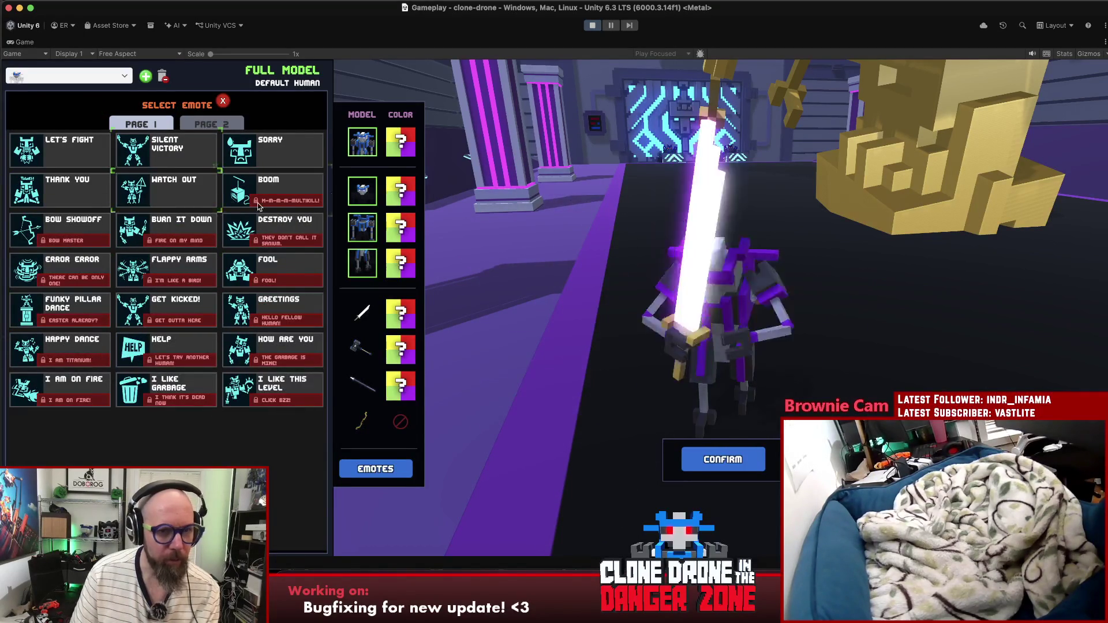
{"action": "left_click", "coordinate": [723, 460]}
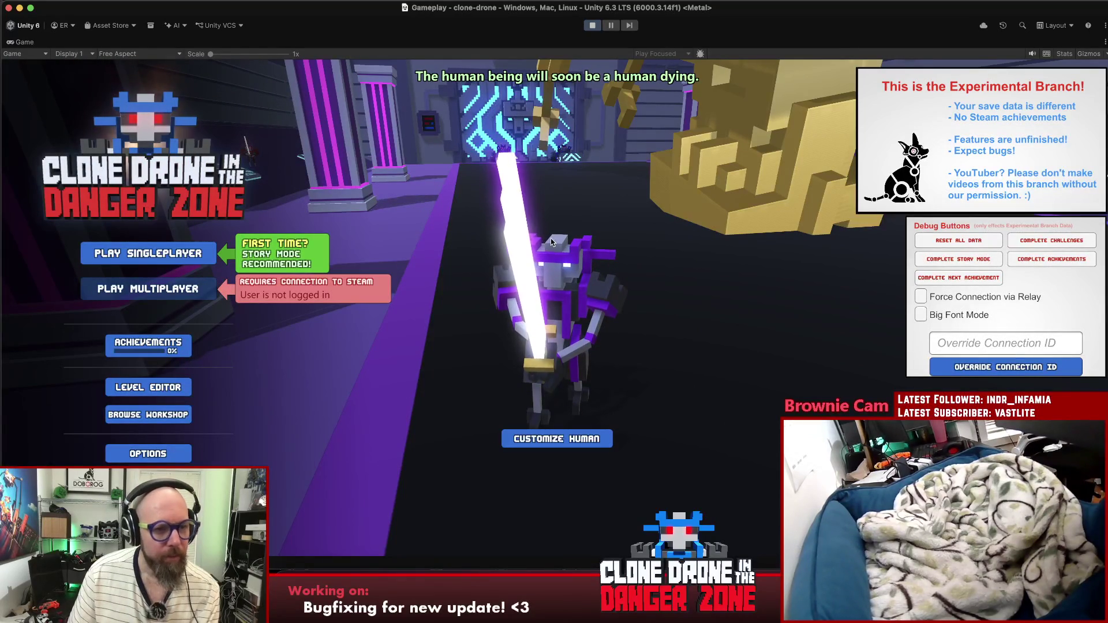
{"action": "left_click", "coordinate": [591, 25]}
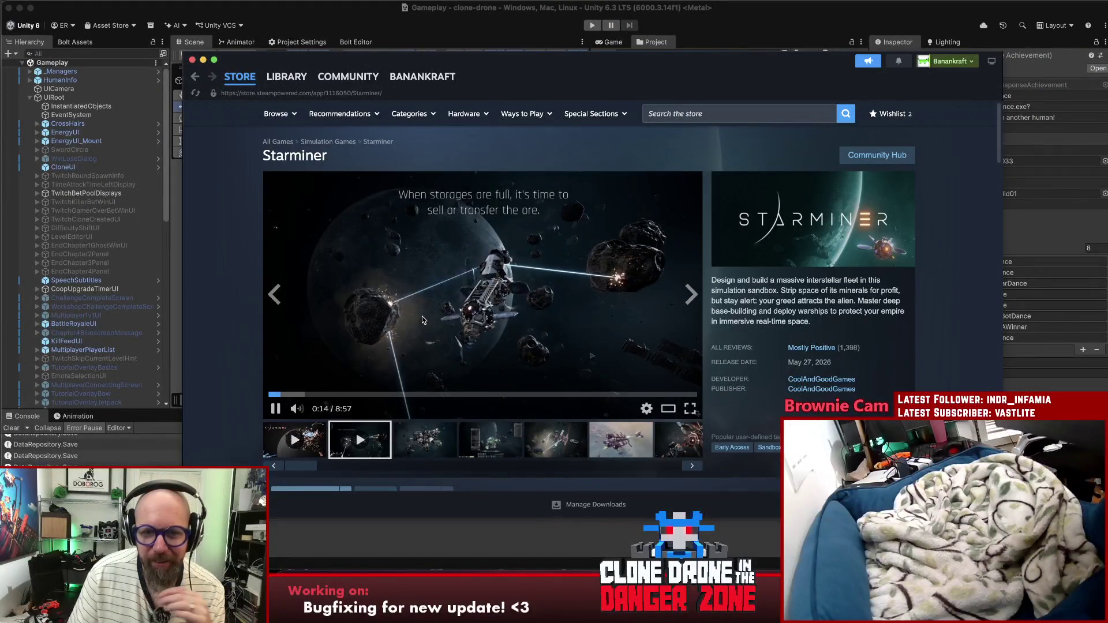
Step: Close the Steam window, clear the Unity console messages, then reopen Steam
{"action": "scroll", "coordinate": [421, 315], "scroll_direction": "down", "scroll_amount": 1}
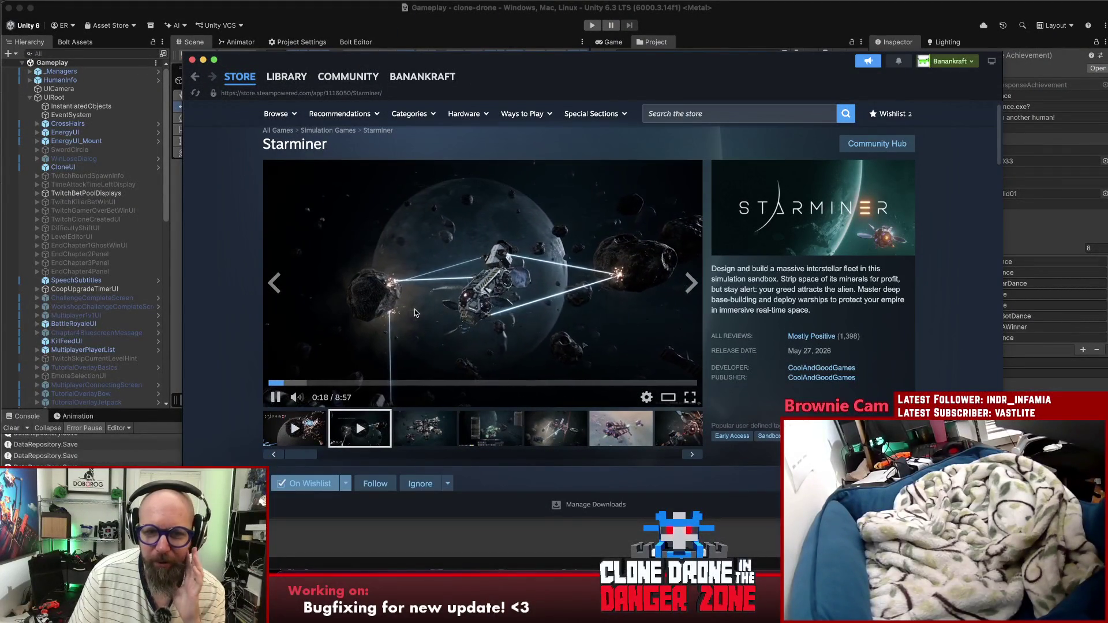
{"action": "scroll", "coordinate": [543, 298], "scroll_direction": "down", "scroll_amount": 1}
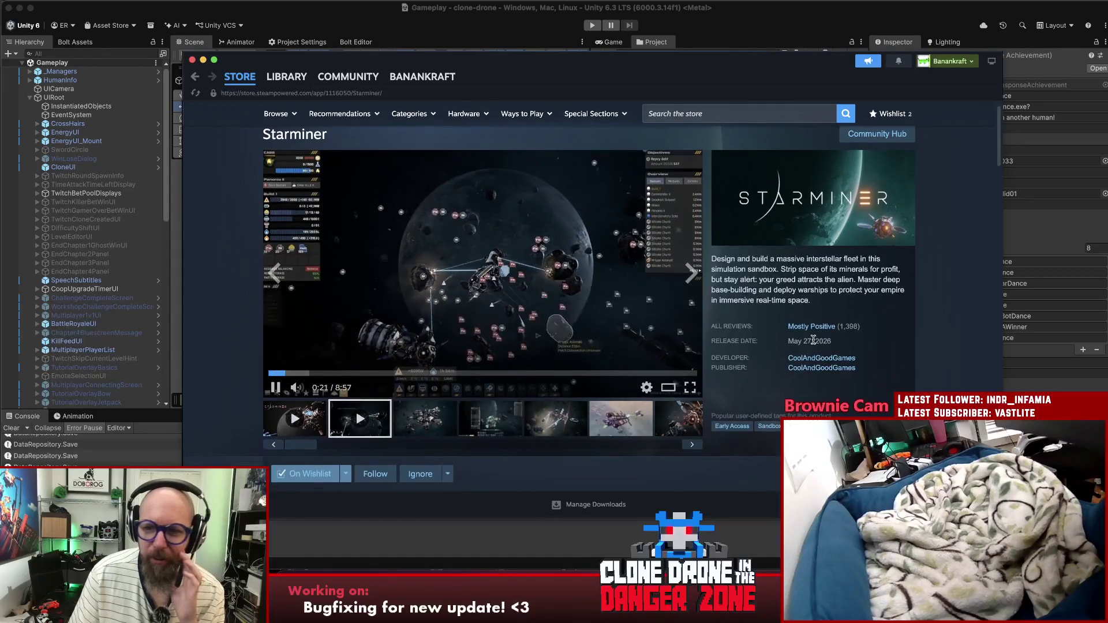
{"action": "mouse_move", "coordinate": [819, 330]}
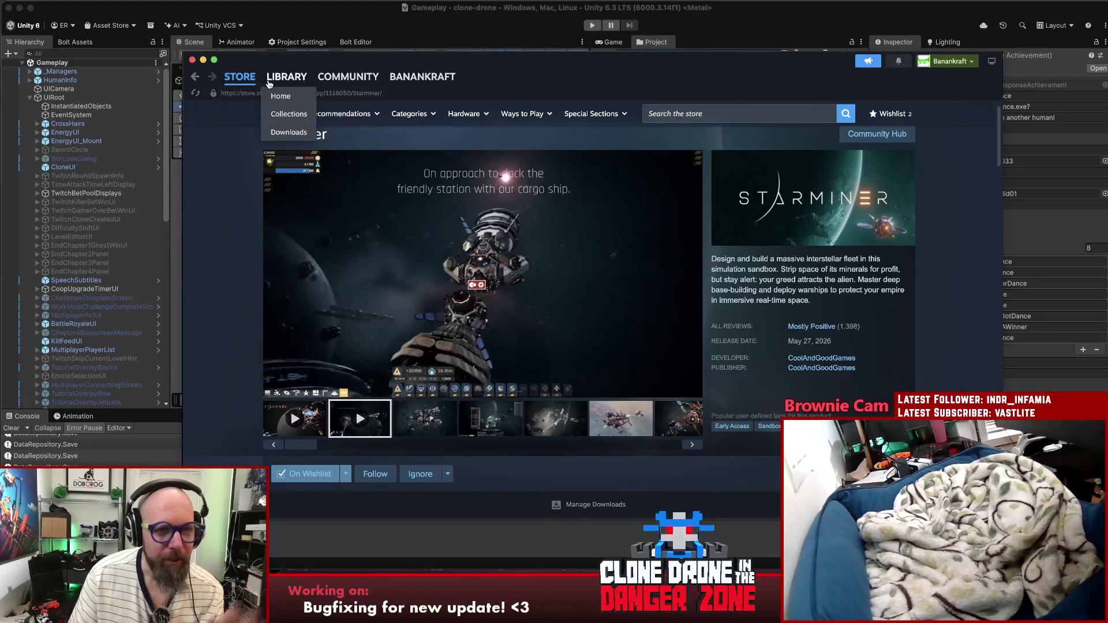
{"action": "left_click", "coordinate": [193, 60]}
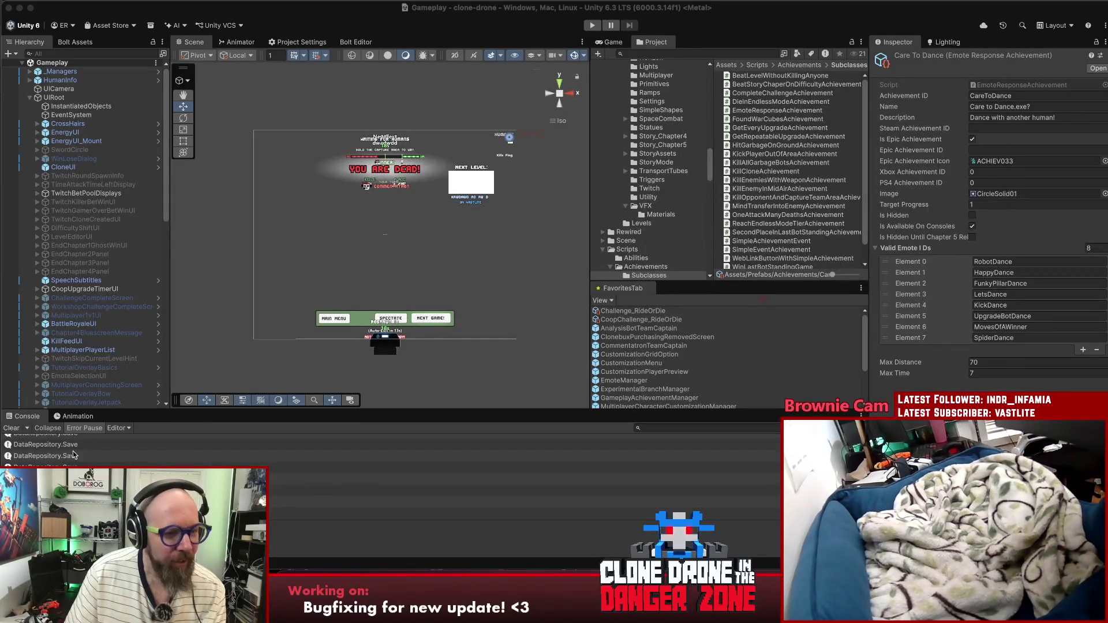
{"action": "left_click", "coordinate": [90, 458]}
{"action": "left_click", "coordinate": [11, 428]}
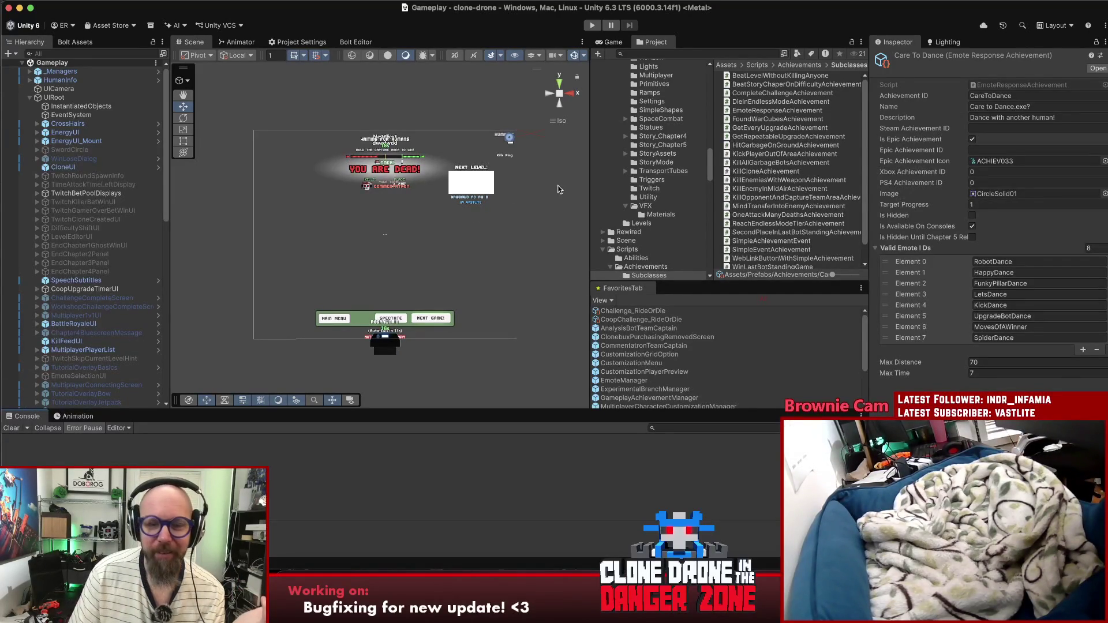
{"action": "left_click", "coordinate": [360, 582]}
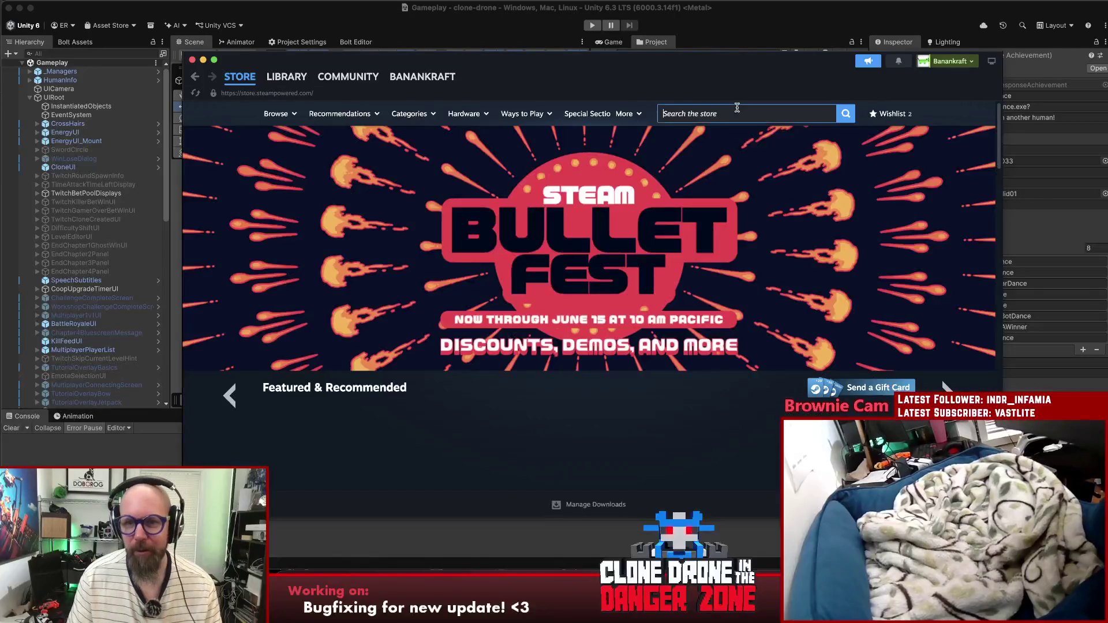
Step: Search the Steam store for 'starbirds' and open the Star Birds store page
{"action": "left_click", "coordinate": [732, 110]}
{"action": "type", "text": "starb"}
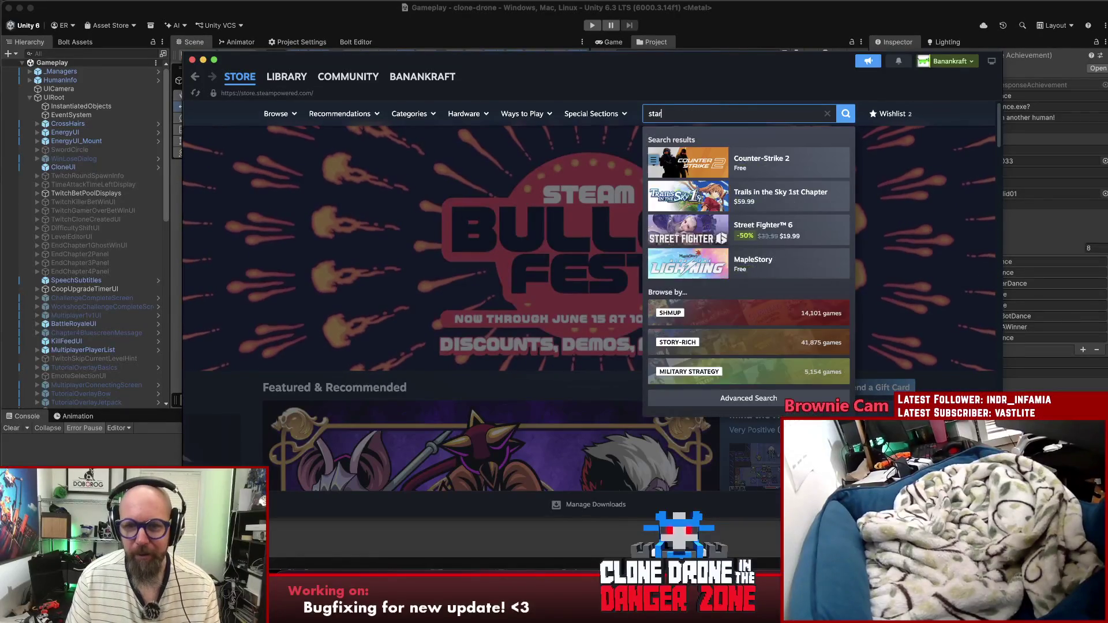
{"action": "type", "text": "irds"}
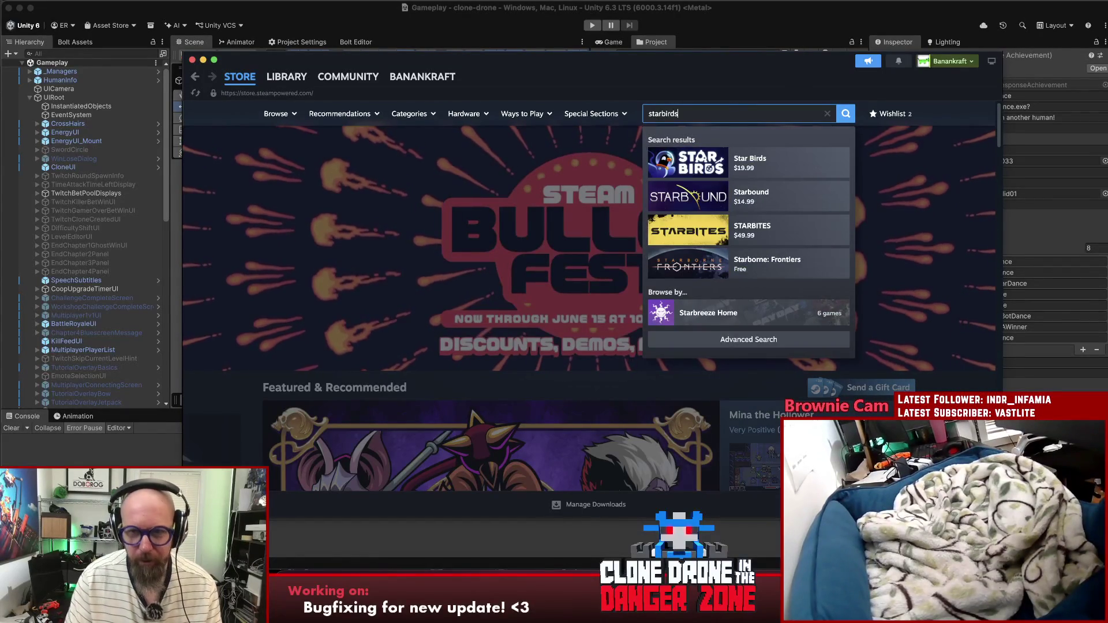
{"action": "left_click", "coordinate": [711, 161]}
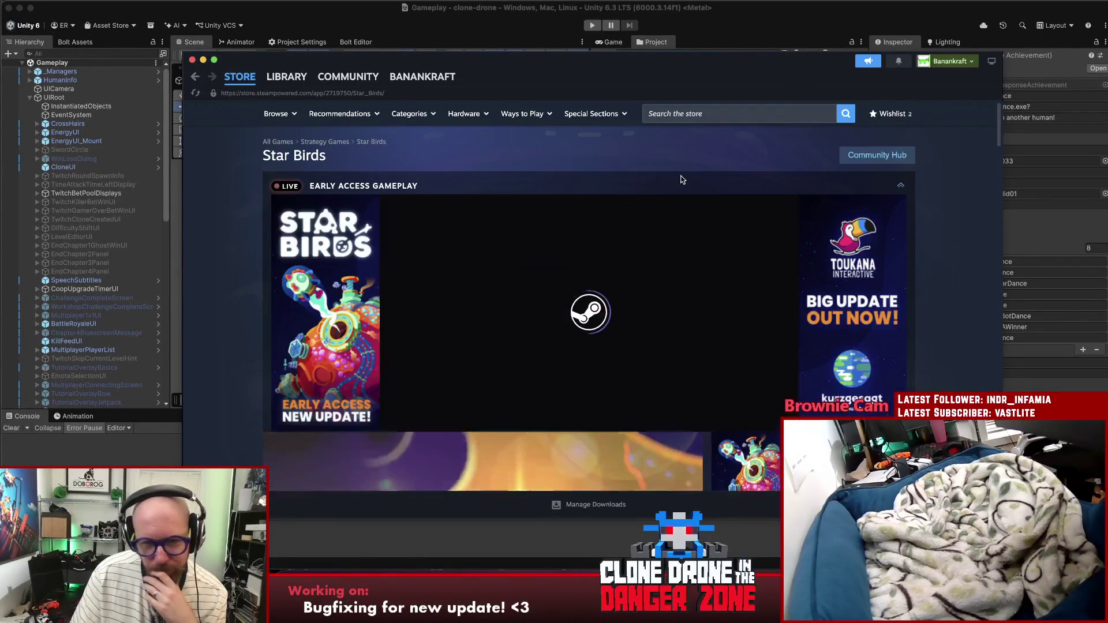
Step: Pause the Star Birds trailer at 0:41 and close Steam
{"action": "scroll", "coordinate": [442, 310], "scroll_direction": "down", "scroll_amount": 1}
{"action": "scroll", "coordinate": [442, 310], "scroll_direction": "down", "scroll_amount": 5}
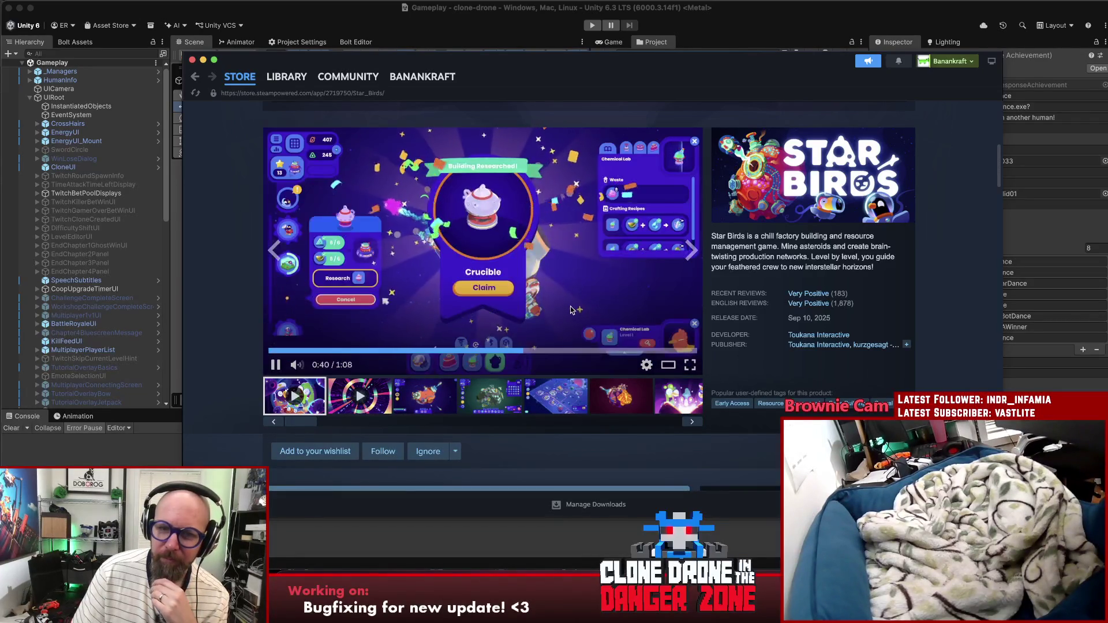
{"action": "left_click", "coordinate": [274, 367]}
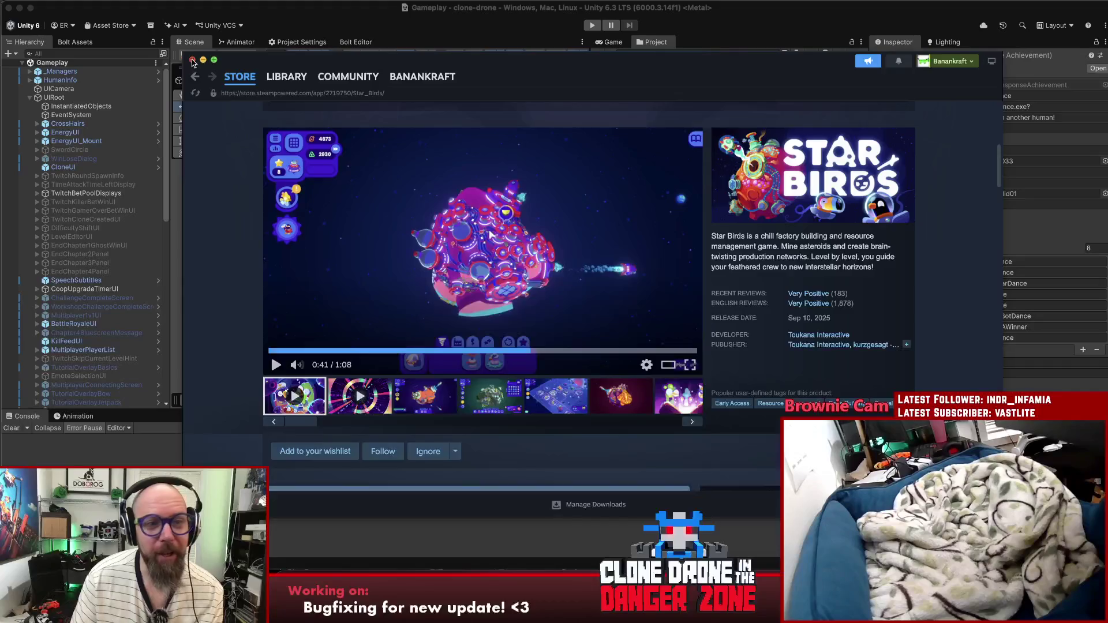
{"action": "left_click", "coordinate": [193, 60]}
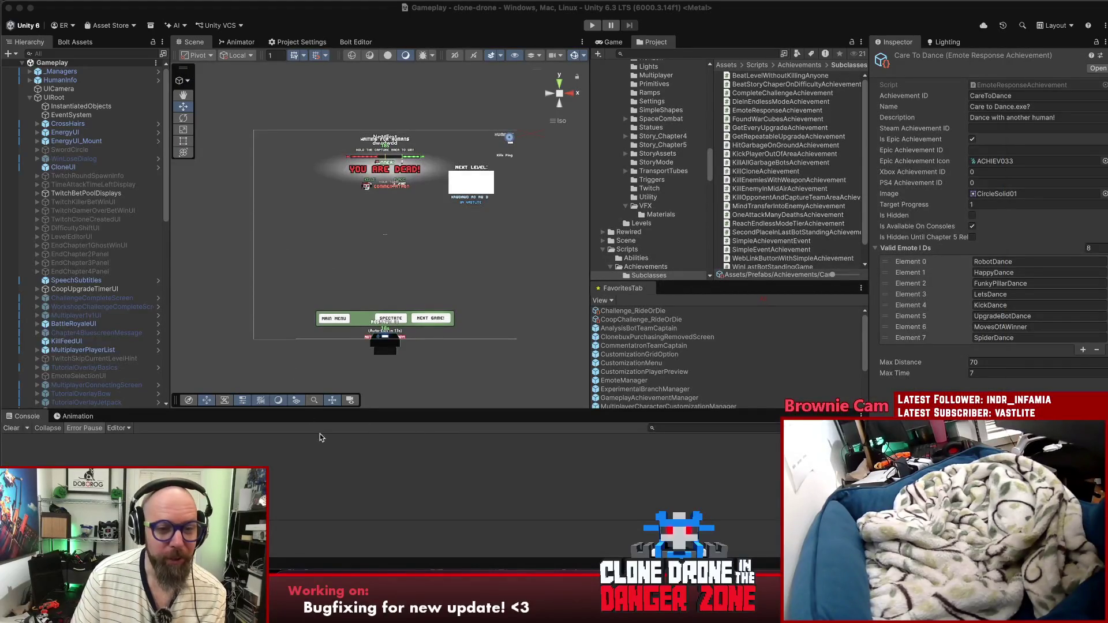
Step: Deselect the achievement asset and start Play mode on the Gameplay scene
{"action": "left_click", "coordinate": [505, 110]}
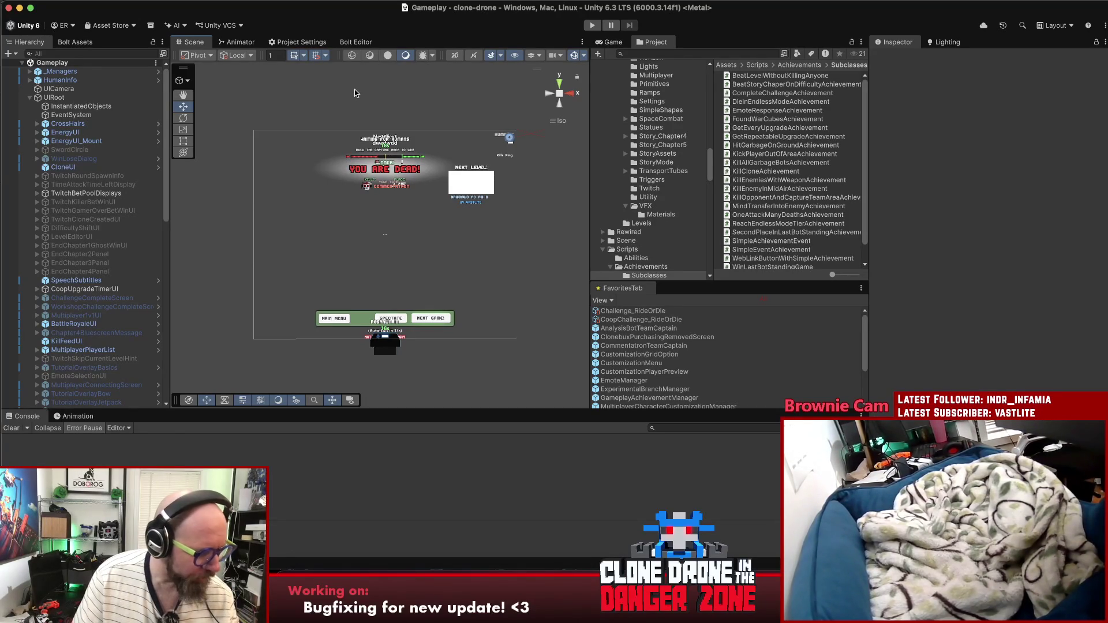
{"action": "left_click", "coordinate": [592, 25]}
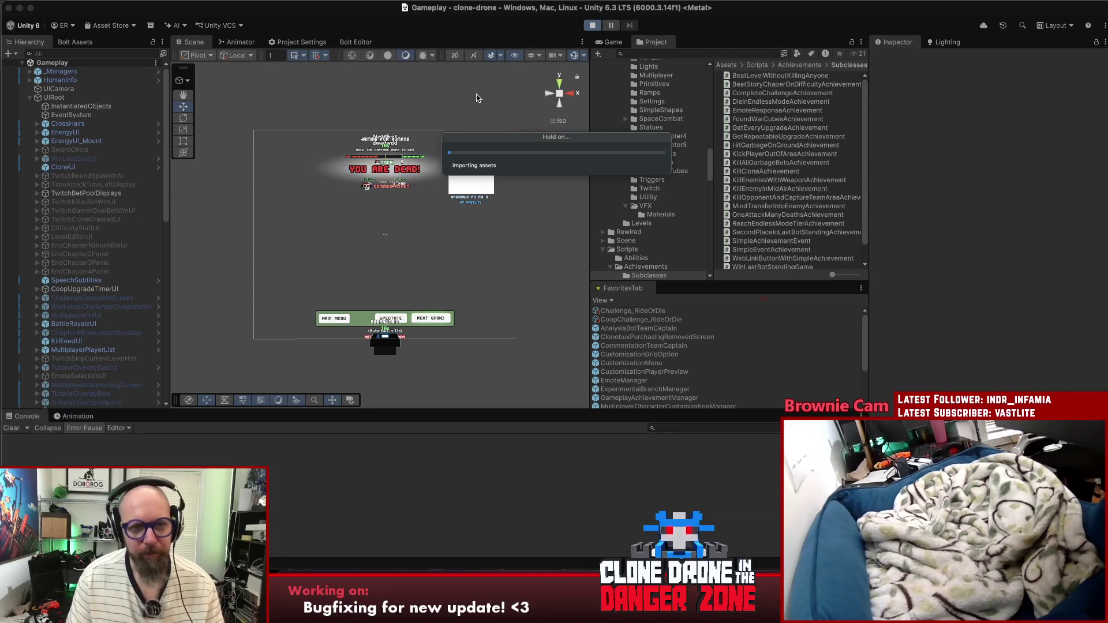
Step: Reopen Spotlight search once Play mode reaches the Clone Drone main menu
{"action": "key", "text": "super+space"}
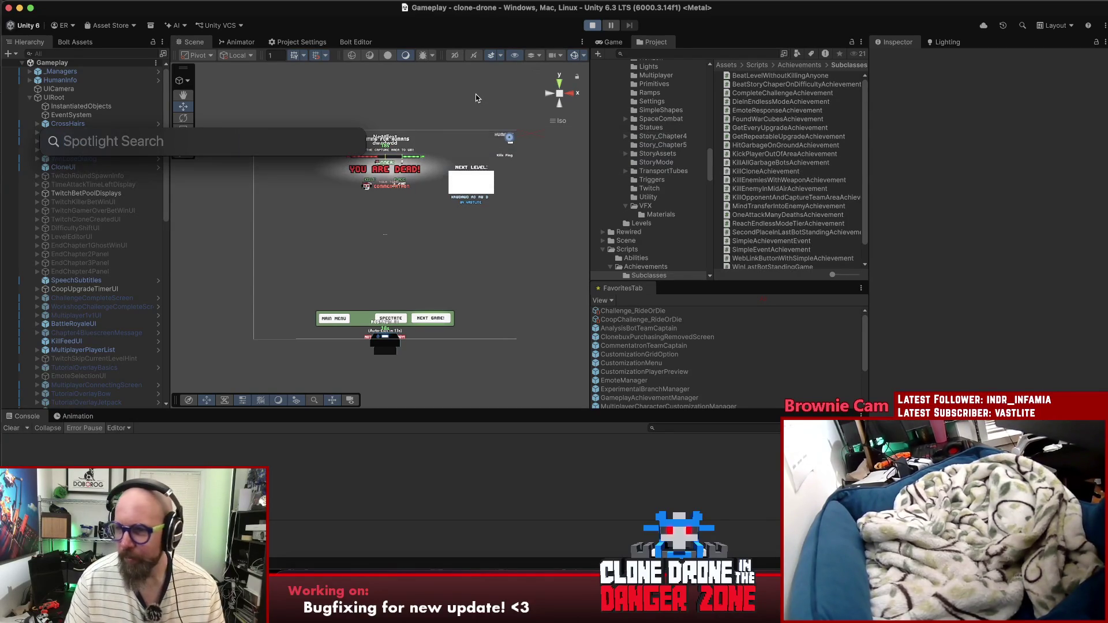
{"action": "key", "text": "Escape"}
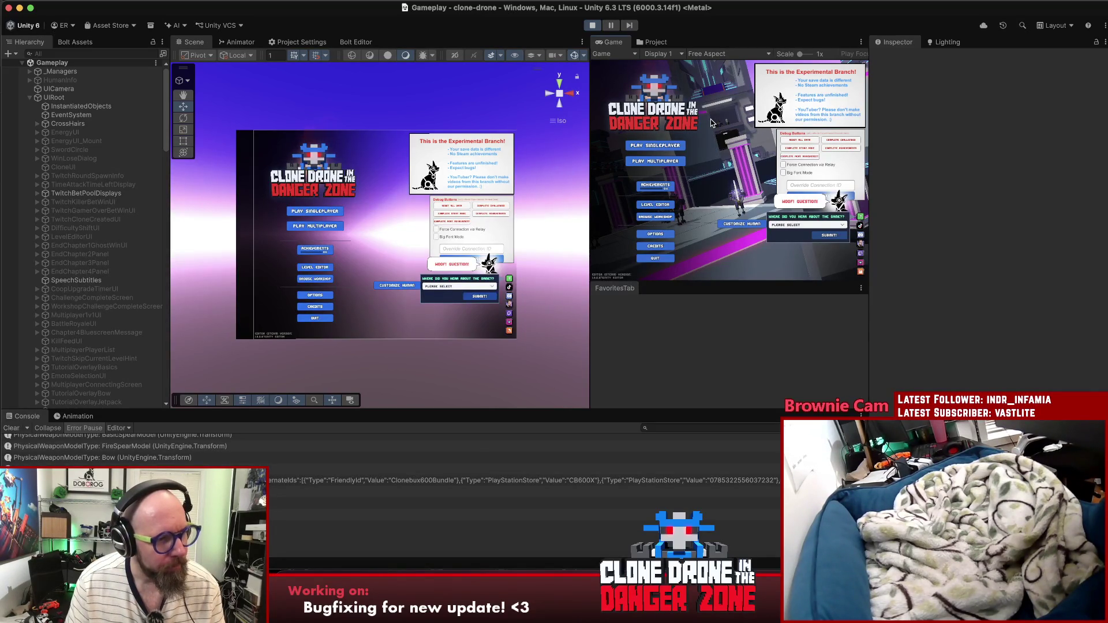
{"action": "key", "text": "super+space"}
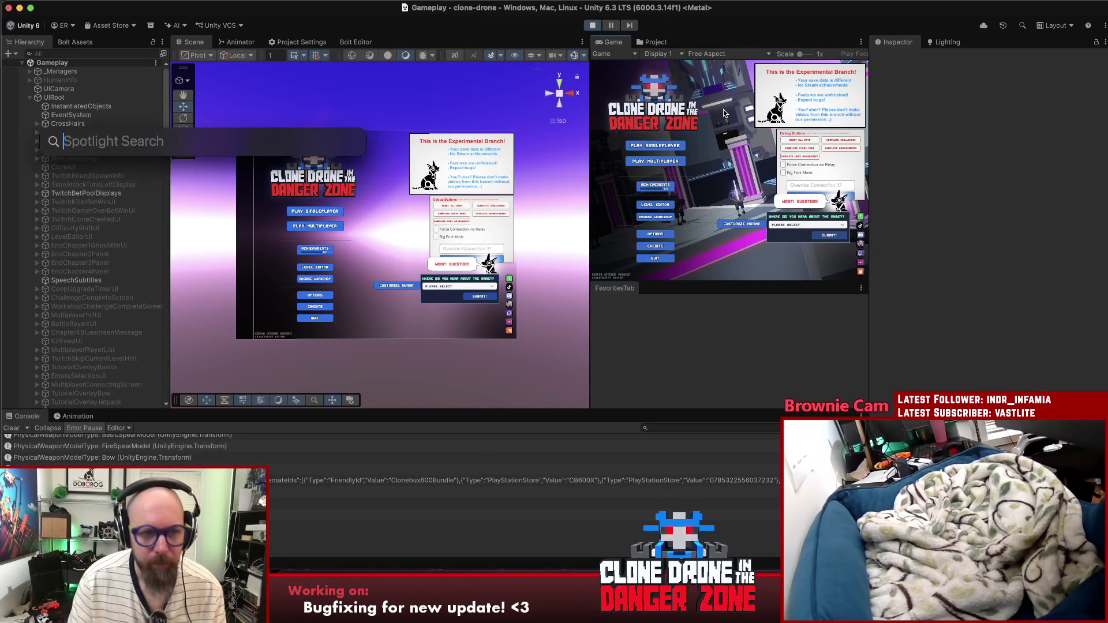
Step: Launch Shadow PC from Spotlight, move its launcher aside, and start connecting to the cloud PC
{"action": "type", "text": "shad"}
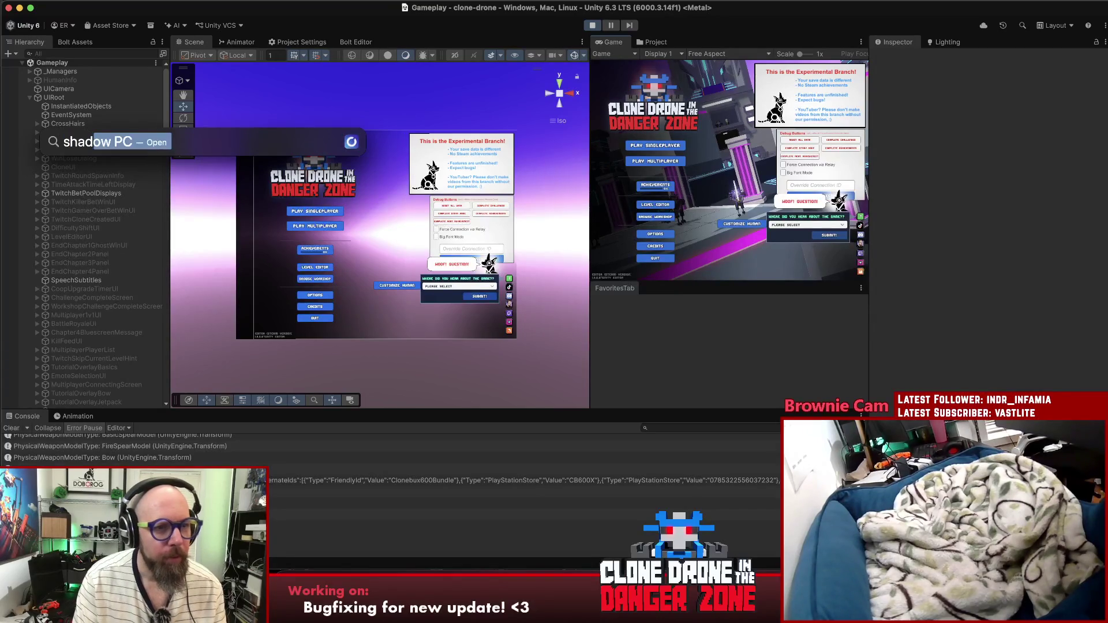
{"action": "key", "text": "Return"}
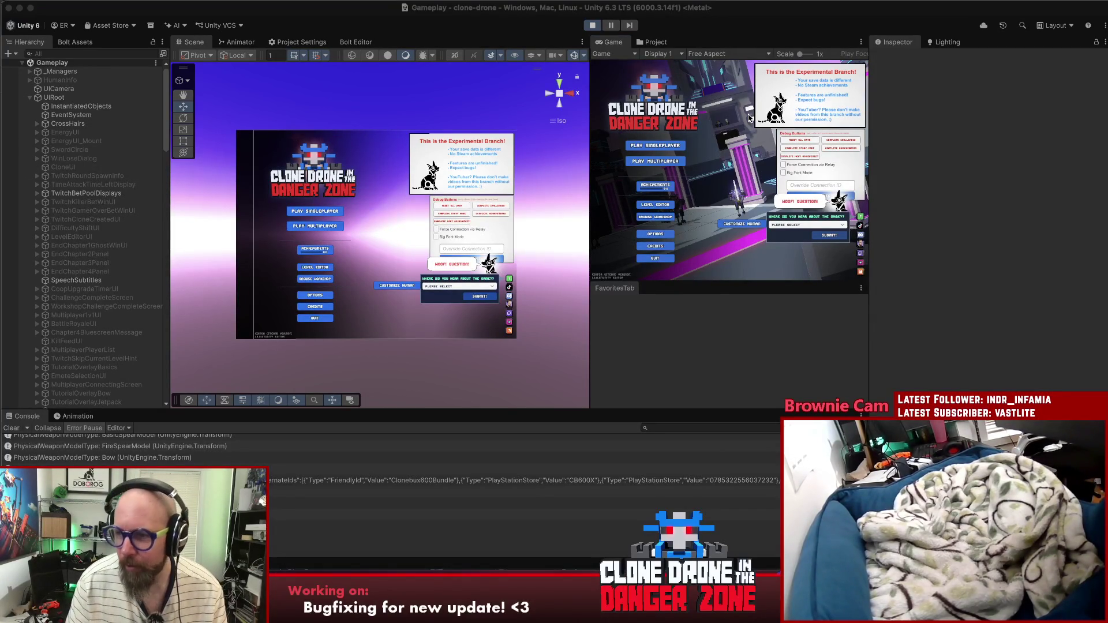
{"action": "mouse_move", "coordinate": [584, 154]}
{"action": "left_mouse_down"}
{"action": "mouse_move", "coordinate": [597, 189]}
{"action": "mouse_move", "coordinate": [515, 159]}
{"action": "mouse_move", "coordinate": [549, 133]}
{"action": "left_mouse_up"}
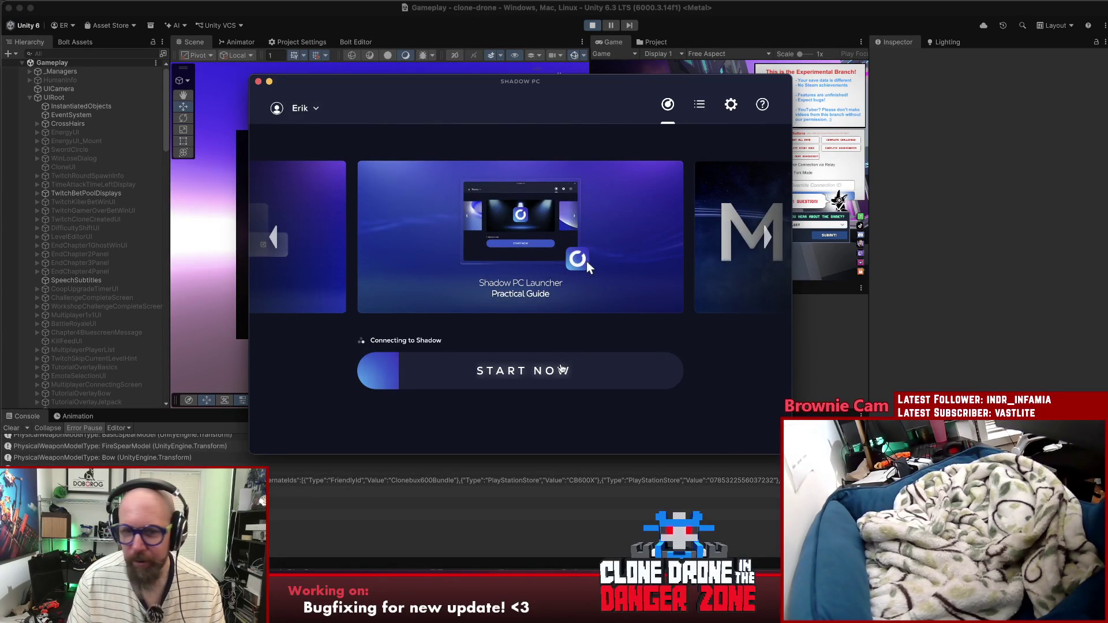
{"action": "left_click", "coordinate": [556, 371]}
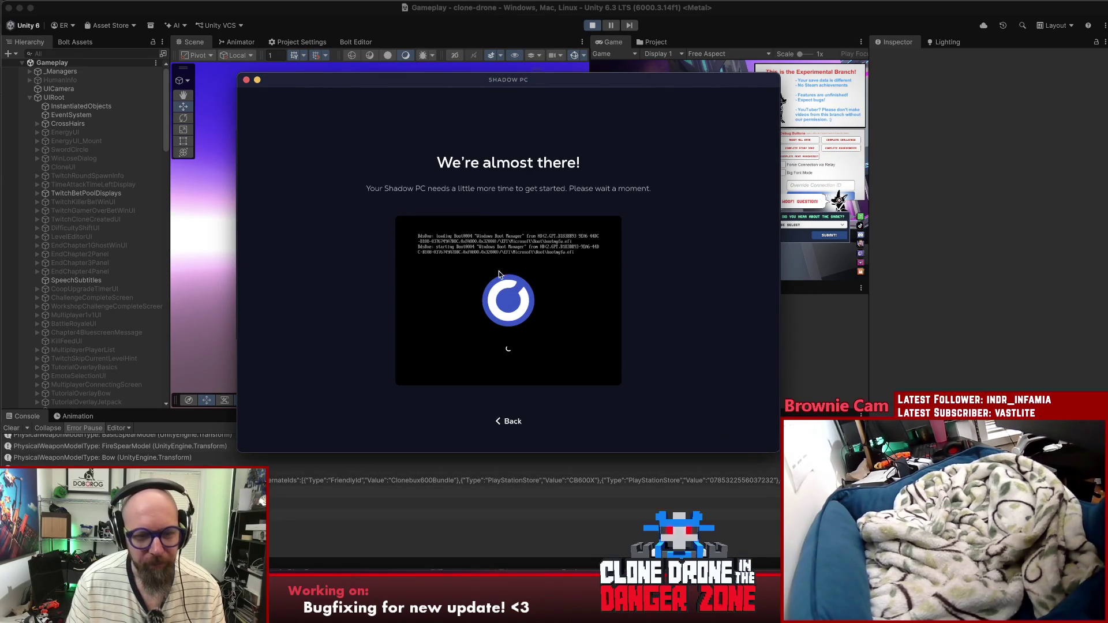
{"action": "left_click", "coordinate": [342, 572]}
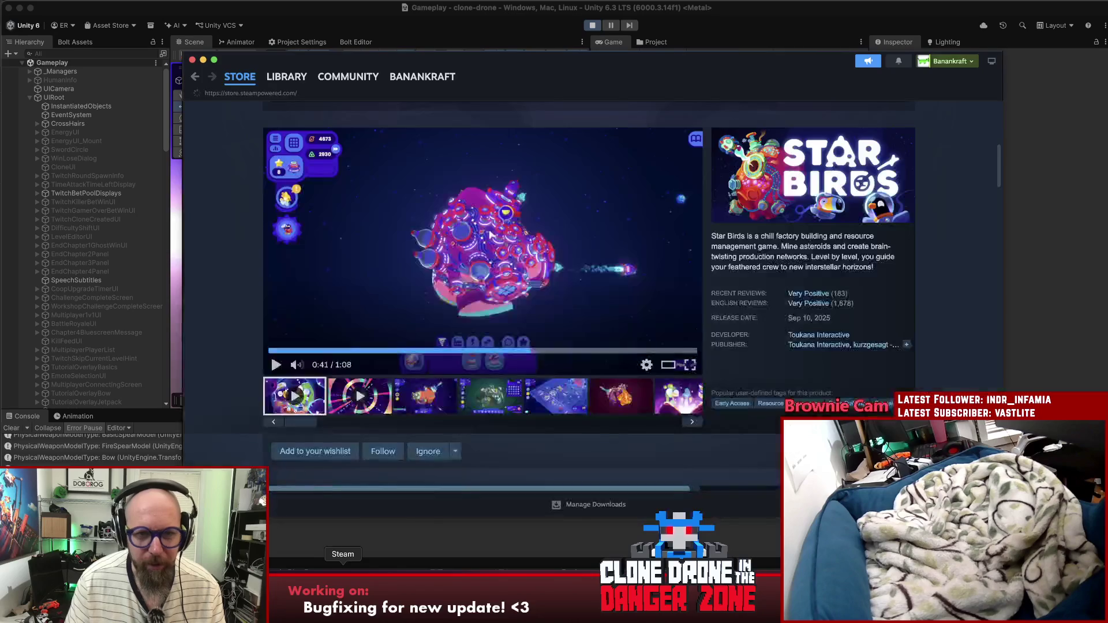
Step: Wait for the Shadow cloud PC's Steam to connect, then switch to the game library
{"action": "left_click", "coordinate": [972, 62]}
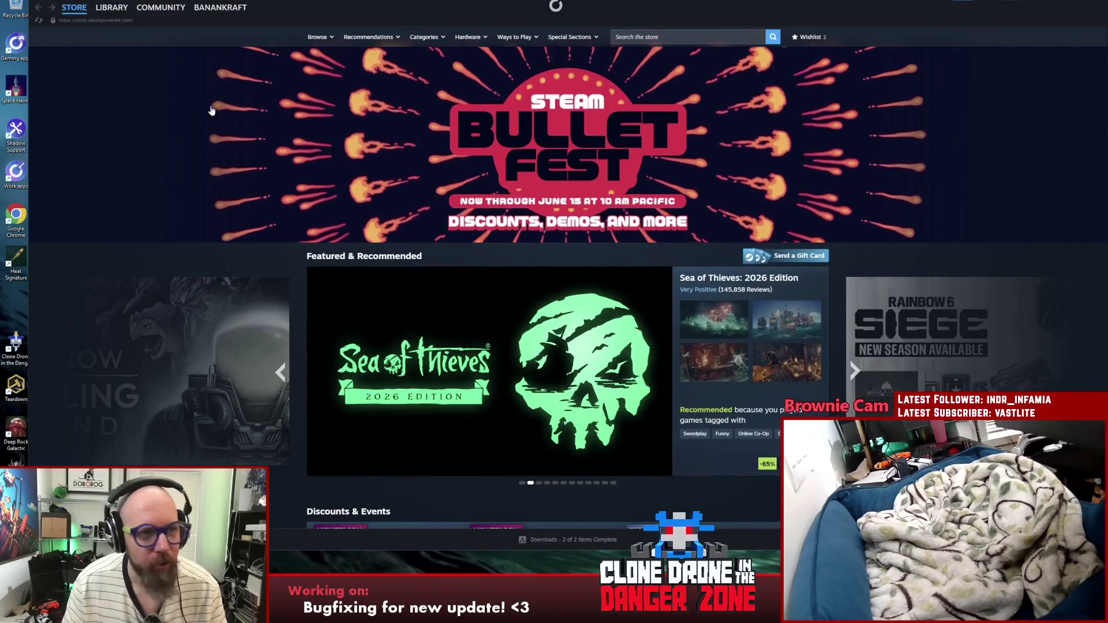
{"action": "left_click", "coordinate": [106, 7]}
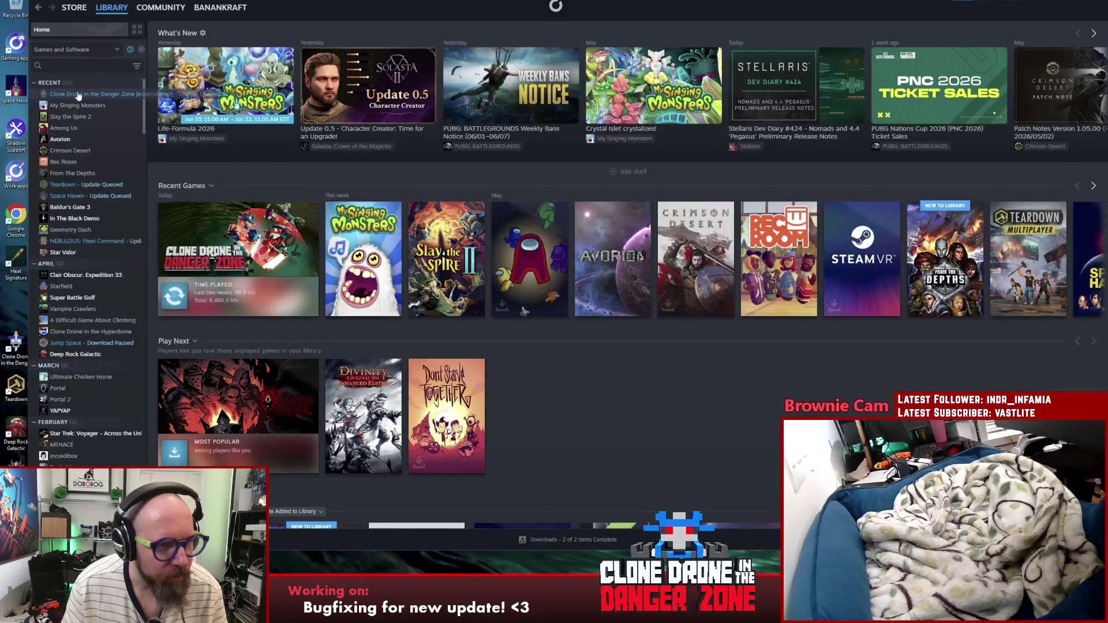
Step: Update Clone Drone in the Danger Zone and launch it from its game page
{"action": "left_click", "coordinate": [176, 298]}
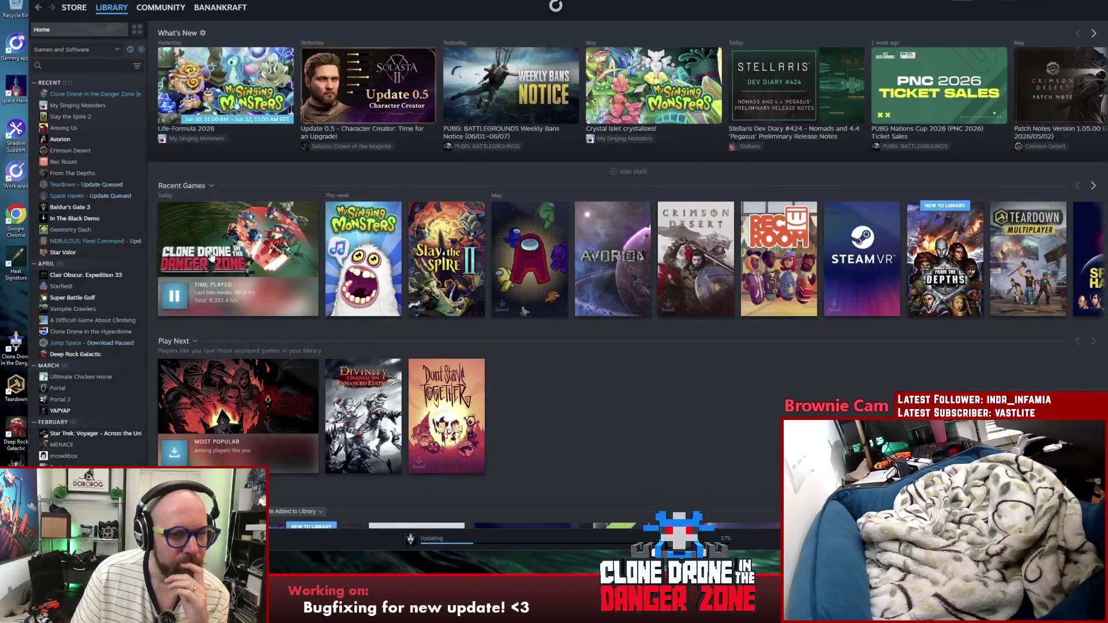
{"action": "left_click", "coordinate": [69, 94]}
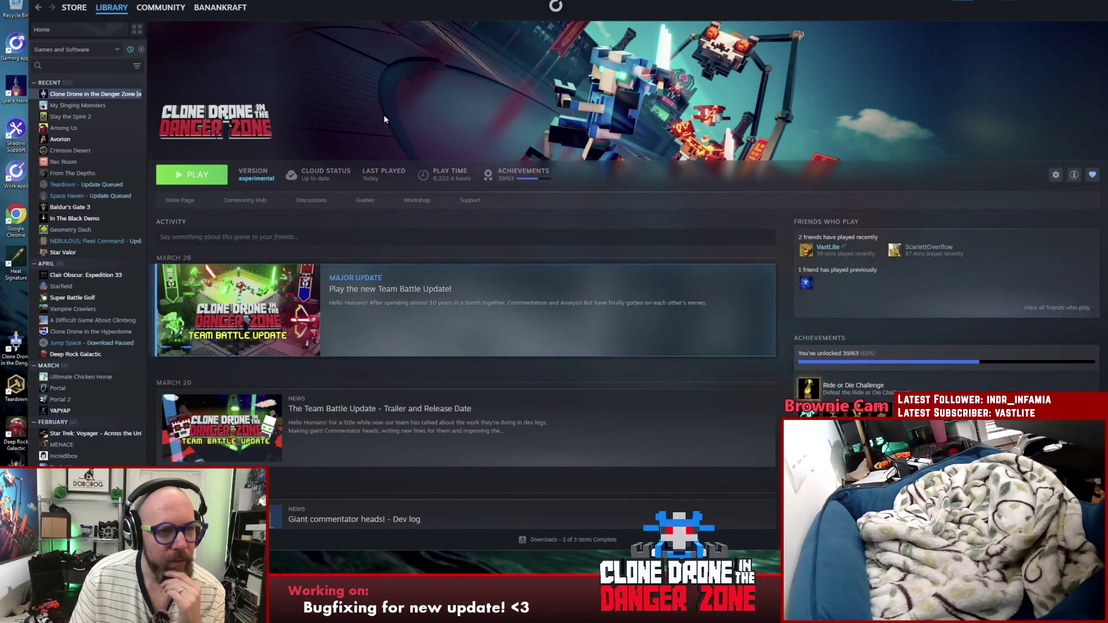
{"action": "left_click", "coordinate": [196, 176]}
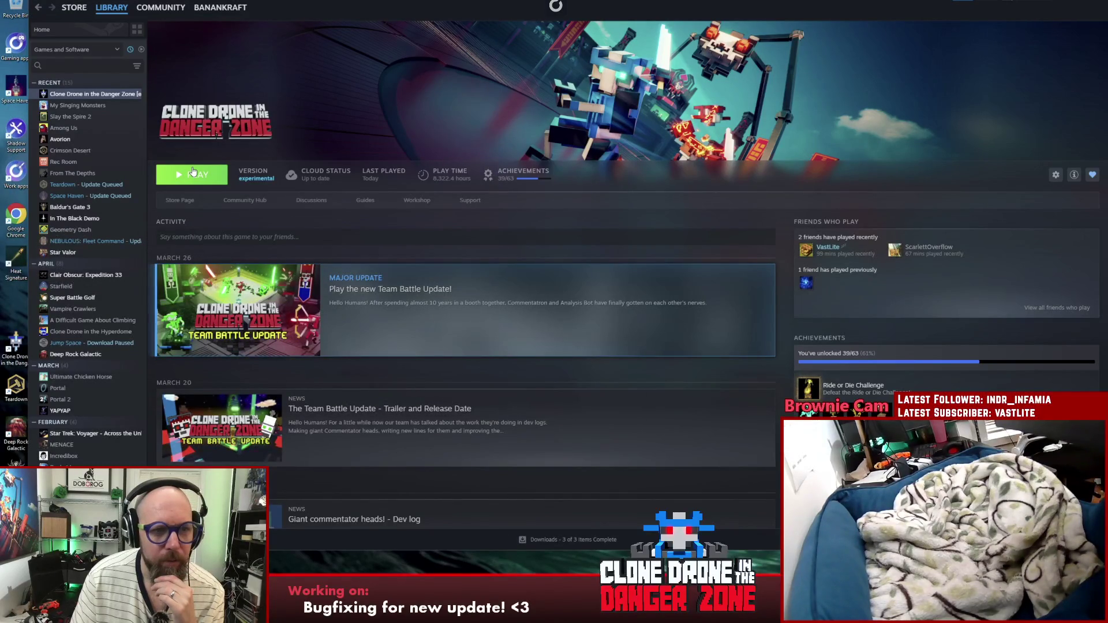
{"action": "left_click", "coordinate": [201, 176]}
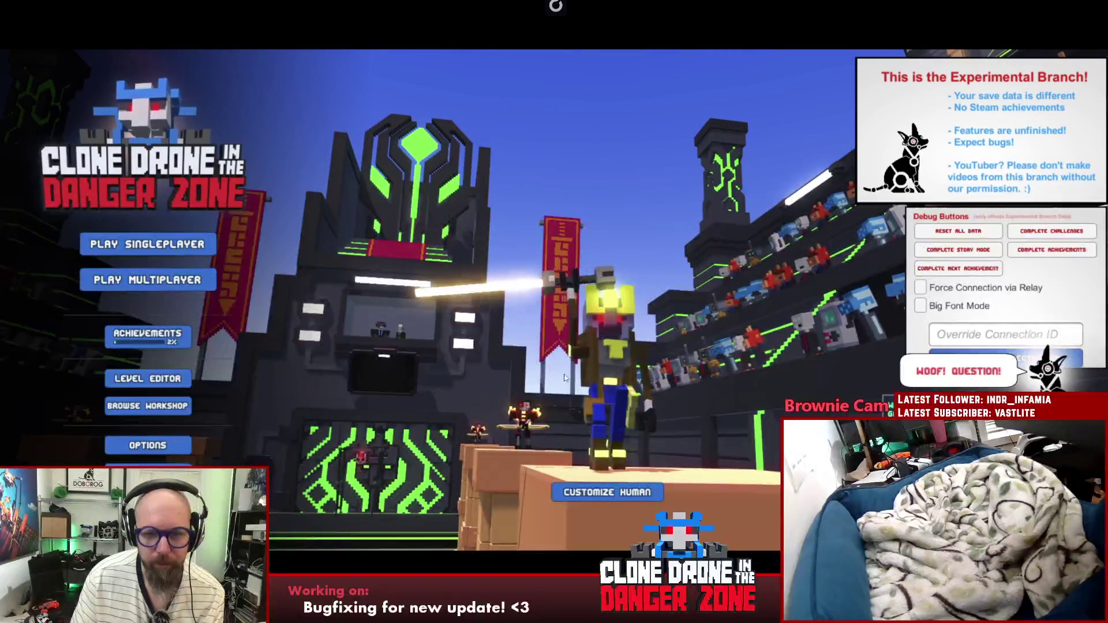
Step: In Customize Human, replace the Hug emote with Thank You, confirm, and open Play Multiplayer
{"action": "left_click", "coordinate": [603, 492]}
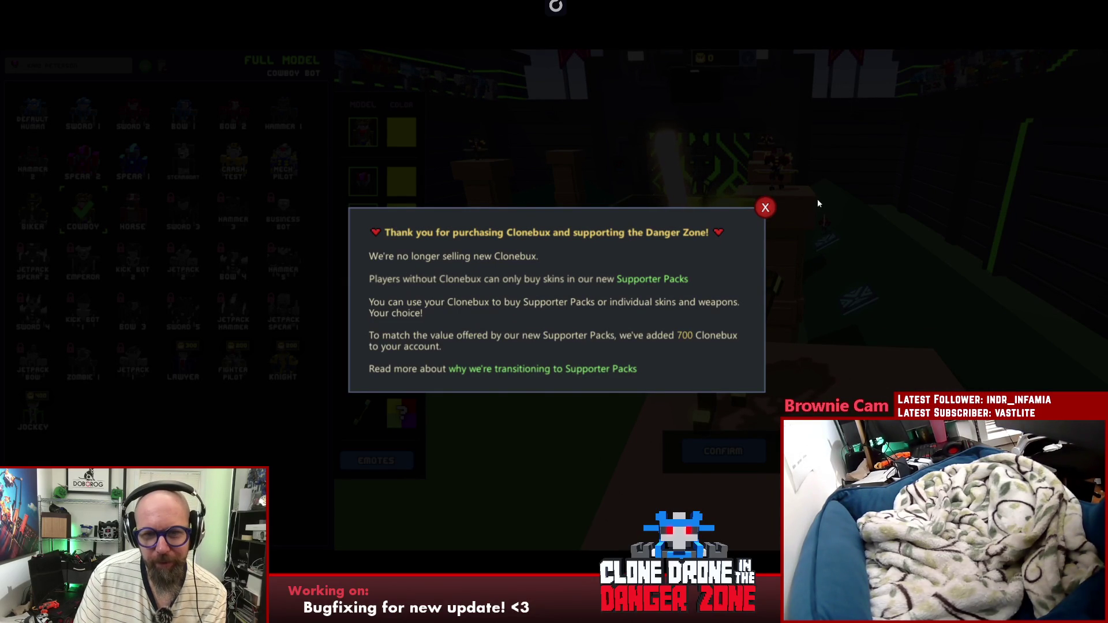
{"action": "left_click", "coordinate": [765, 208]}
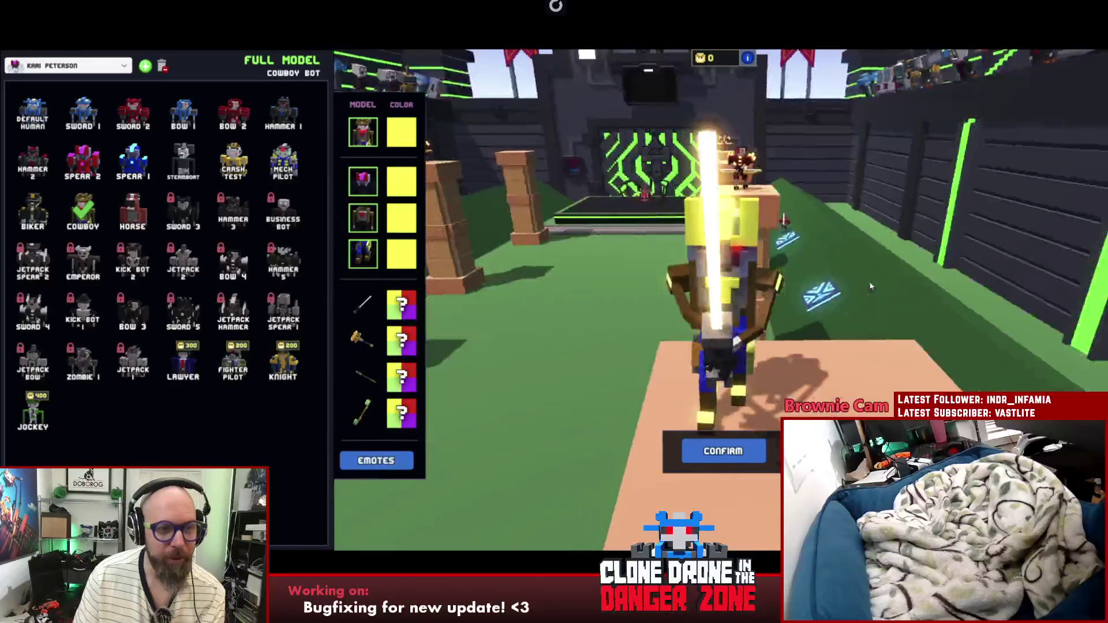
{"action": "left_click", "coordinate": [399, 465]}
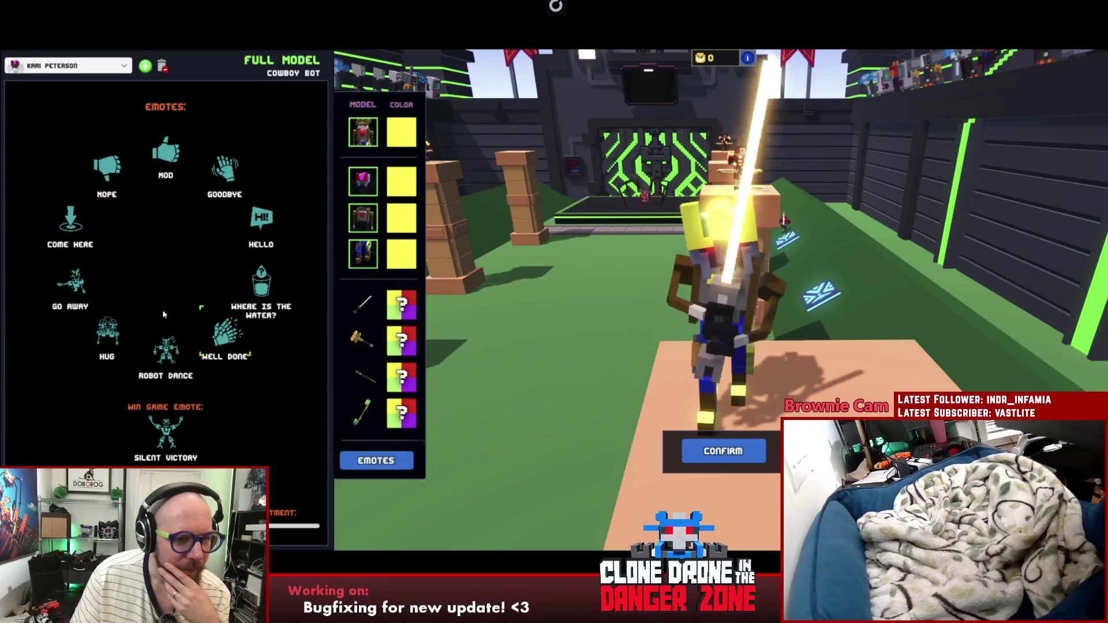
{"action": "left_click", "coordinate": [163, 360]}
{"action": "left_click", "coordinate": [108, 333]}
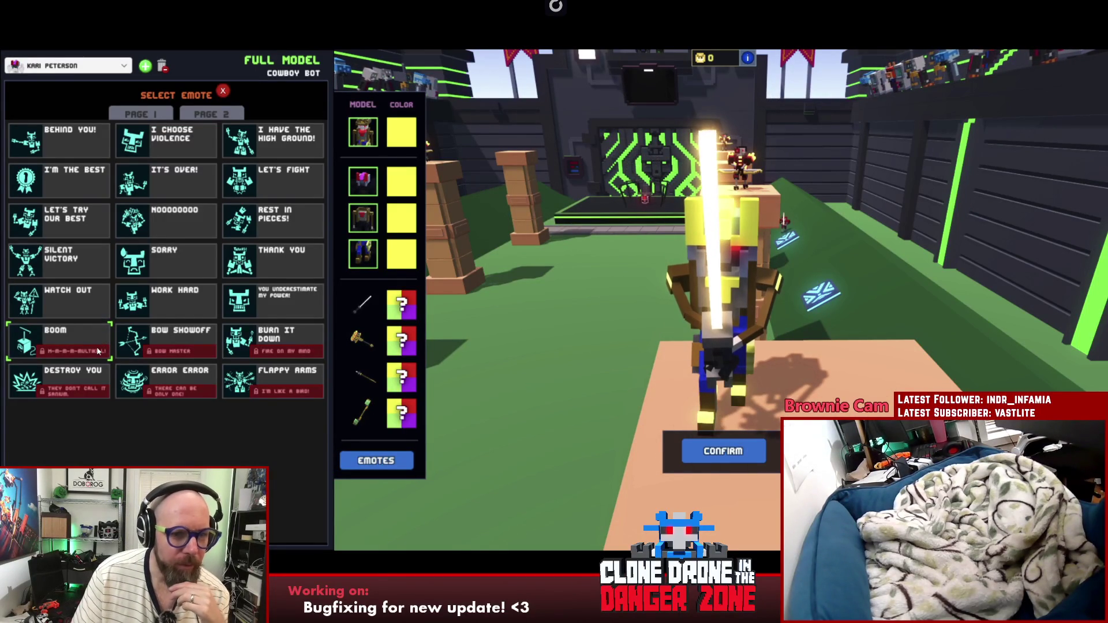
{"action": "left_click", "coordinate": [155, 380]}
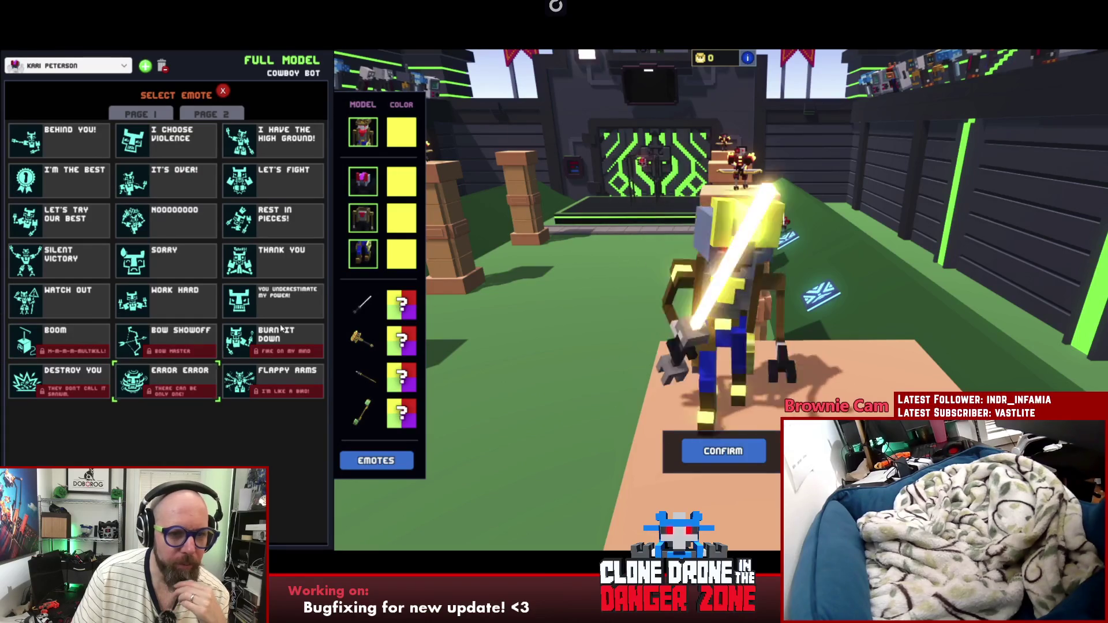
{"action": "left_click", "coordinate": [290, 258]}
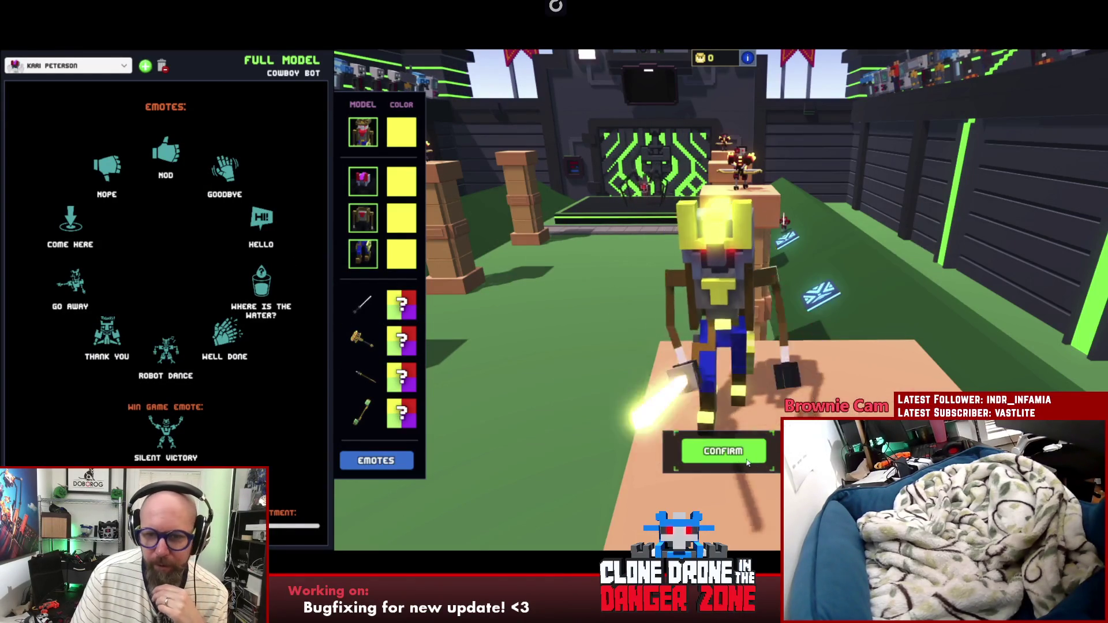
{"action": "left_click", "coordinate": [721, 451]}
{"action": "left_click", "coordinate": [127, 286]}
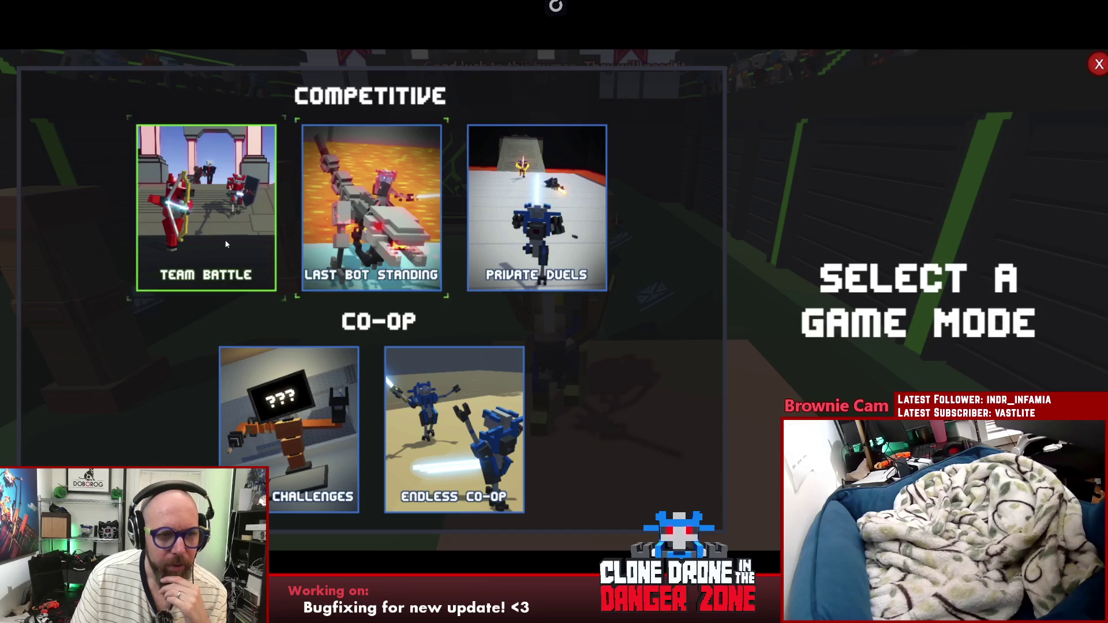
Step: Create a private Team Battle match, then return to the Unity editor once connected
{"action": "left_click", "coordinate": [256, 255]}
{"action": "left_click", "coordinate": [881, 356]}
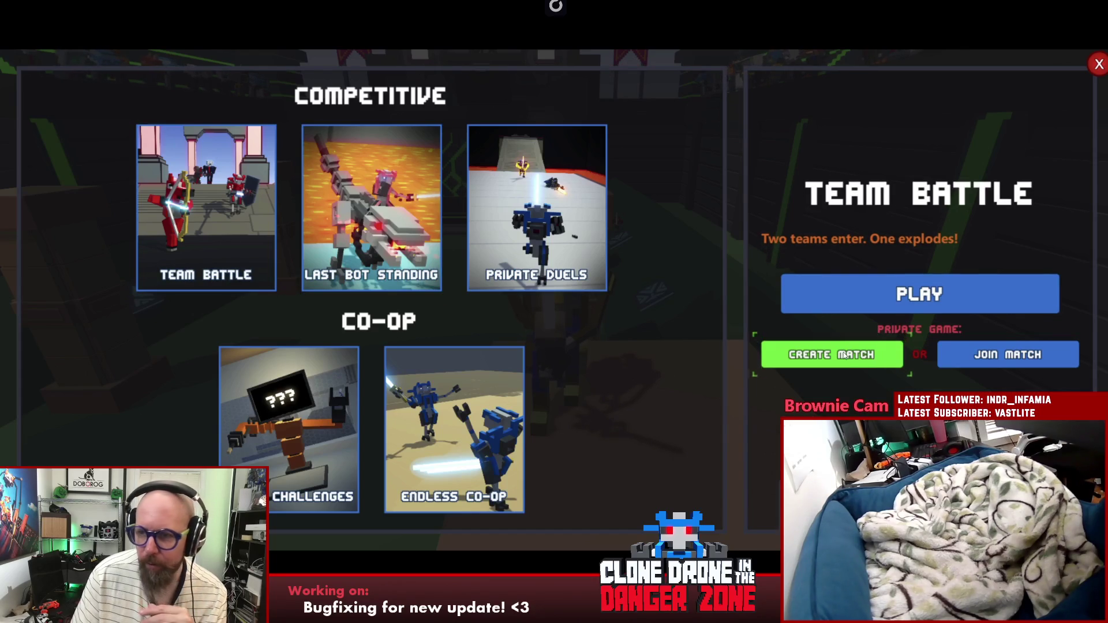
{"action": "left_click", "coordinate": [845, 355]}
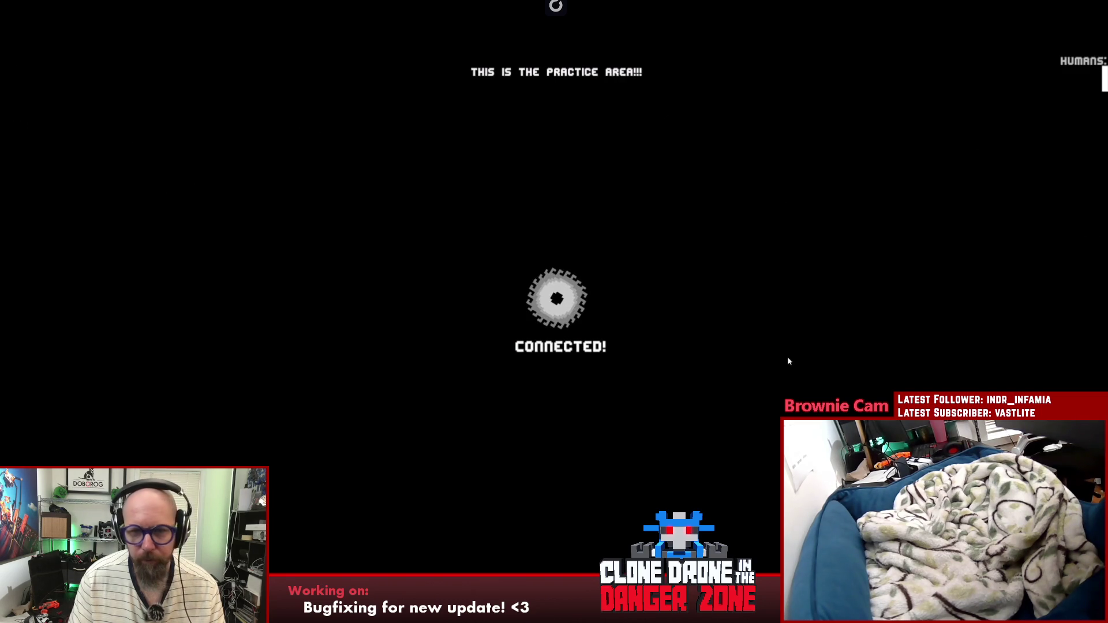
{"action": "key", "text": "super+Tab"}
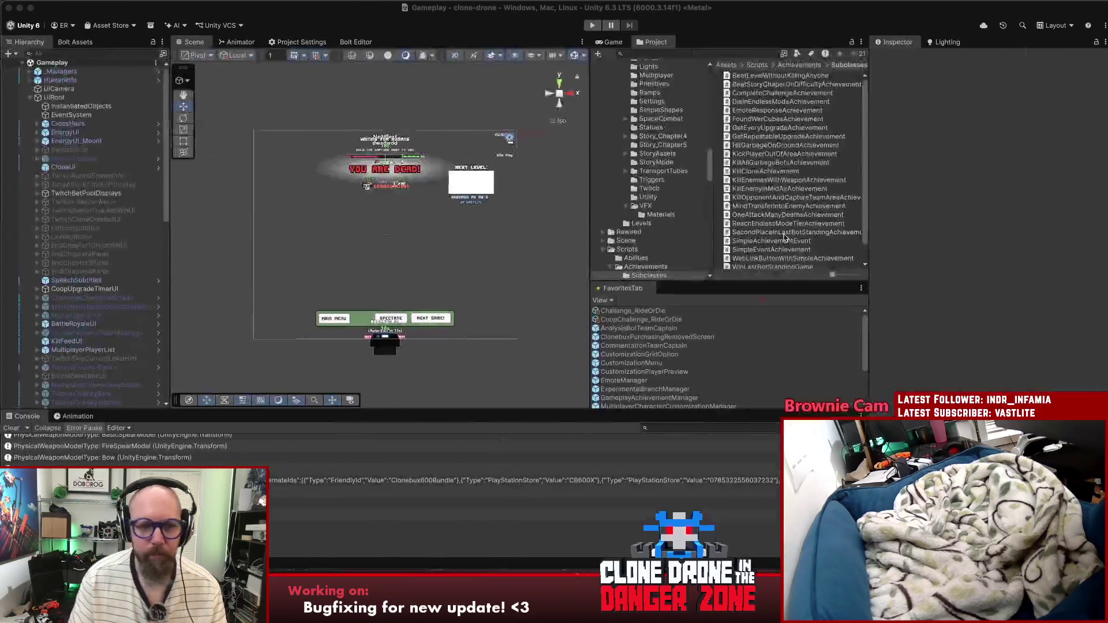
Step: Start Play mode and maximize the Game view with Shift+Space
{"action": "left_click", "coordinate": [592, 26]}
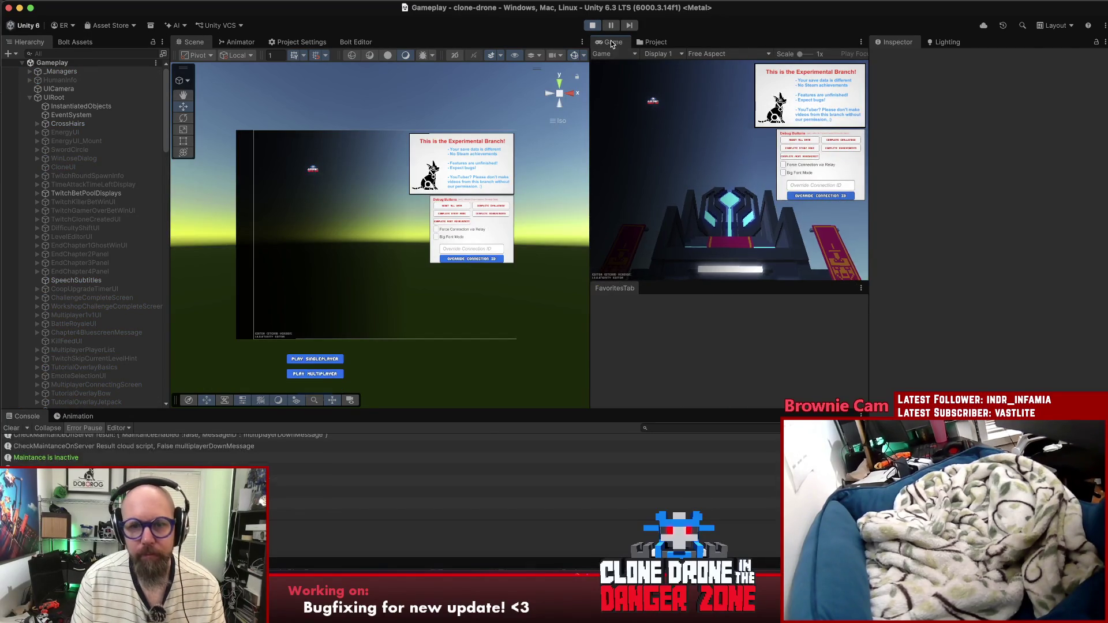
{"action": "key", "text": "shift+space"}
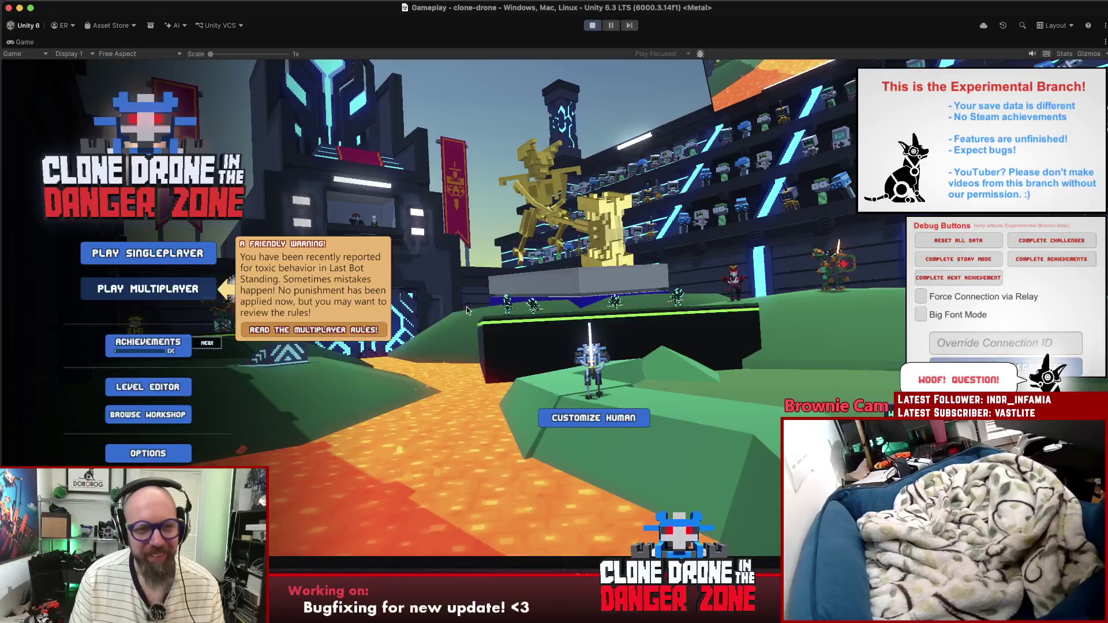
Step: Join the private Team Battle match by entering its code
{"action": "left_click", "coordinate": [202, 289]}
{"action": "left_click", "coordinate": [235, 262]}
{"action": "left_click", "coordinate": [877, 353]}
{"action": "left_click", "coordinate": [975, 371]}
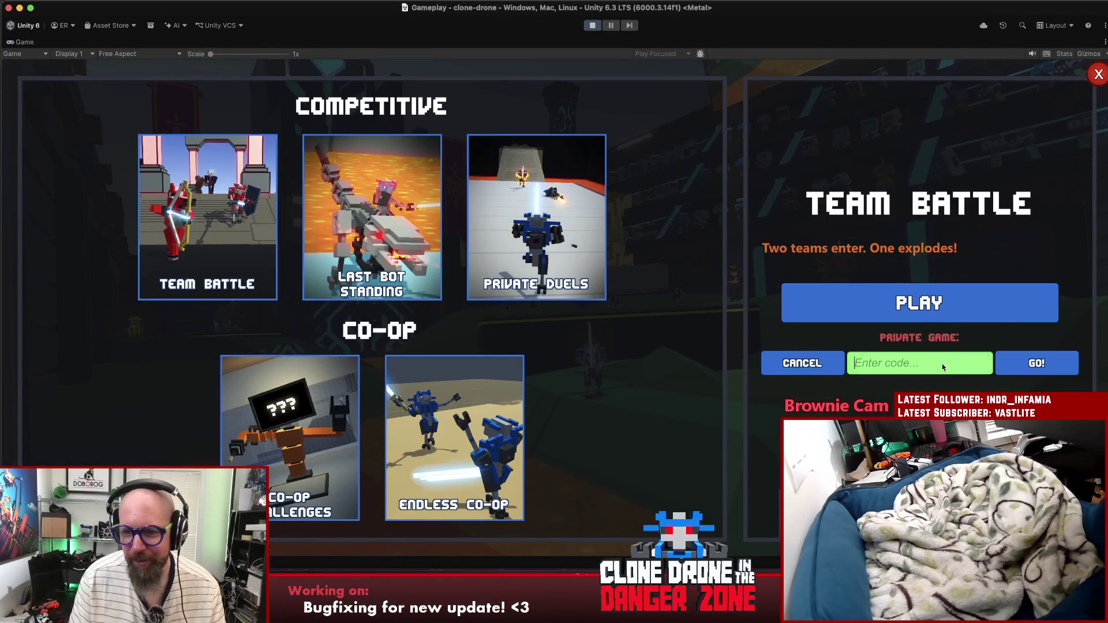
{"action": "type", "text": "RGC9"}
{"action": "left_click", "coordinate": [1024, 363]}
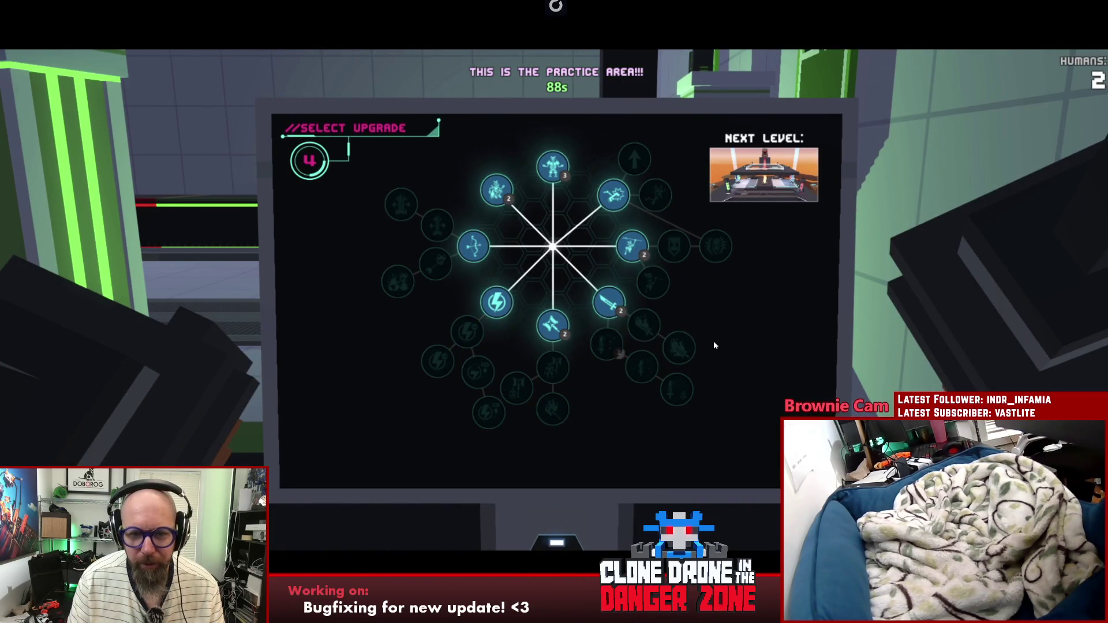
Step: Buy Hammer, Hammer Size I, Arrow Width and Energy Capacity I upgrades, testing hammer swings and emotes
{"action": "left_click", "coordinate": [553, 324]}
{"action": "left_click", "coordinate": [553, 365]}
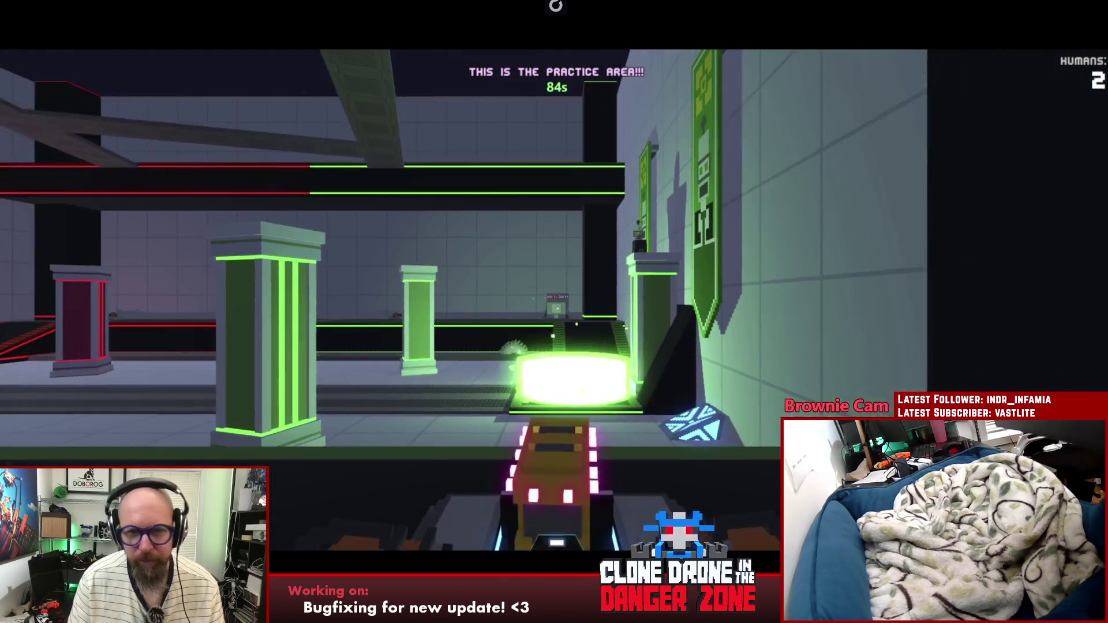
{"action": "left_click", "coordinate": [554, 311]}
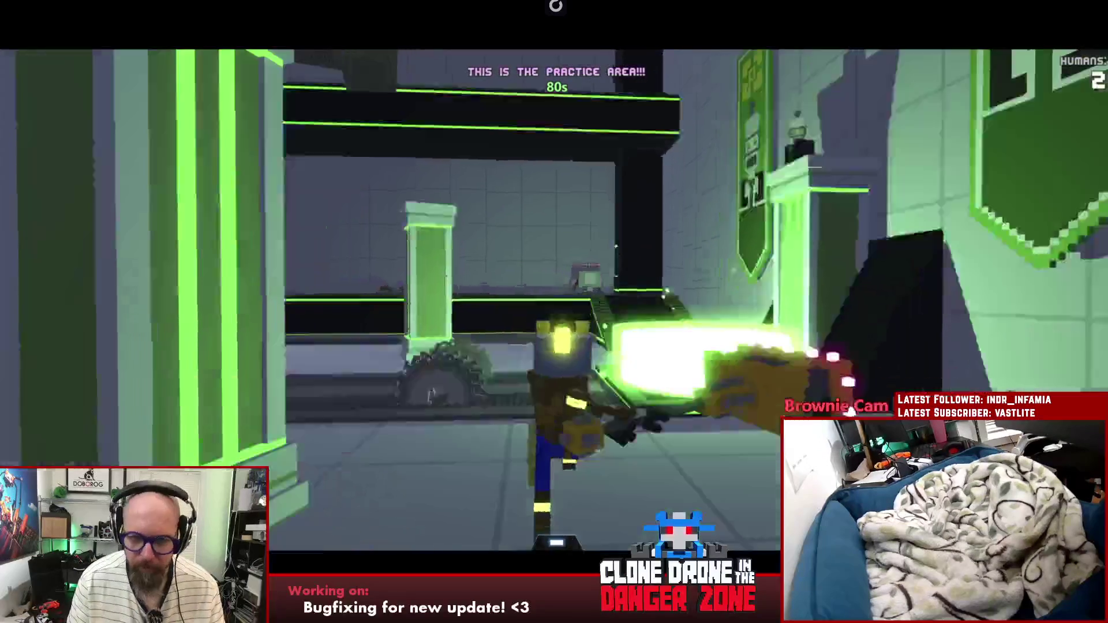
{"action": "key", "text": "t"}
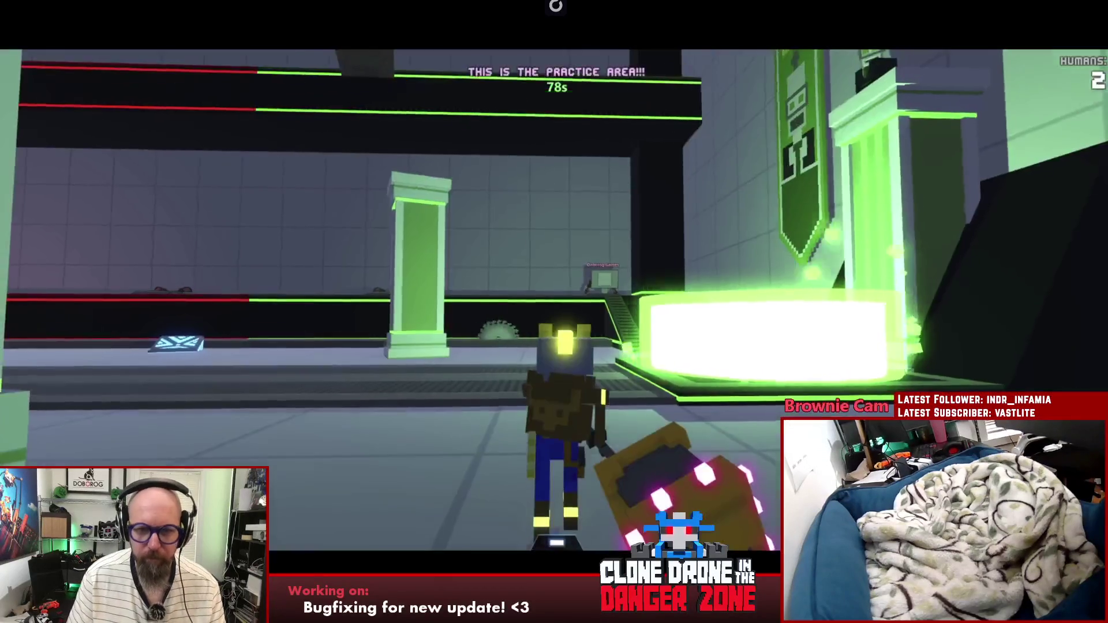
{"action": "key", "text": "t"}
{"action": "key", "text": "t"}
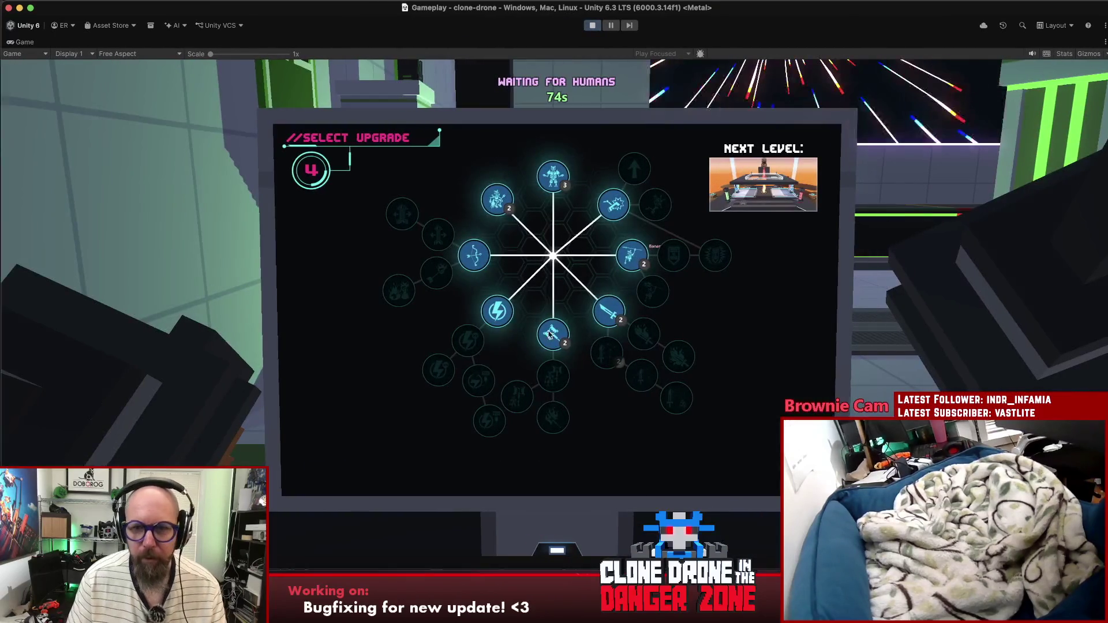
{"action": "left_click", "coordinate": [421, 229]}
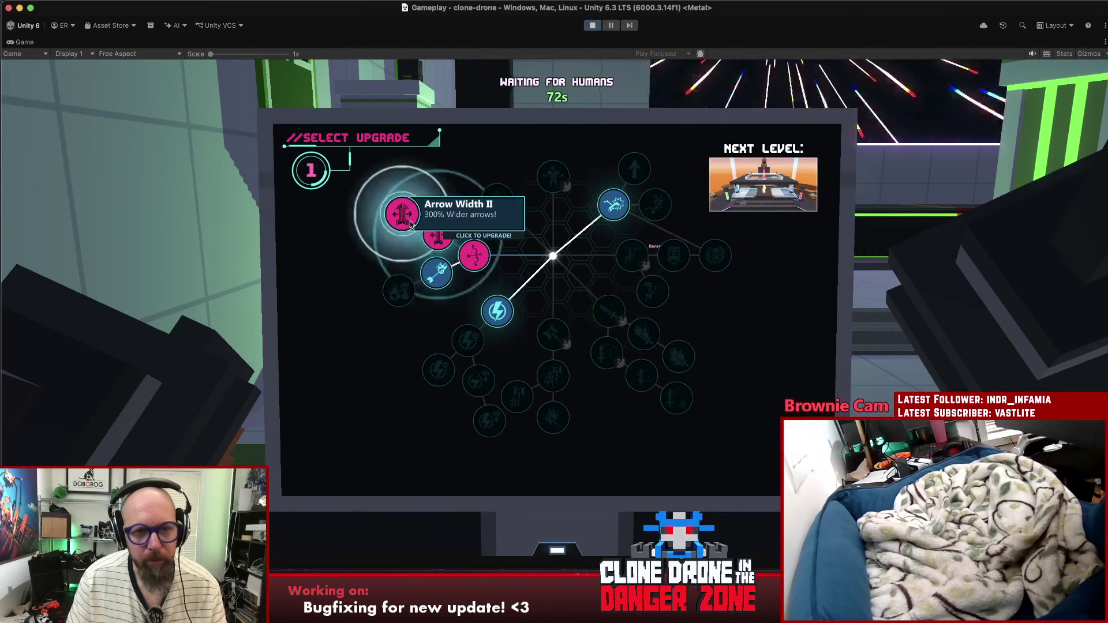
{"action": "left_click", "coordinate": [496, 310]}
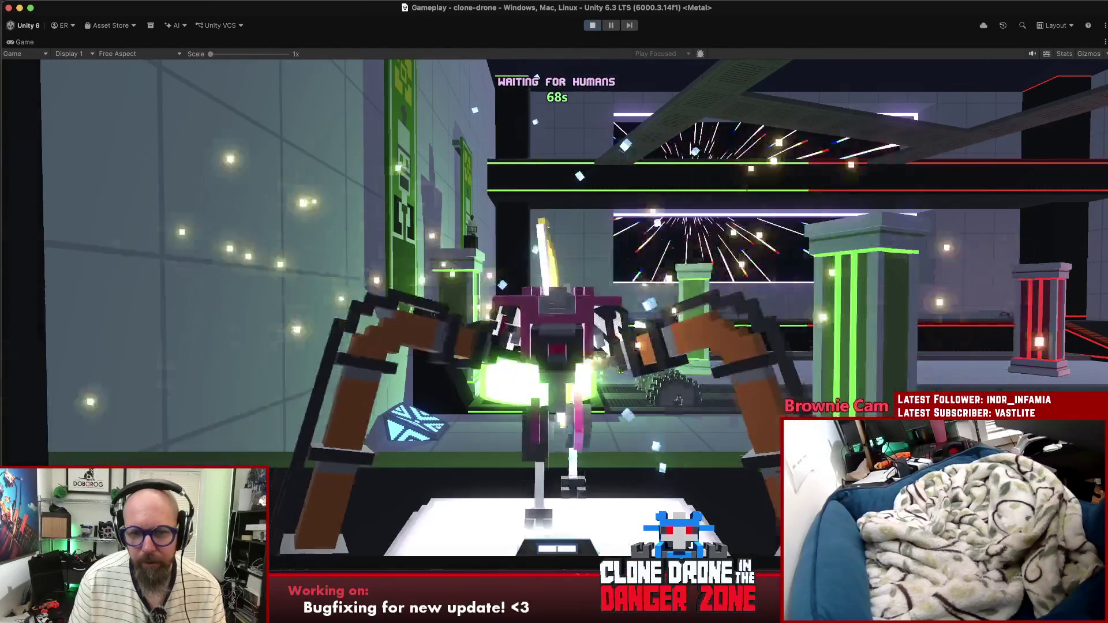
Step: Run toward the other player, swing the sword, then open the pause menu
{"action": "key", "text": "w"}
{"action": "key", "text": "w"}
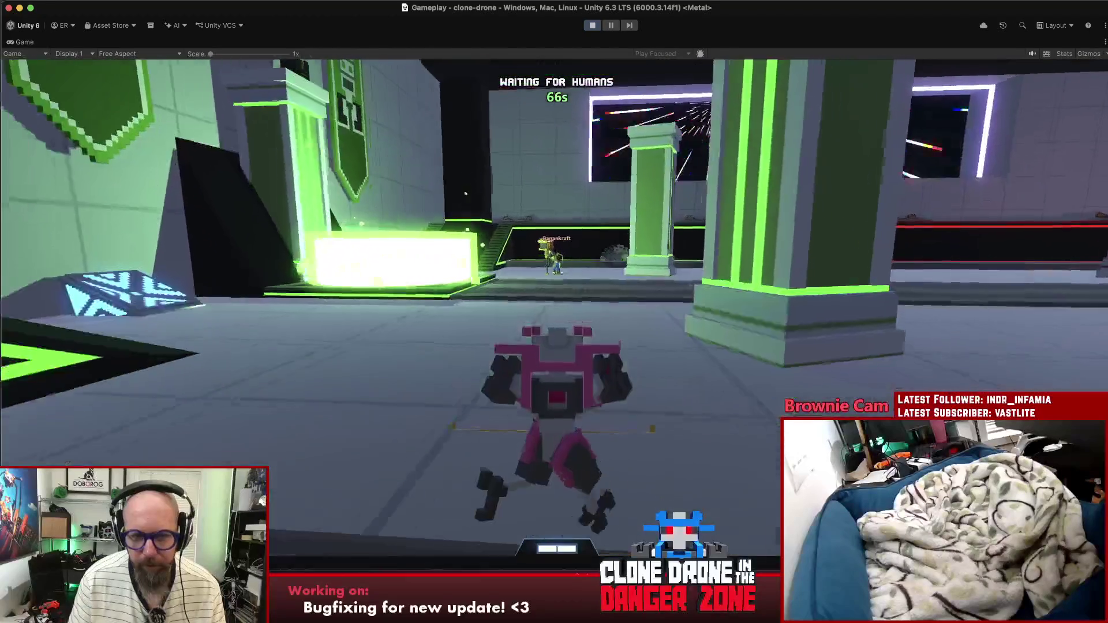
{"action": "key", "text": "w"}
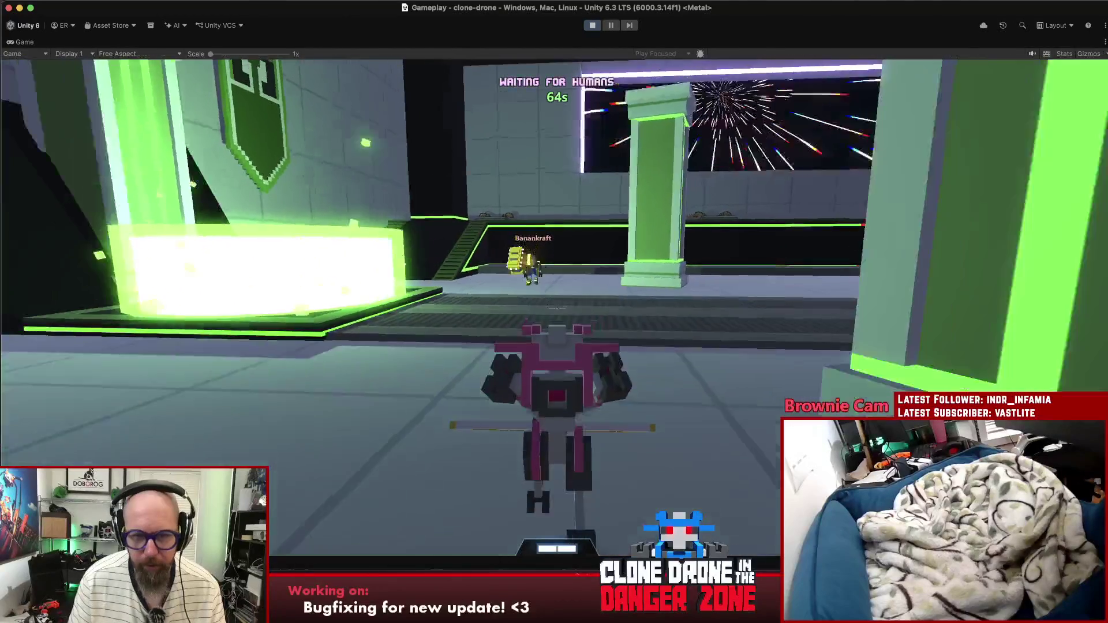
{"action": "key", "text": "w"}
{"action": "key", "text": "t"}
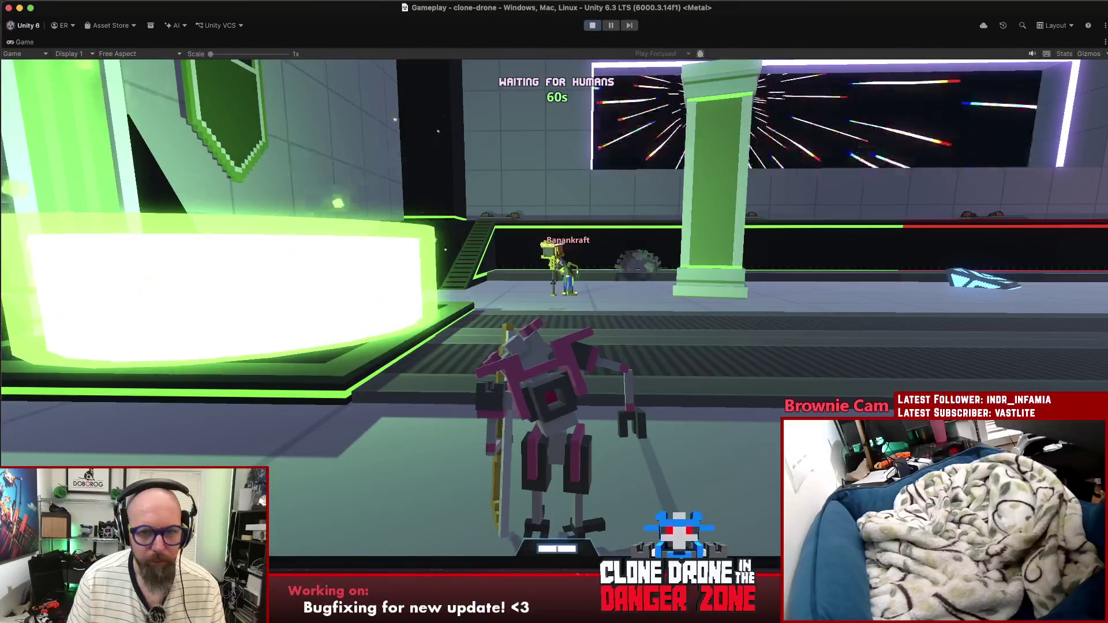
{"action": "left_click", "coordinate": [554, 312]}
{"action": "key", "text": "w"}
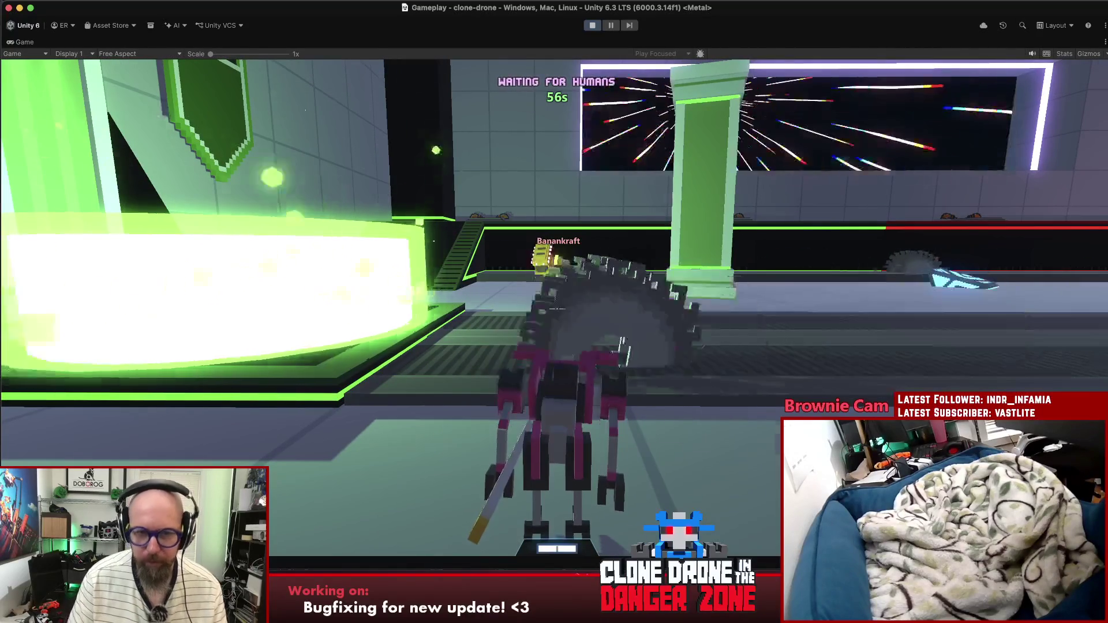
{"action": "key", "text": "Escape"}
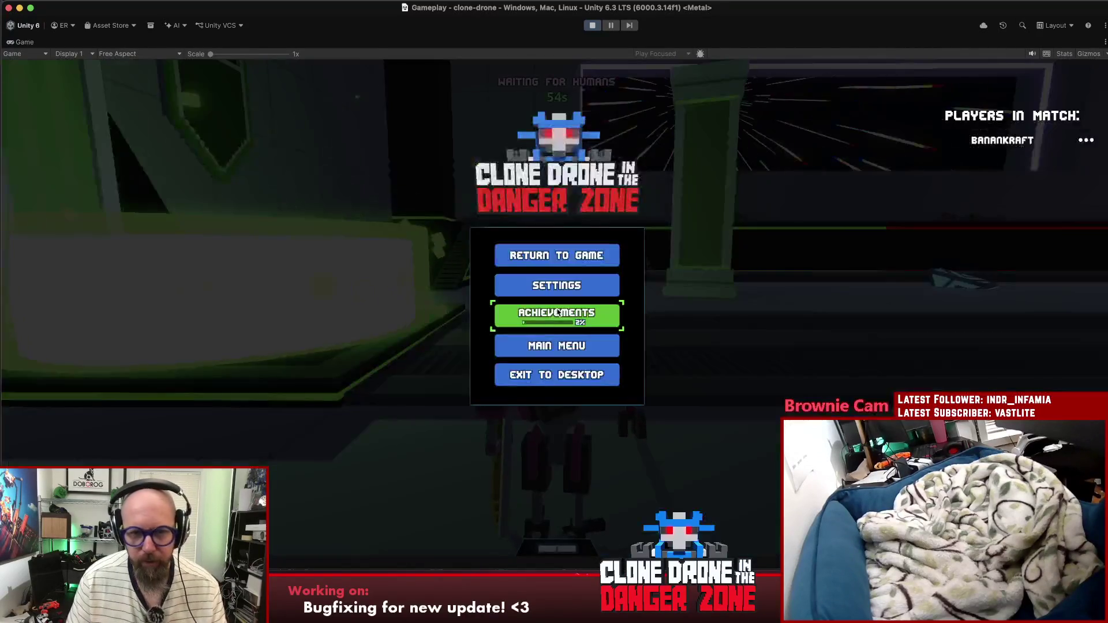
Step: Confirm the Care to Dance.exe? achievement shows unlocked on achievements Page 3, then return to the match
{"action": "left_click", "coordinate": [554, 311]}
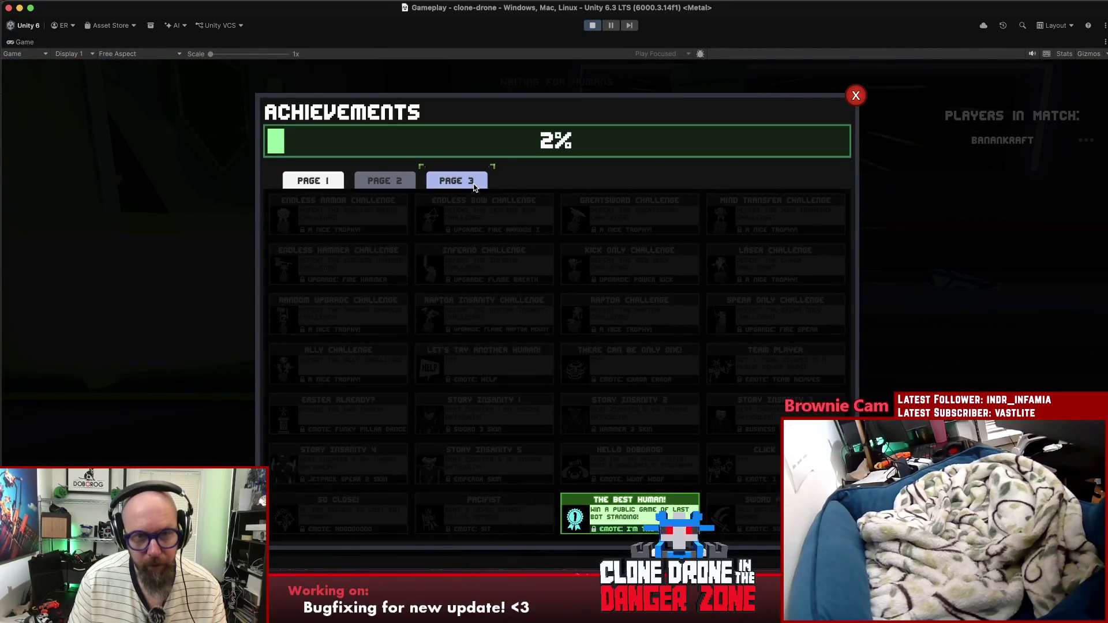
{"action": "left_click", "coordinate": [474, 188]}
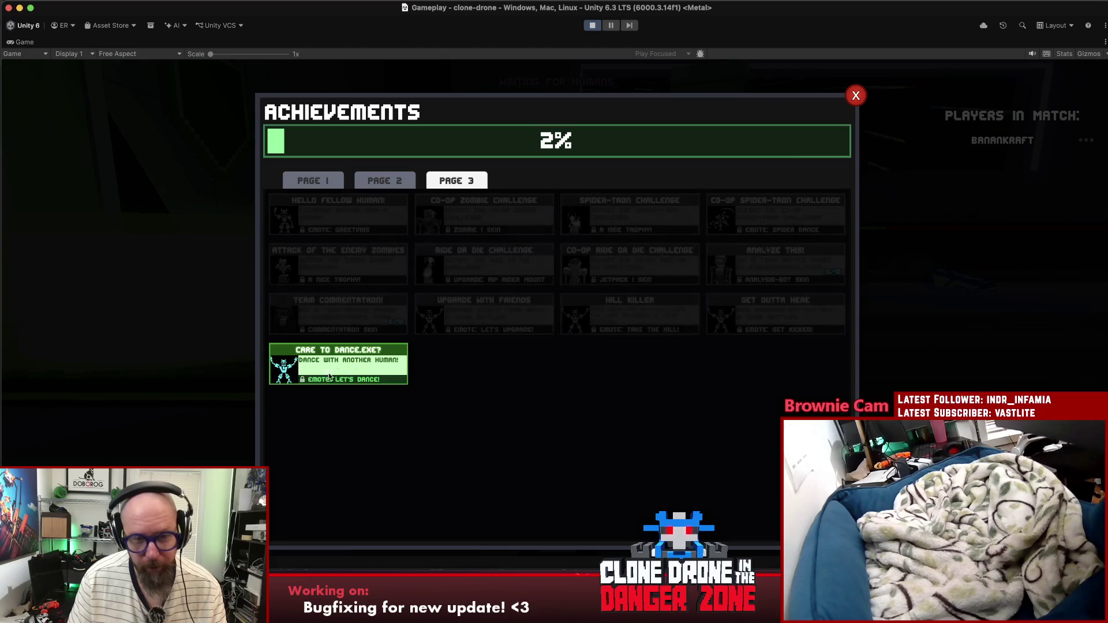
{"action": "left_click", "coordinate": [862, 96]}
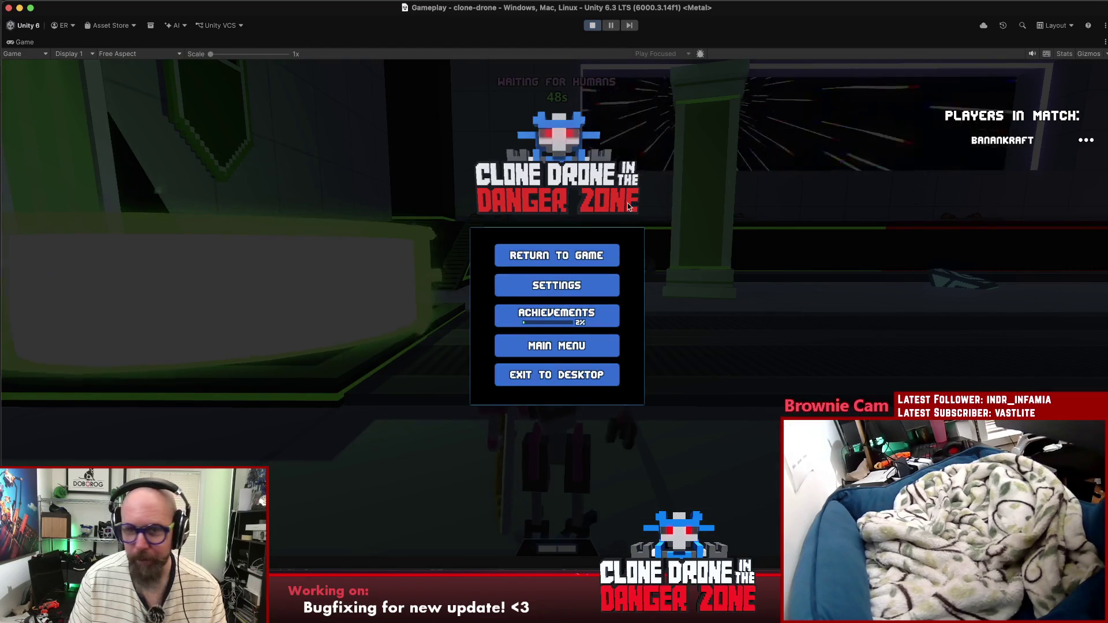
{"action": "left_click", "coordinate": [565, 254]}
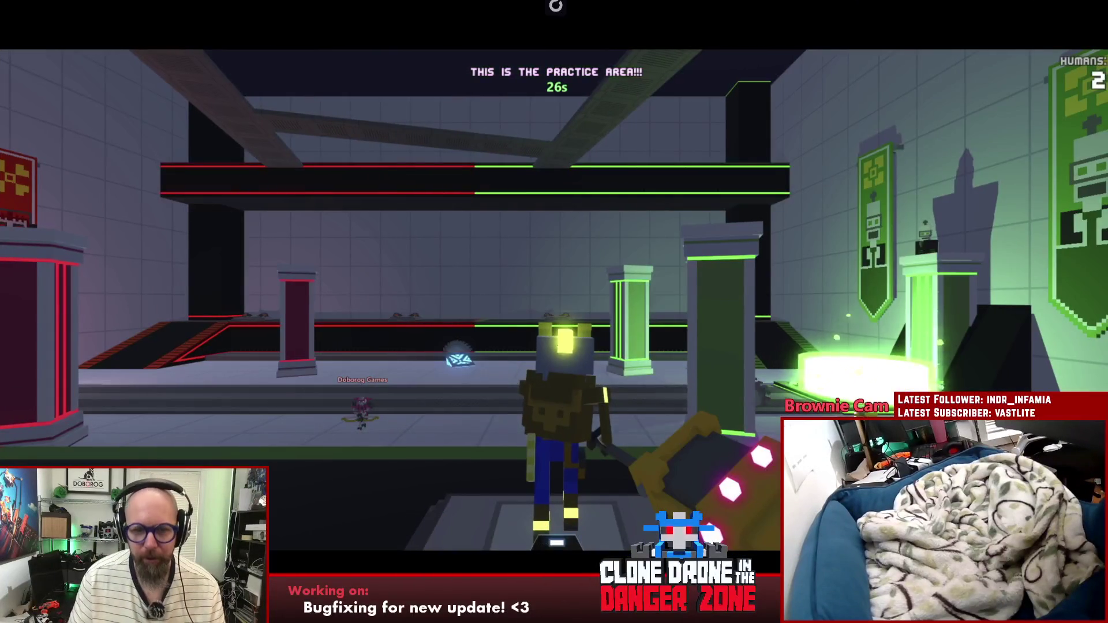
Step: In the Steam build, view achievements Page 3, then send the Hello emote as the match starts
{"action": "key", "text": "t"}
{"action": "key", "text": "Escape"}
{"action": "left_click", "coordinate": [557, 304]}
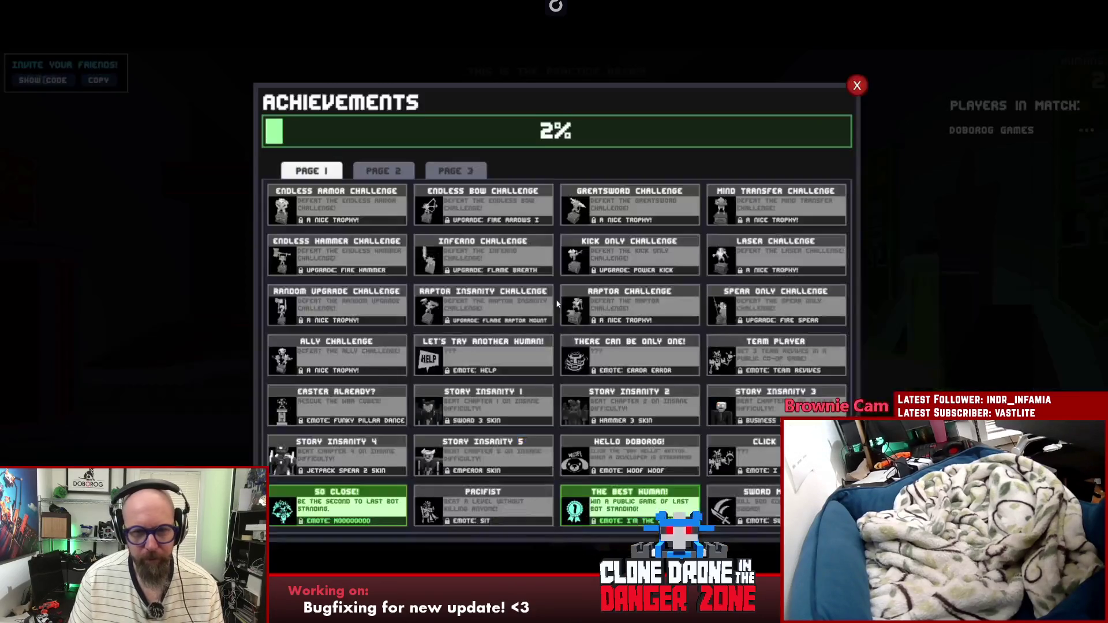
{"action": "left_click", "coordinate": [469, 173]}
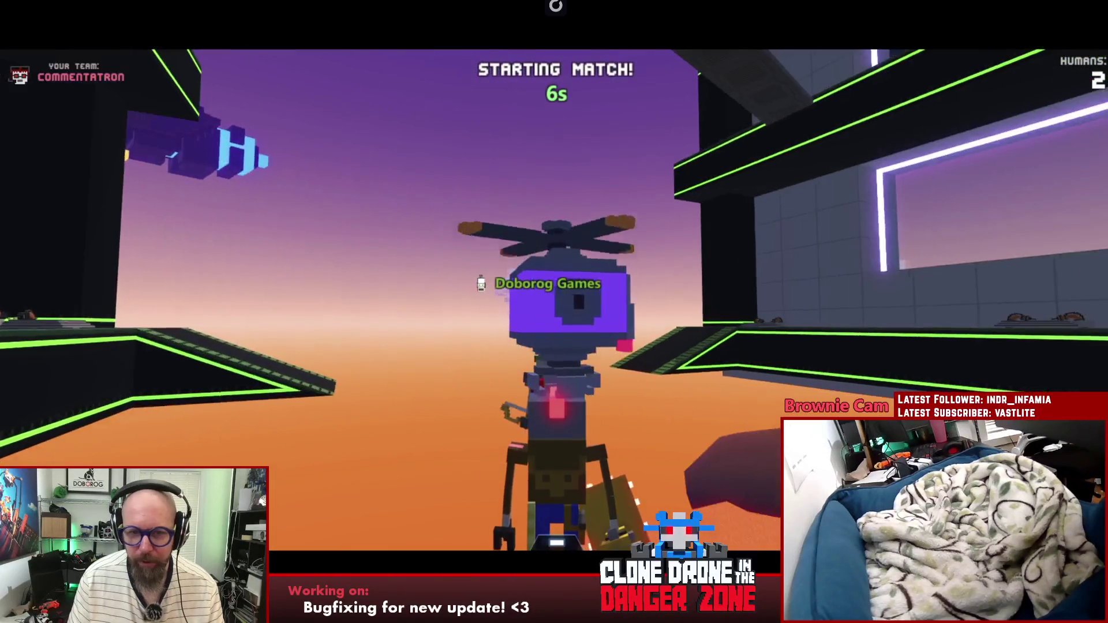
{"action": "key", "text": "t"}
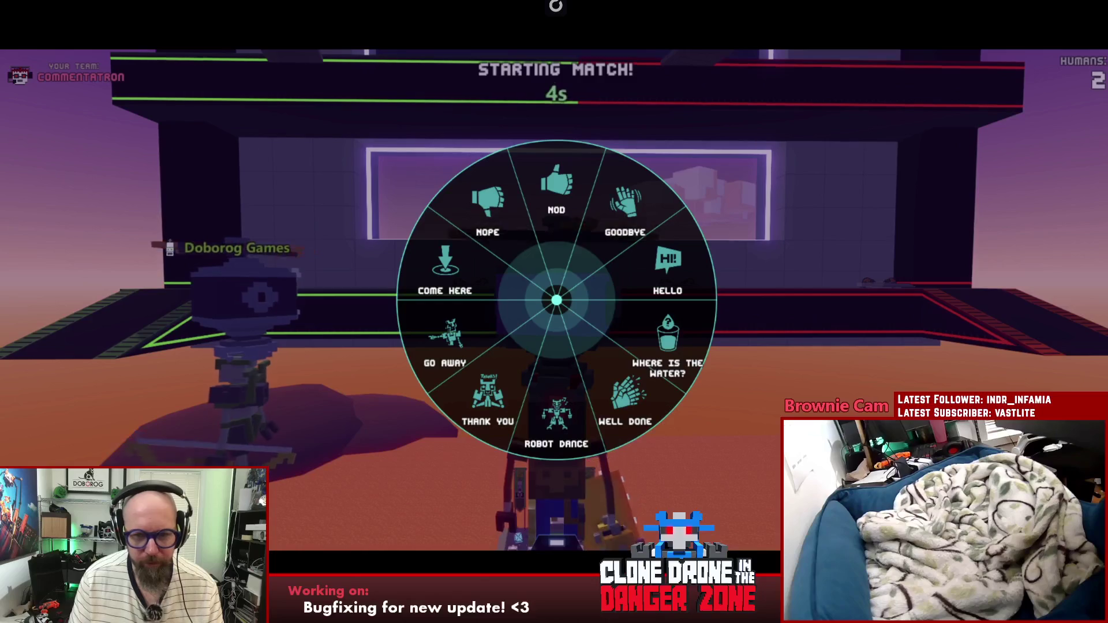
{"action": "key", "text": "t"}
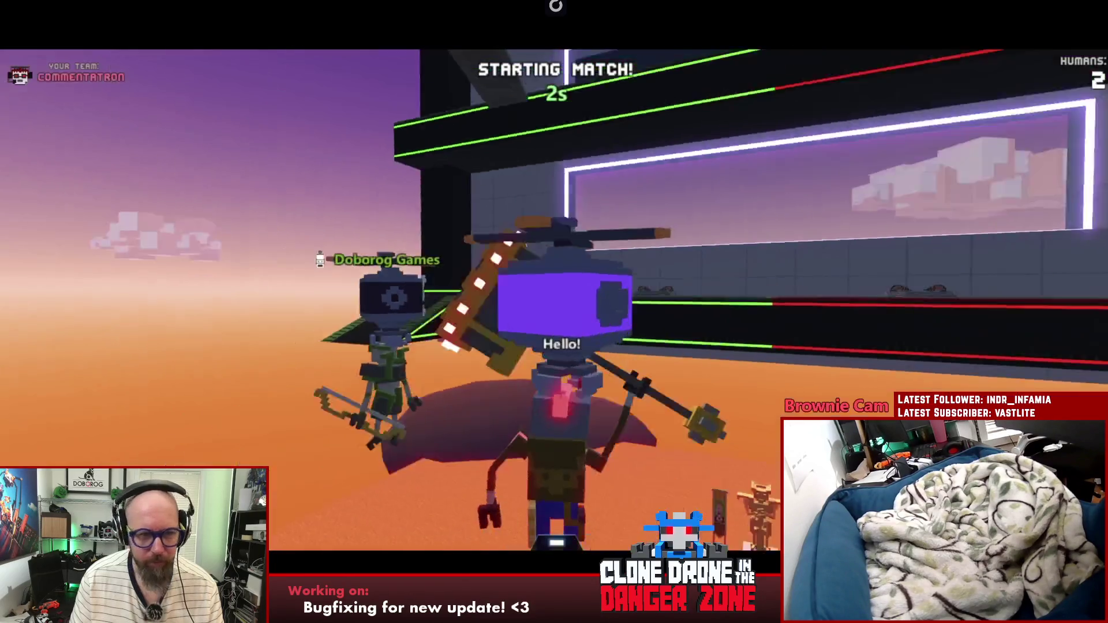
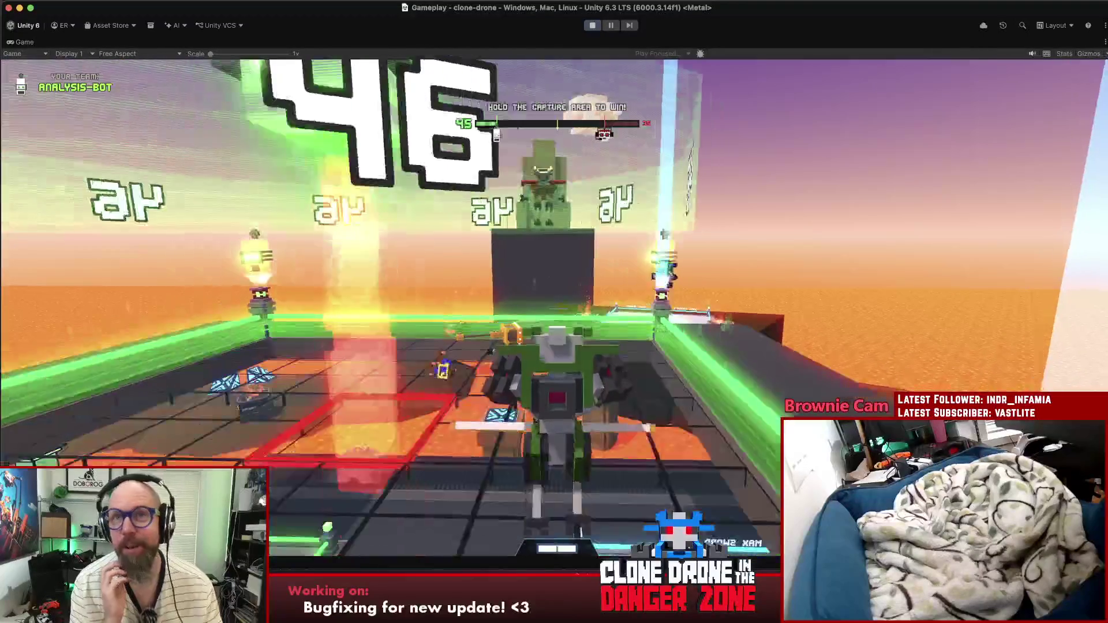
Step: Exit the game to desktop from the pause menu and stop Unity's Play mode
{"action": "key", "text": "Escape"}
{"action": "key", "text": "Escape"}
{"action": "key", "text": "Escape"}
{"action": "left_click", "coordinate": [589, 375]}
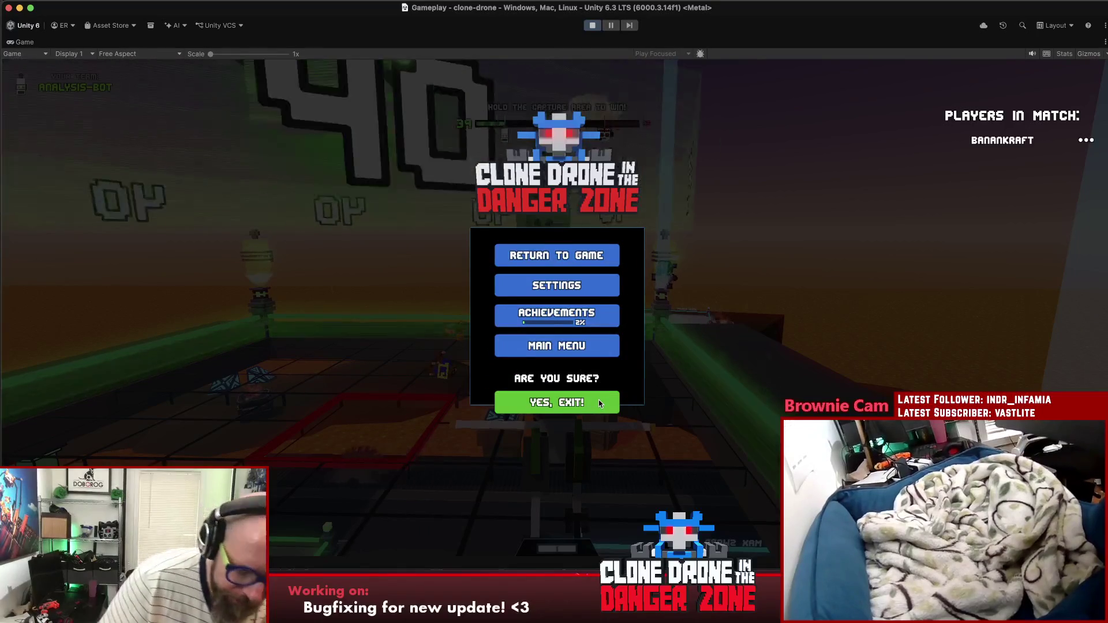
{"action": "left_click", "coordinate": [551, 398]}
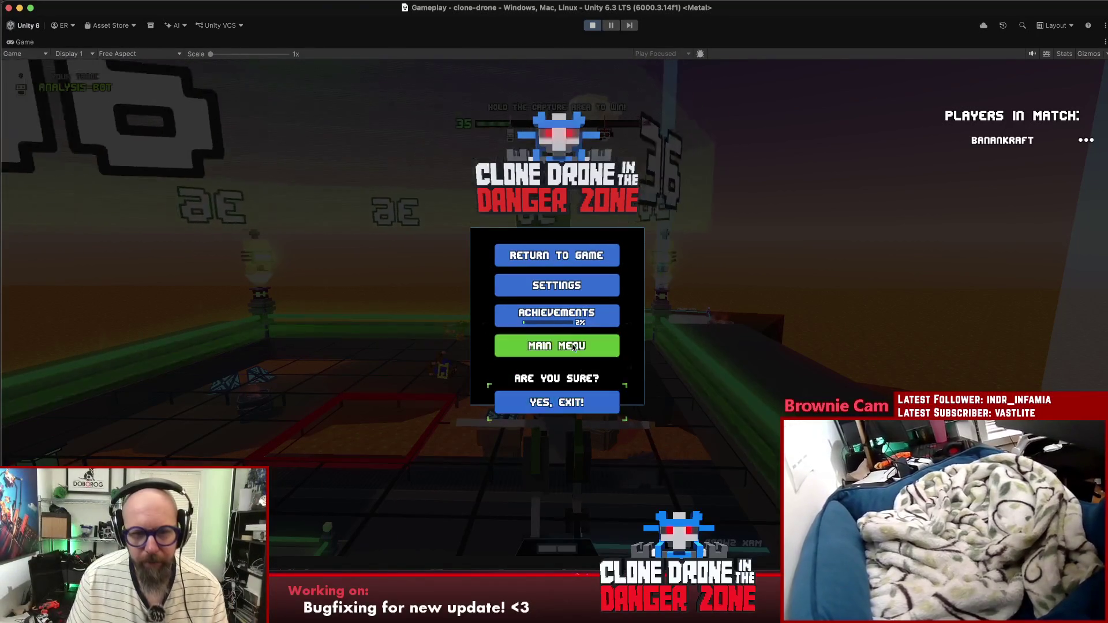
{"action": "left_click", "coordinate": [557, 346]}
{"action": "left_click", "coordinate": [592, 26]}
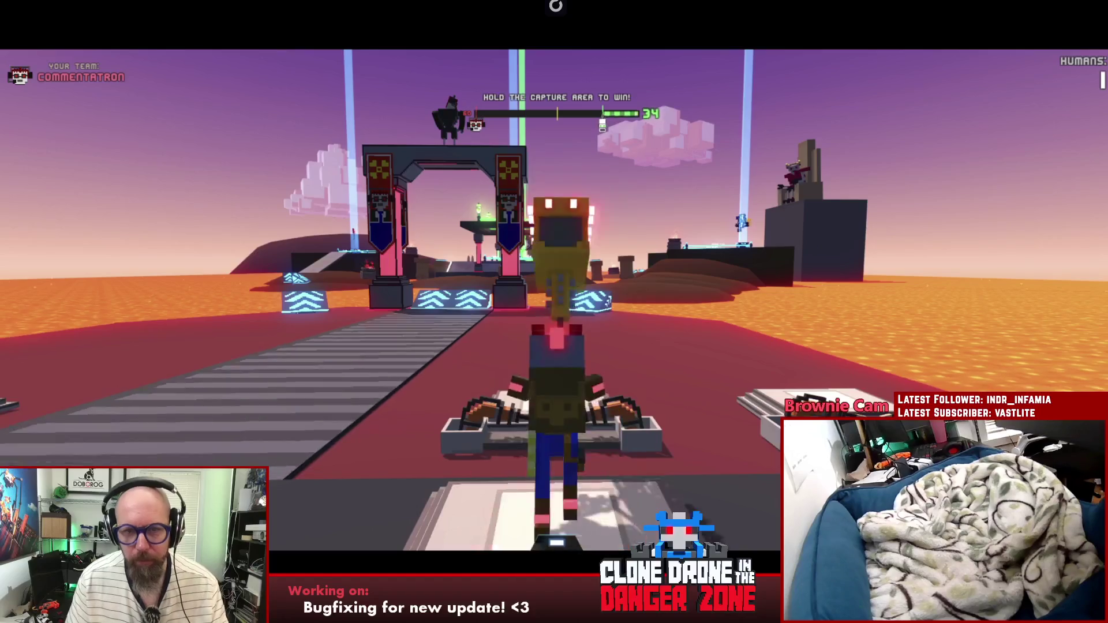
Step: Quit the second Clone Drone game client to desktop
{"action": "key", "text": "Escape"}
{"action": "left_click", "coordinate": [573, 363]}
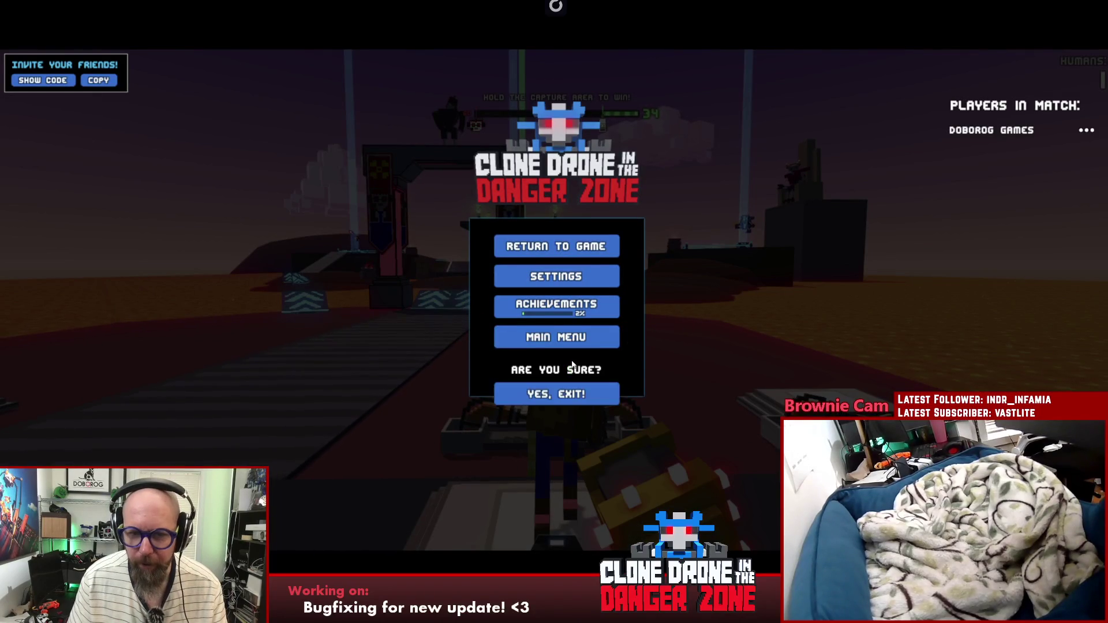
{"action": "left_click", "coordinate": [573, 394]}
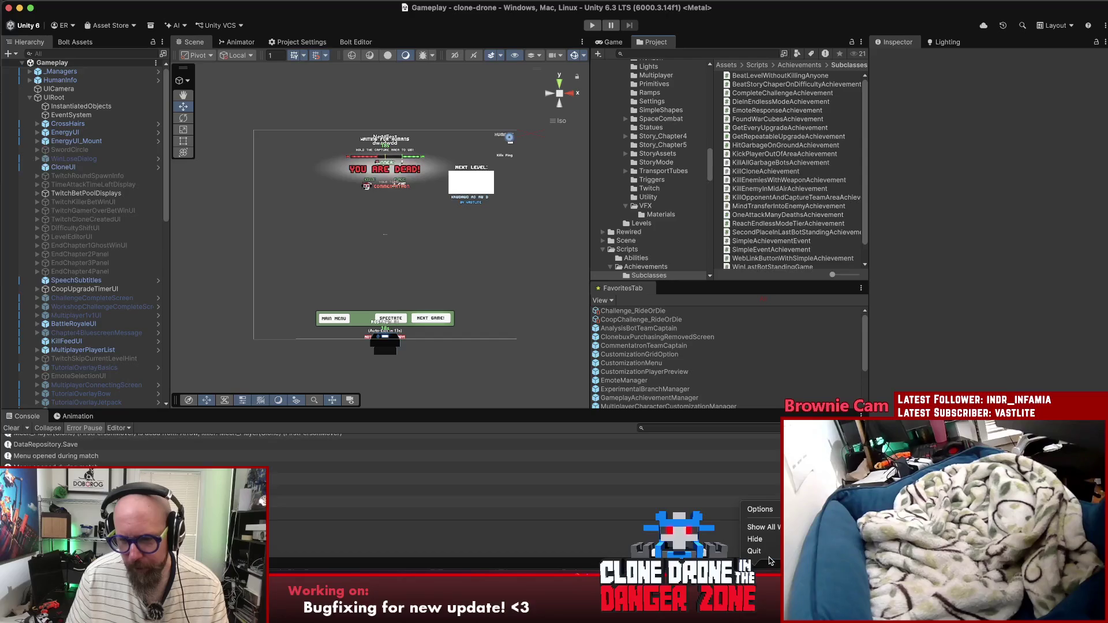
Step: Clear every message from the Console log and focus the Project search field
{"action": "right_click", "coordinate": [799, 606]}
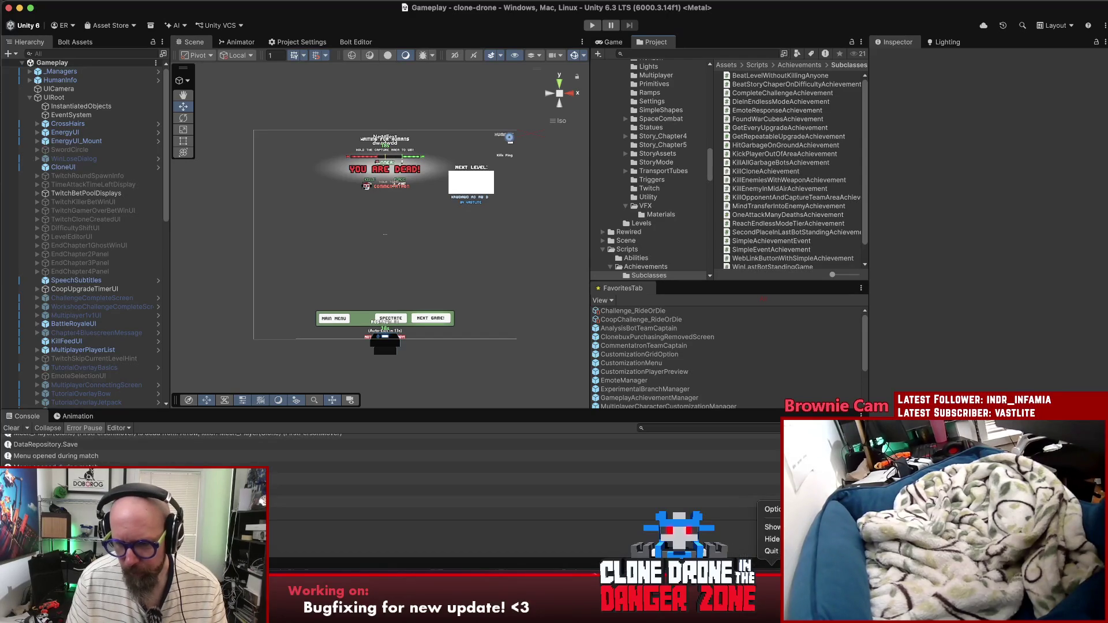
{"action": "left_click", "coordinate": [773, 552]}
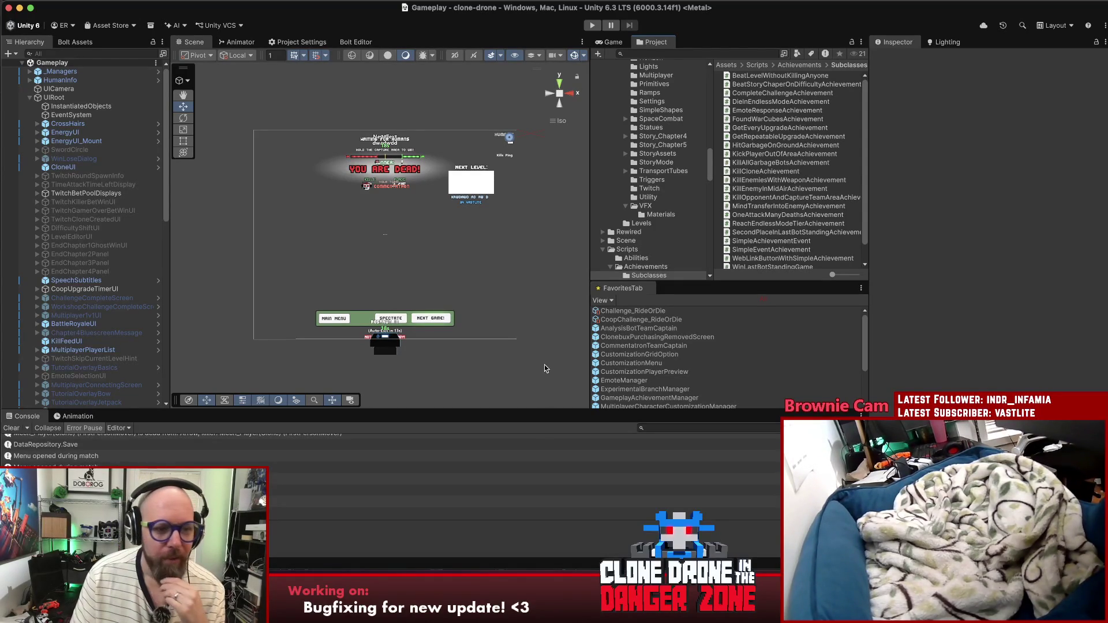
{"action": "left_click", "coordinate": [16, 428]}
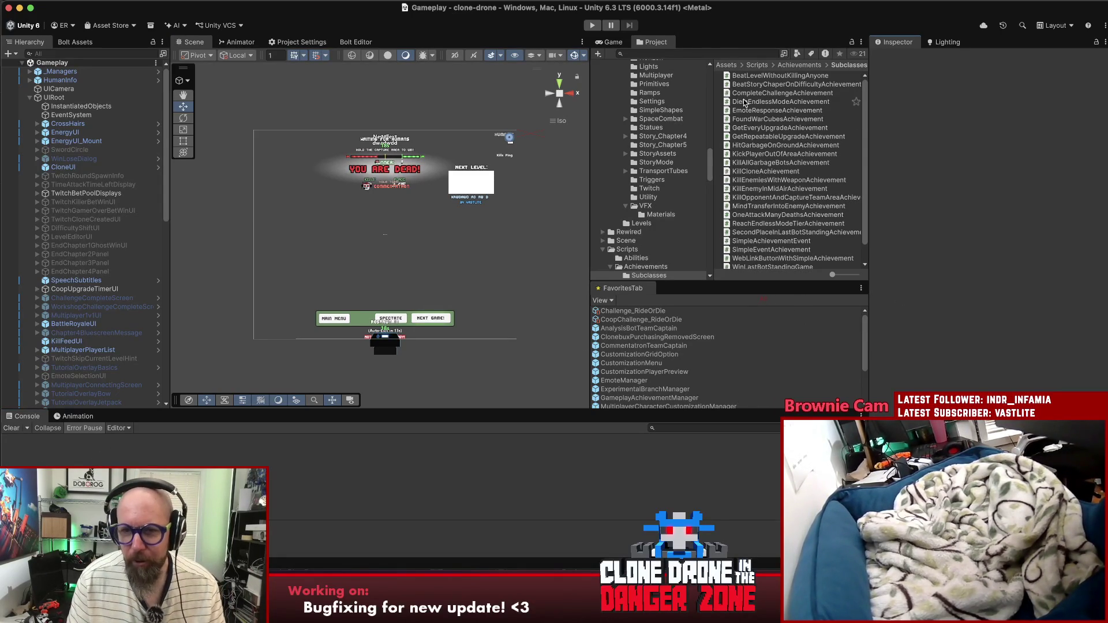
{"action": "left_click", "coordinate": [715, 55]}
Step: Find the TeamCaptureArea prefab with a 'teamcapturea' search and open it
{"action": "type", "text": "teamcapturea"}
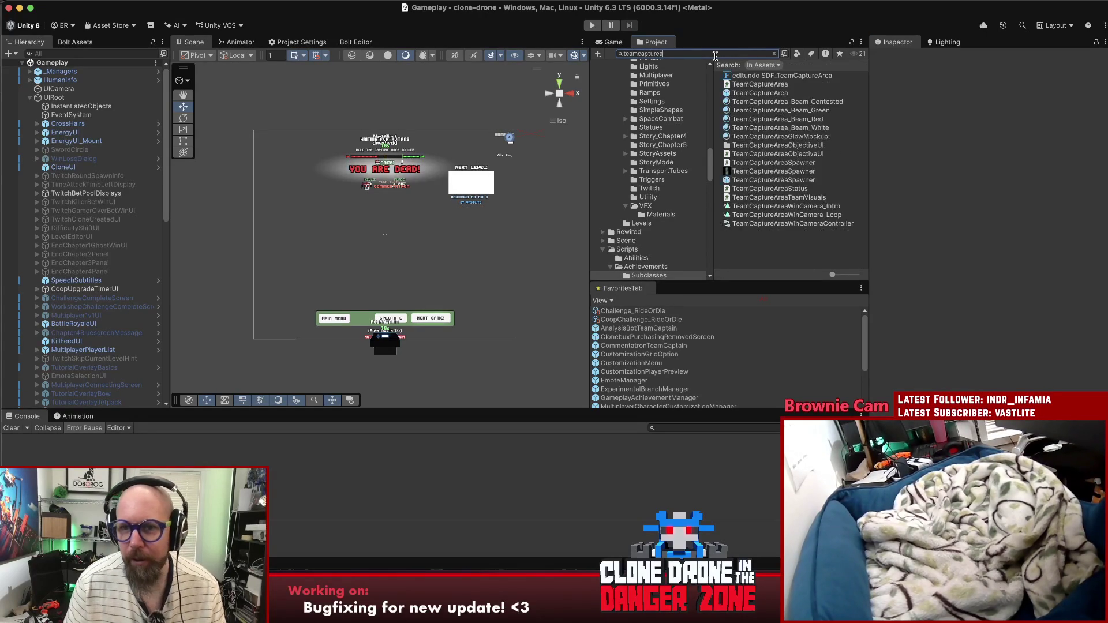
{"action": "left_click", "coordinate": [862, 93]}
{"action": "left_click", "coordinate": [1085, 73]}
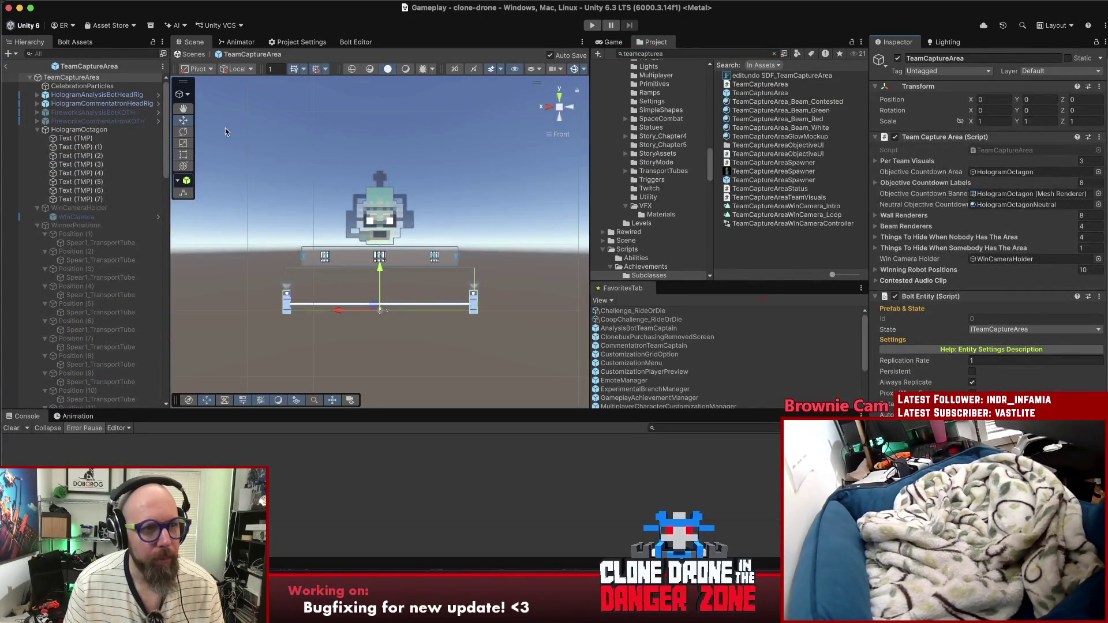
Step: Raise the top of the TeamCaptureArea box collider, then return to the Gameplay scene
{"action": "left_click", "coordinate": [249, 143]}
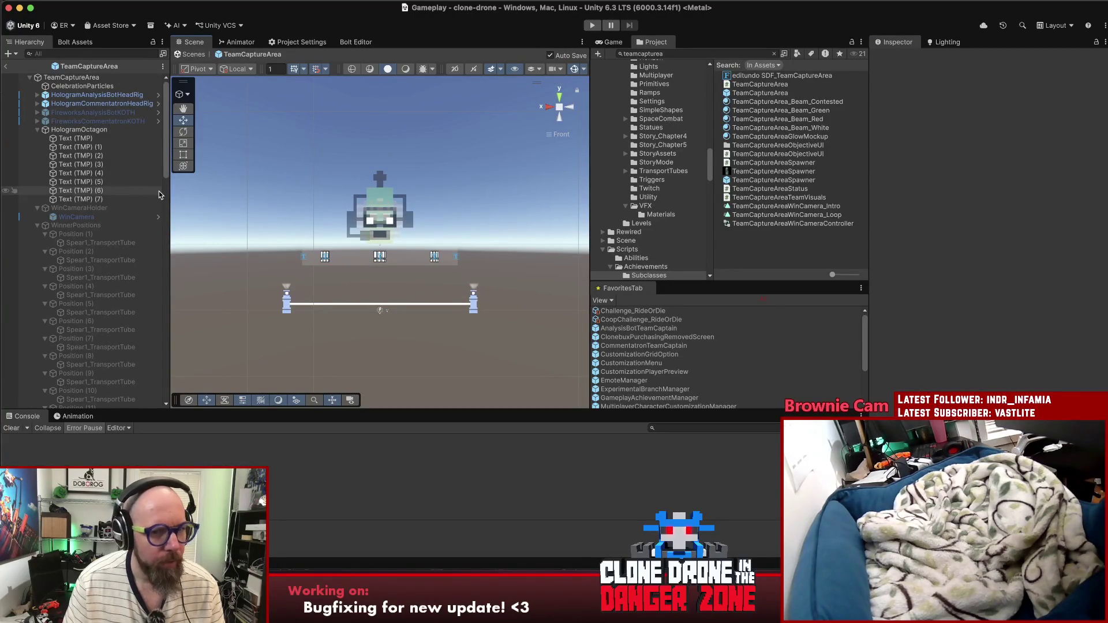
{"action": "left_click", "coordinate": [71, 77]}
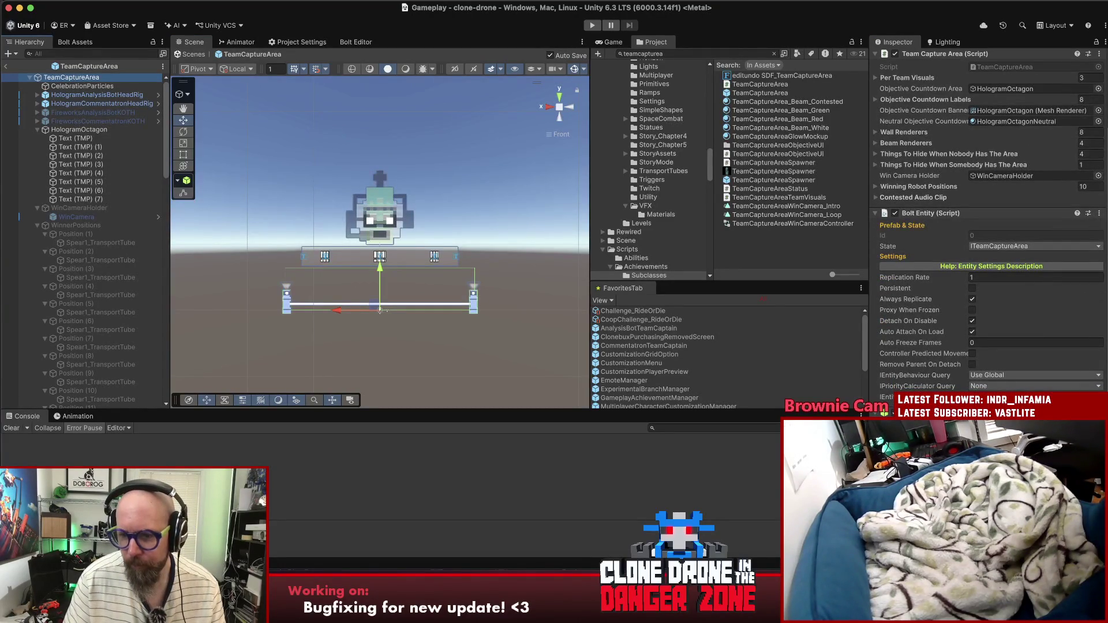
{"action": "left_click", "coordinate": [379, 310]}
{"action": "key", "text": "q"}
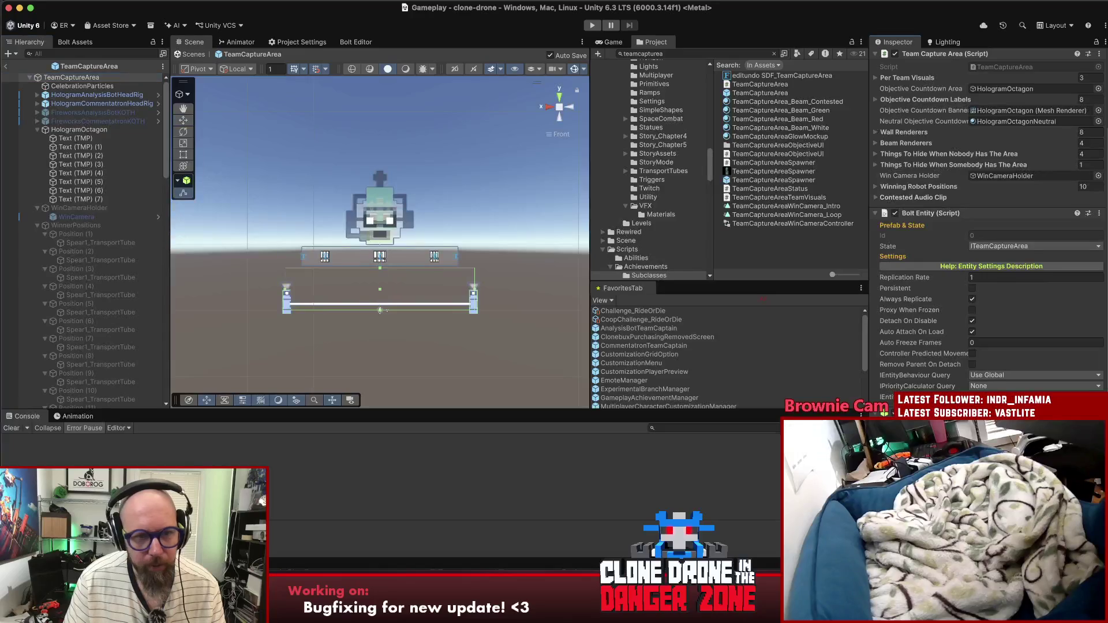
{"action": "left_click_drag", "start_coordinate": [379, 271], "coordinate": [381, 221]}
{"action": "left_click", "coordinate": [381, 341]}
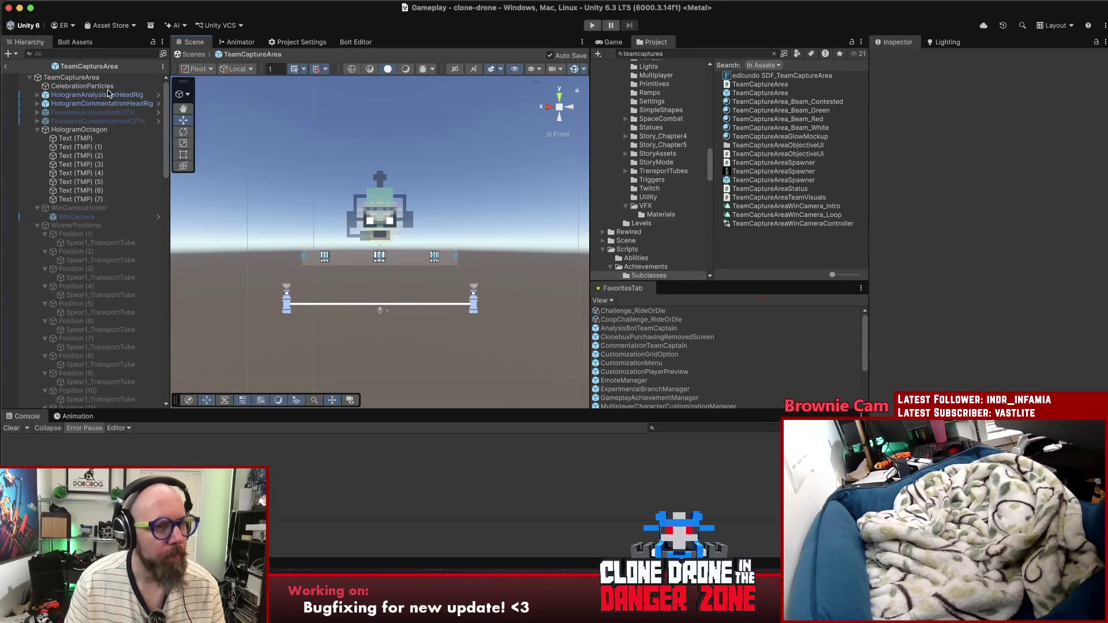
{"action": "left_click", "coordinate": [7, 67]}
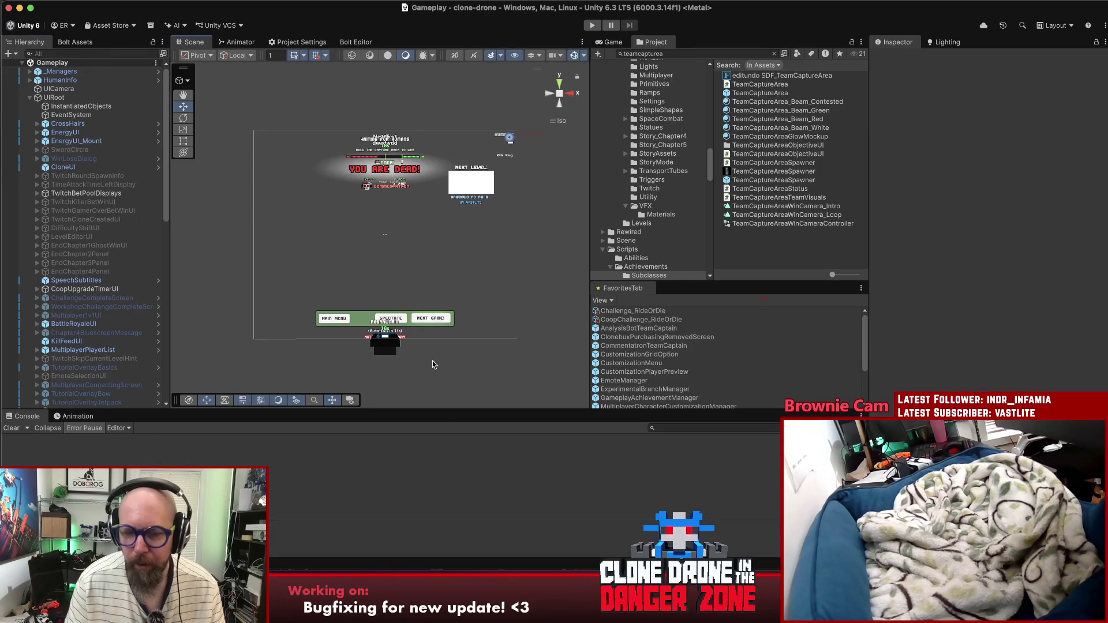
Step: In Rider, close Version.cs and change version.txt's last digit from 7 to 8
{"action": "left_click", "coordinate": [617, 594]}
{"action": "left_click", "coordinate": [535, 188]}
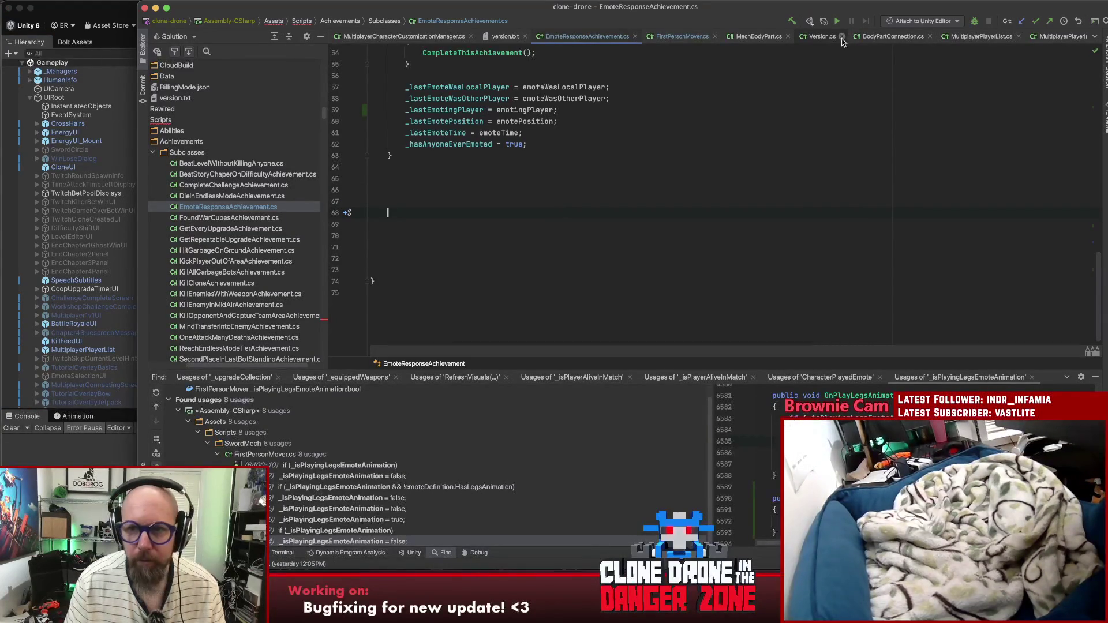
{"action": "middle_click", "coordinate": [814, 37]}
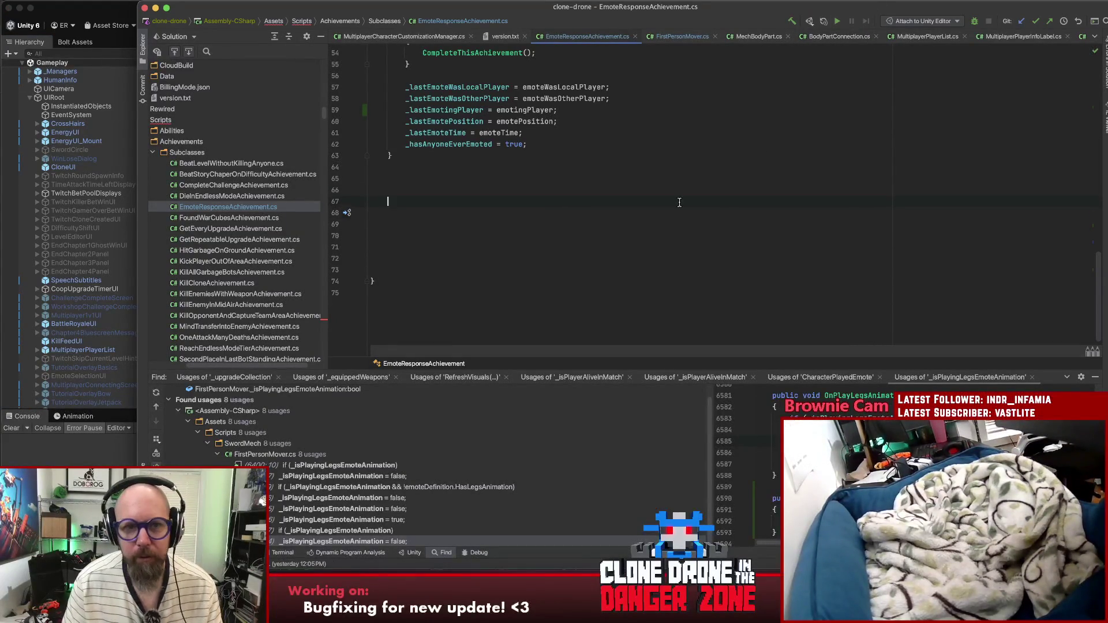
{"action": "left_click", "coordinate": [498, 36]}
{"action": "key", "text": "BackSpace"}
{"action": "type", "text": "8"}
{"action": "key", "text": "super+Tab"}
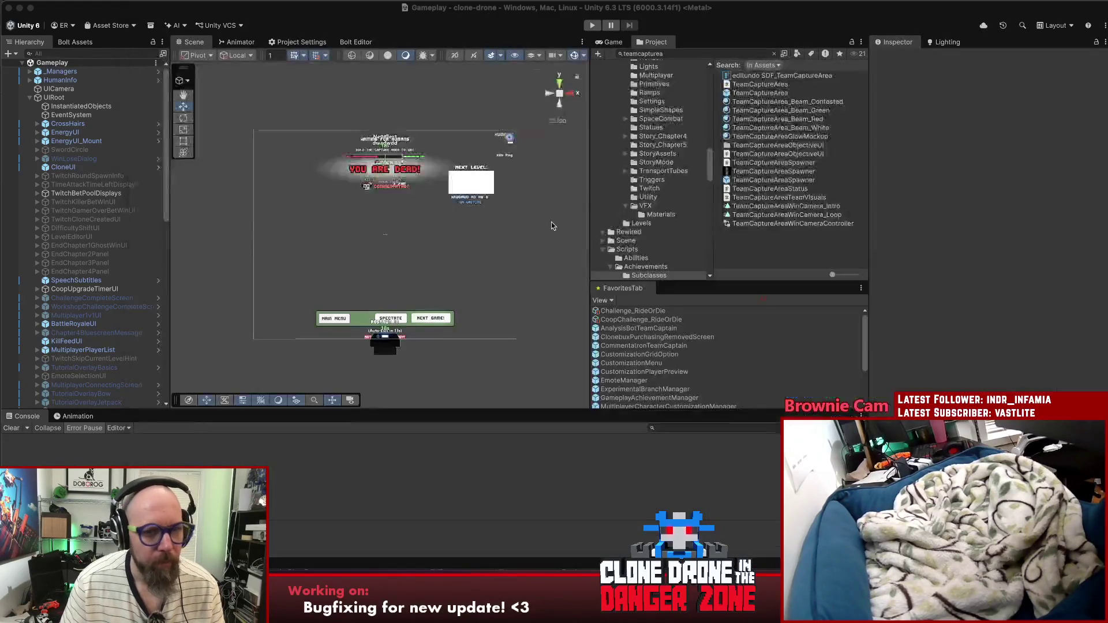
Step: Save the Unity project with File > Save Project
{"action": "left_click", "coordinate": [94, 5]}
{"action": "left_click", "coordinate": [74, 1]}
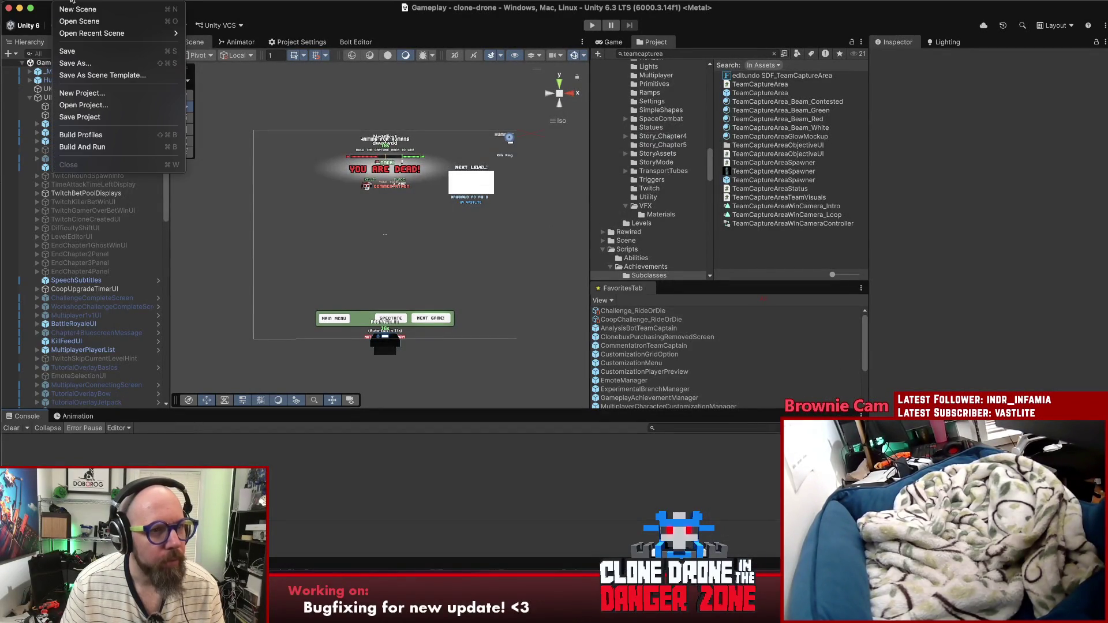
{"action": "left_click", "coordinate": [81, 117]}
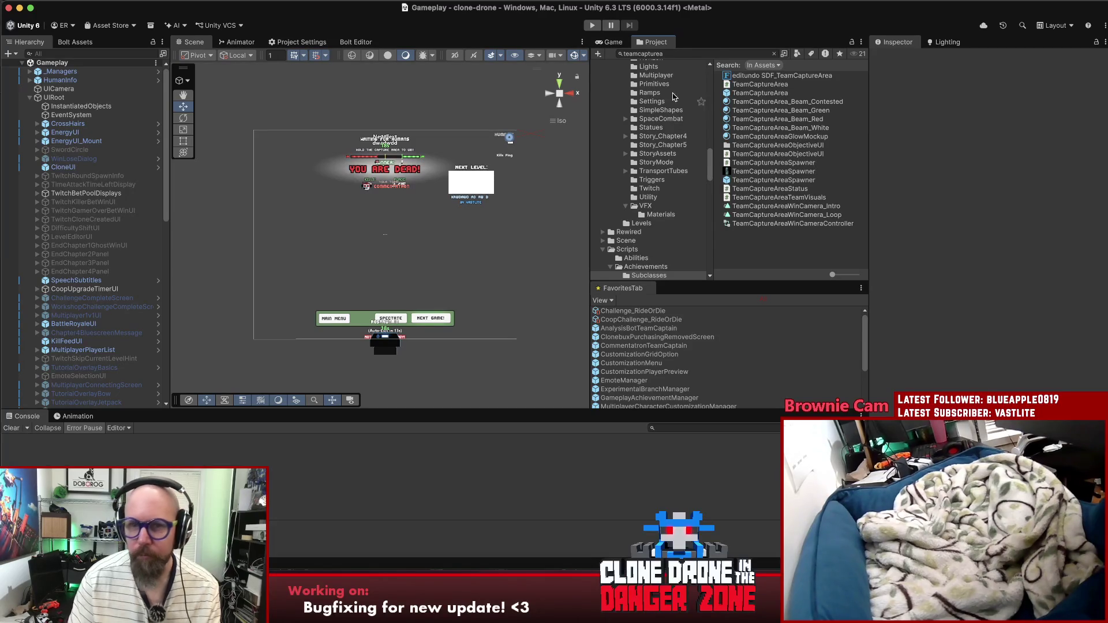
Step: Search 'adedropr', open the UpgradeDropRobotStation prefab and frame it in the scene view
{"action": "left_click", "coordinate": [774, 55]}
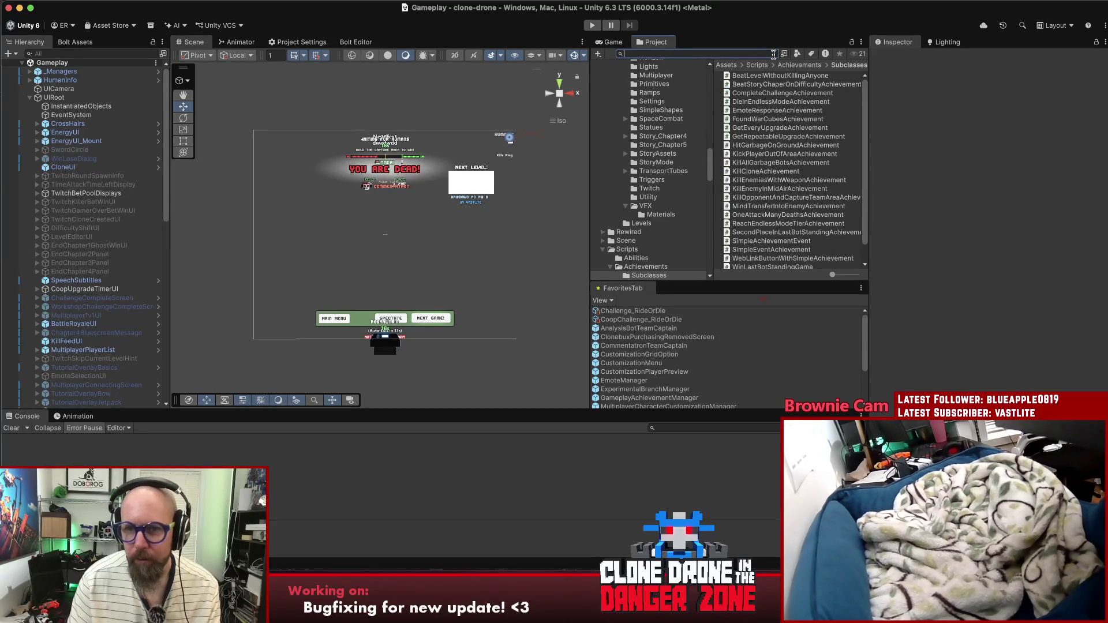
{"action": "type", "text": "upgradedro"}
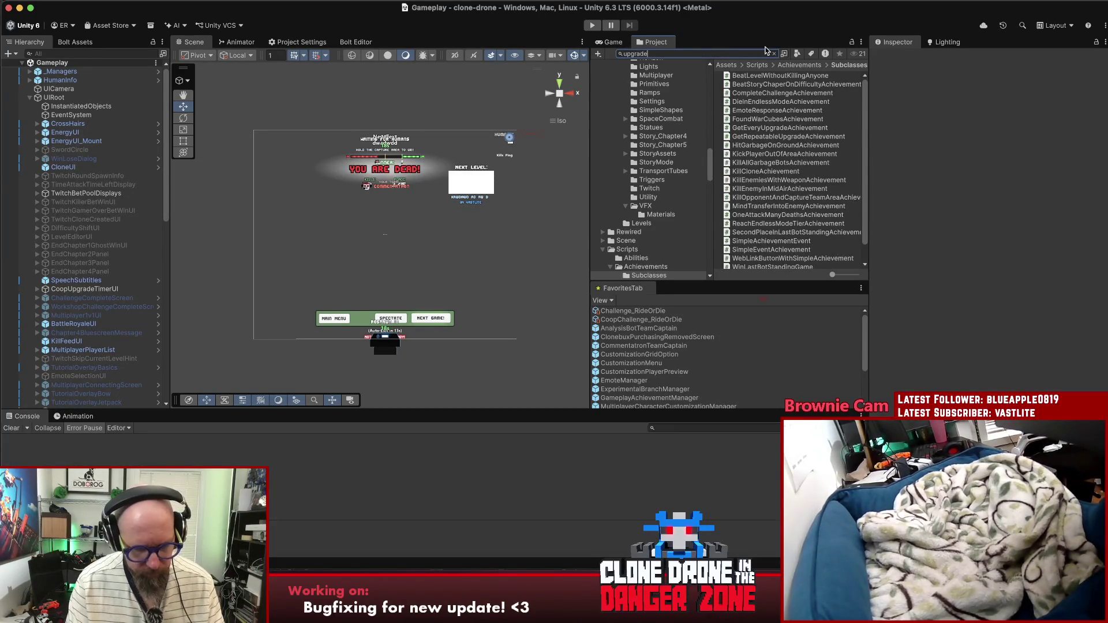
{"action": "type", "text": "pr"}
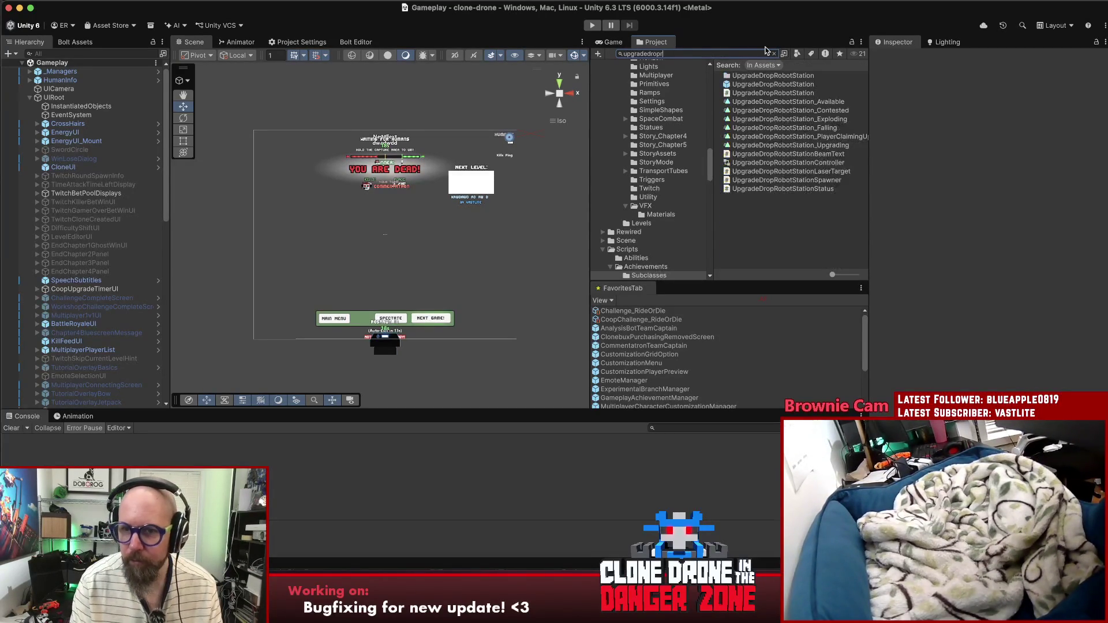
{"action": "left_click", "coordinate": [857, 83]}
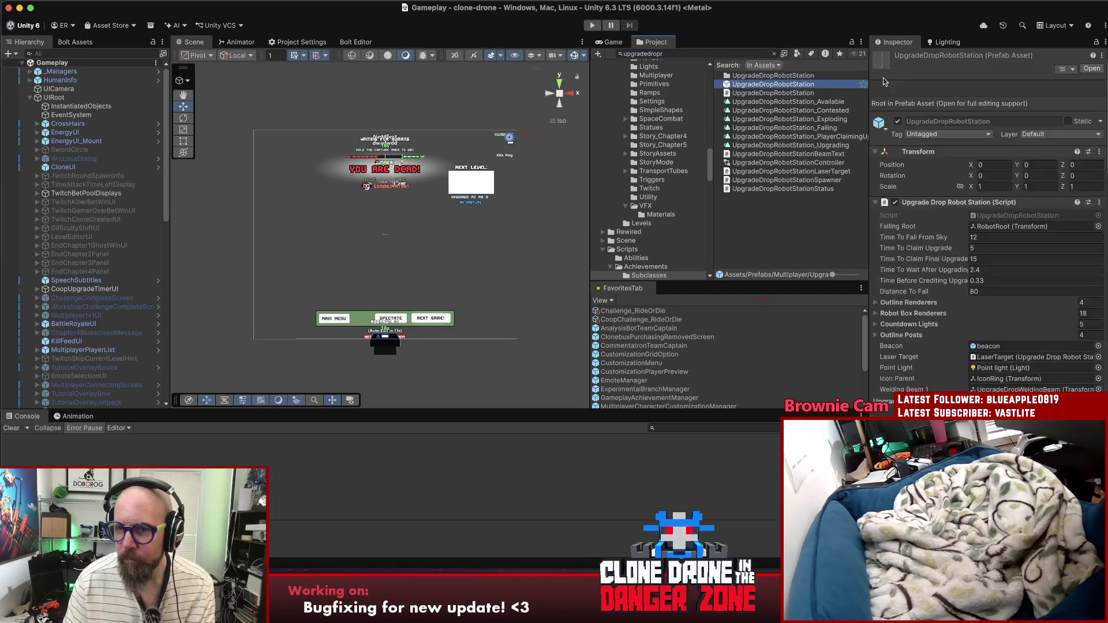
{"action": "left_click", "coordinate": [1087, 70]}
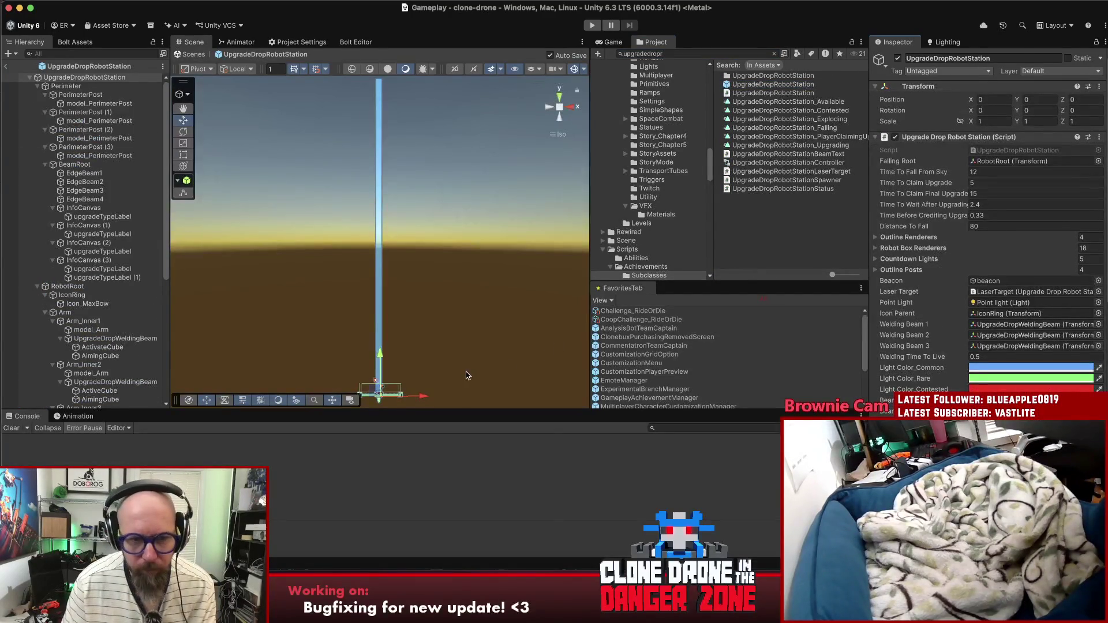
{"action": "key", "text": "f"}
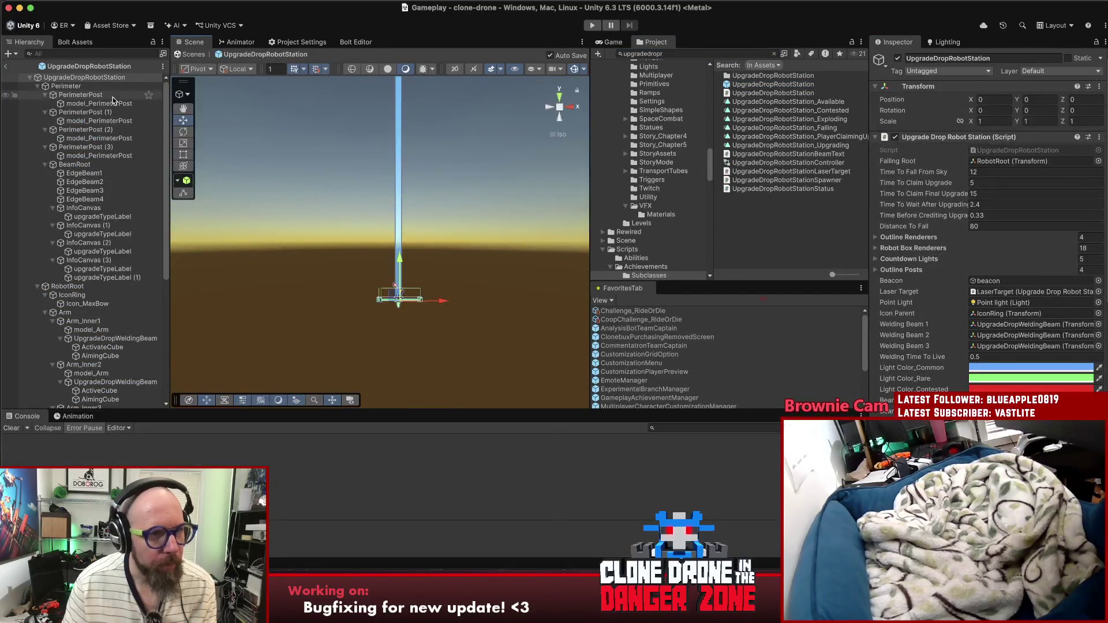
{"action": "double_click", "coordinate": [114, 80]}
{"action": "scroll", "coordinate": [365, 271], "scroll_direction": "up", "scroll_amount": 5}
{"action": "scroll", "coordinate": [375, 285], "scroll_direction": "down", "scroll_amount": 5}
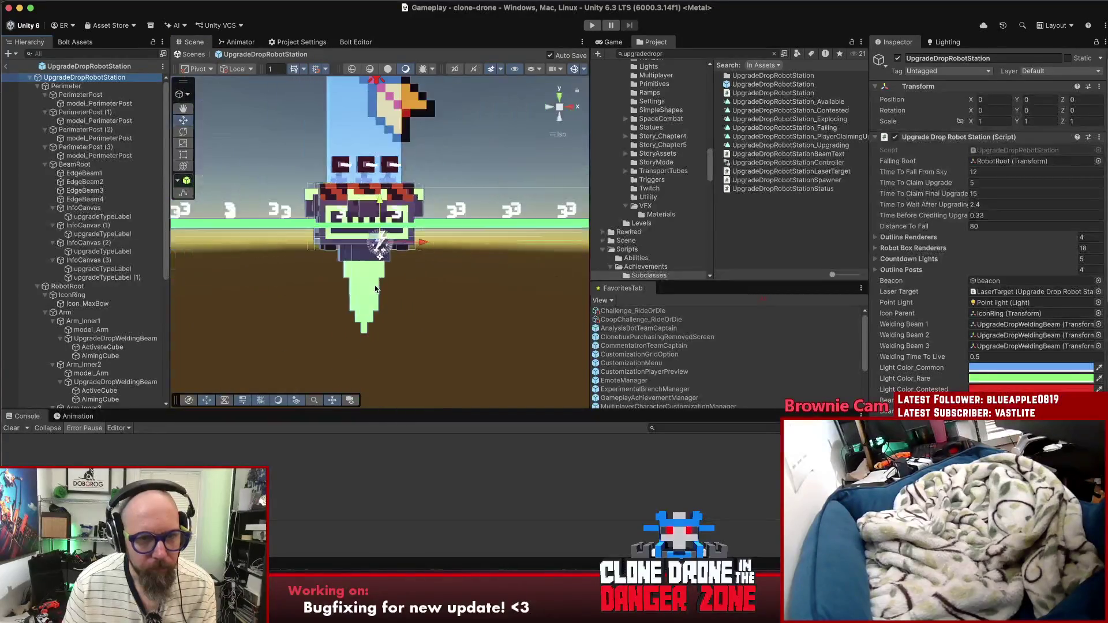
{"action": "scroll", "coordinate": [376, 285], "scroll_direction": "down", "scroll_amount": 3}
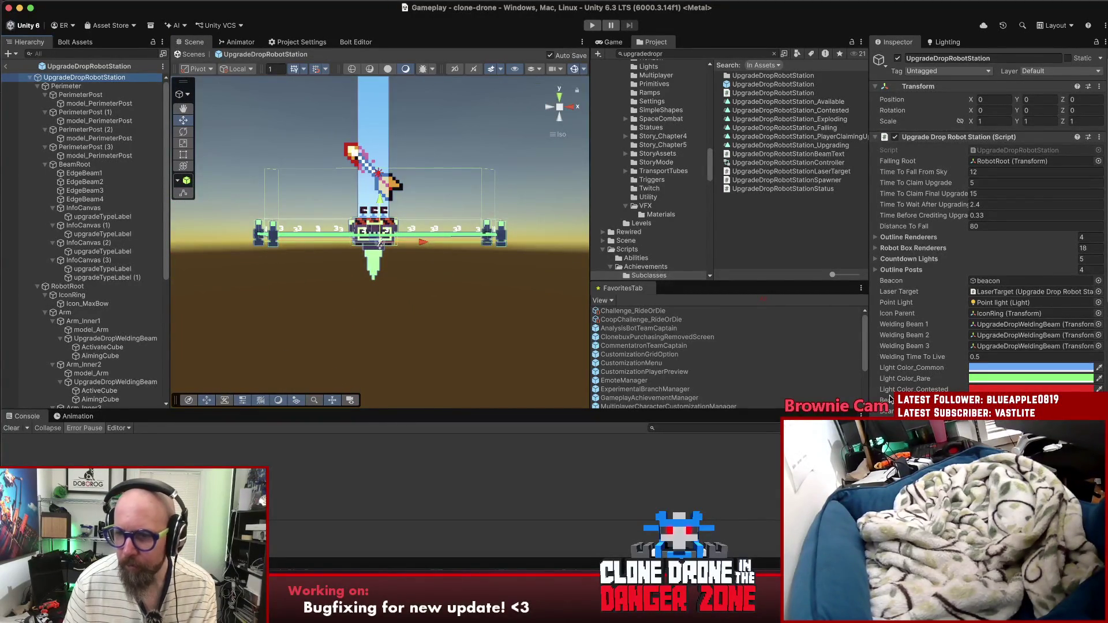
{"action": "scroll", "coordinate": [890, 398], "scroll_direction": "down", "scroll_amount": 15}
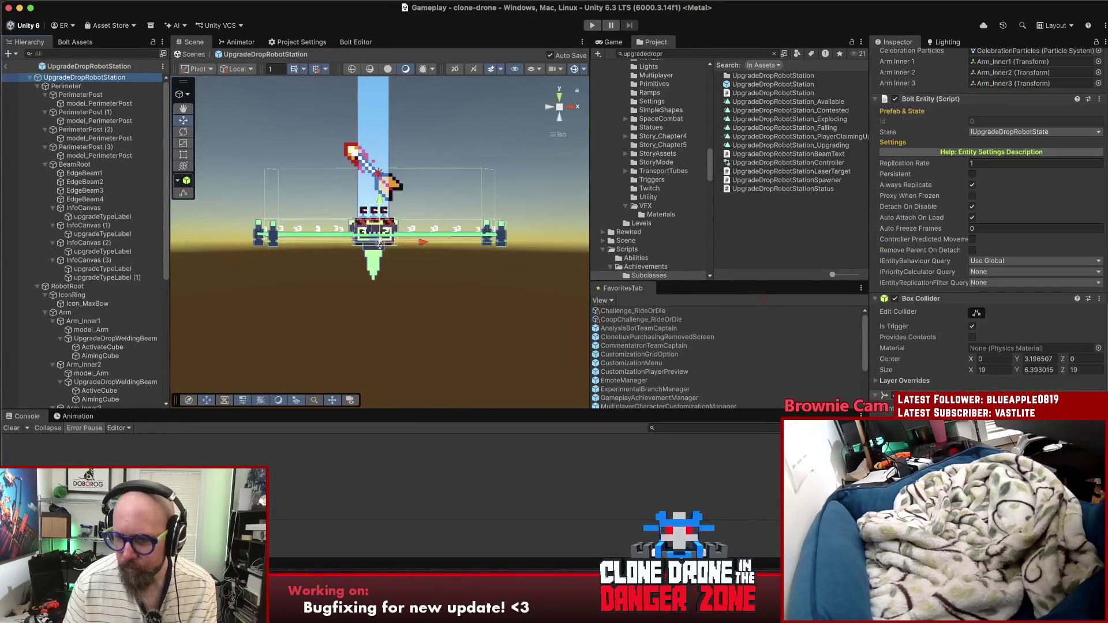
Step: Make the station's trigger box collider taller, then go back to the Gameplay scene
{"action": "left_click", "coordinate": [977, 313]}
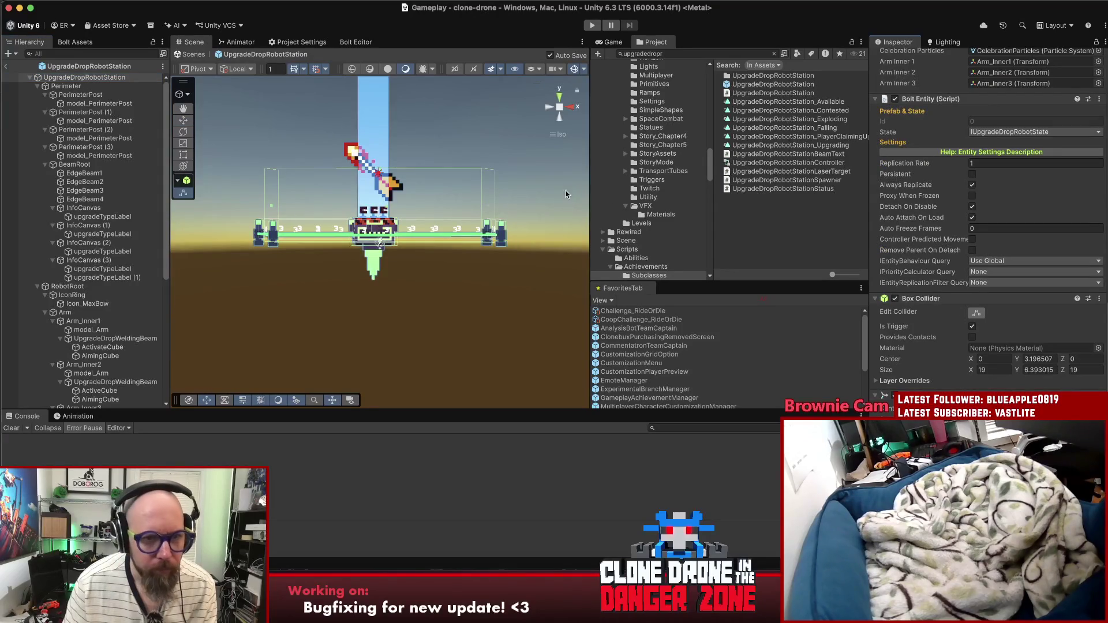
{"action": "left_click_drag", "start_coordinate": [379, 172], "coordinate": [379, 135]}
{"action": "left_click", "coordinate": [438, 290]}
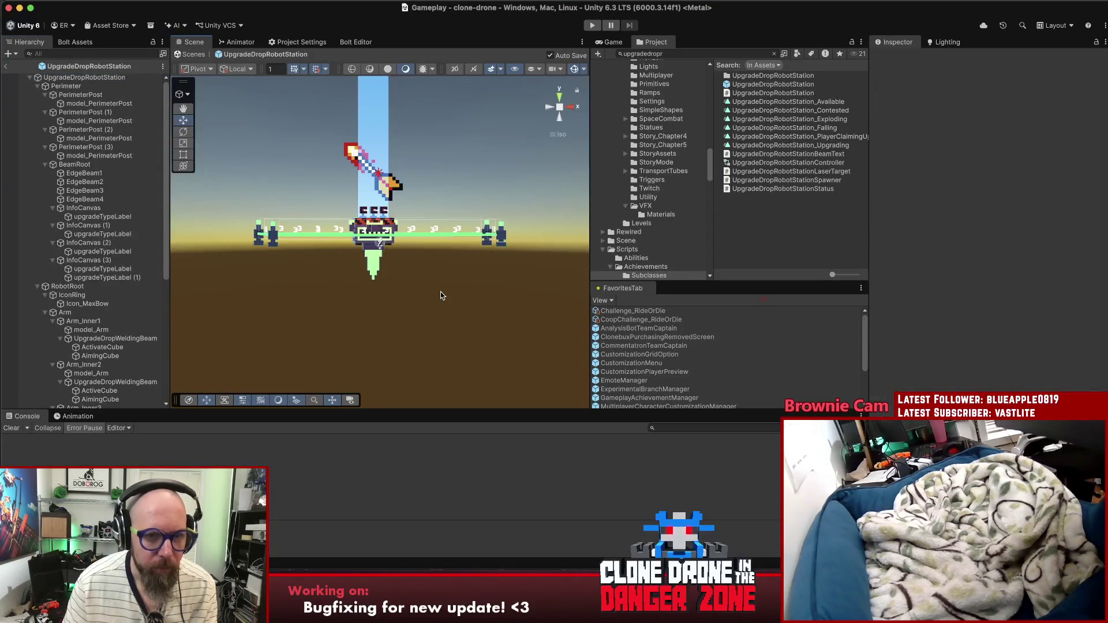
{"action": "left_click", "coordinate": [7, 68]}
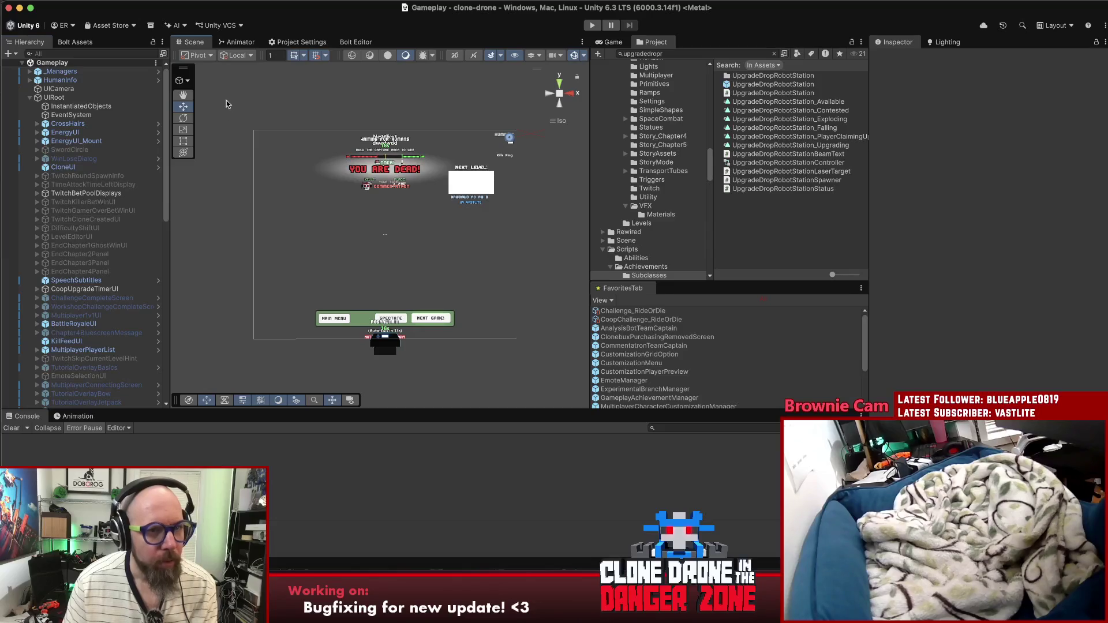
{"action": "left_click", "coordinate": [62, 5]}
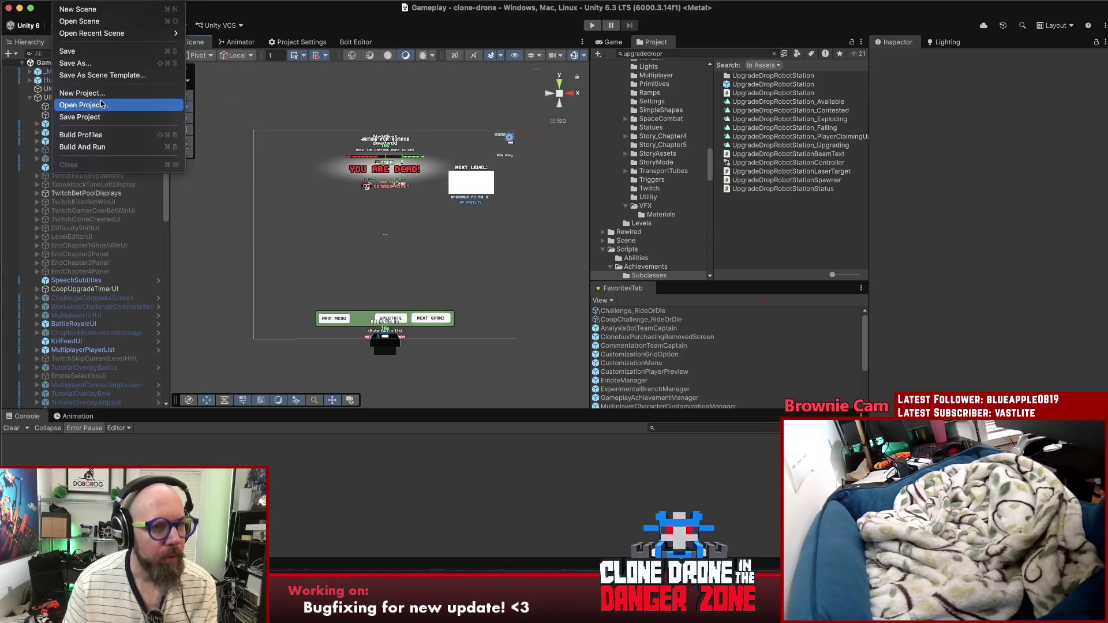
{"action": "left_click", "coordinate": [108, 117]}
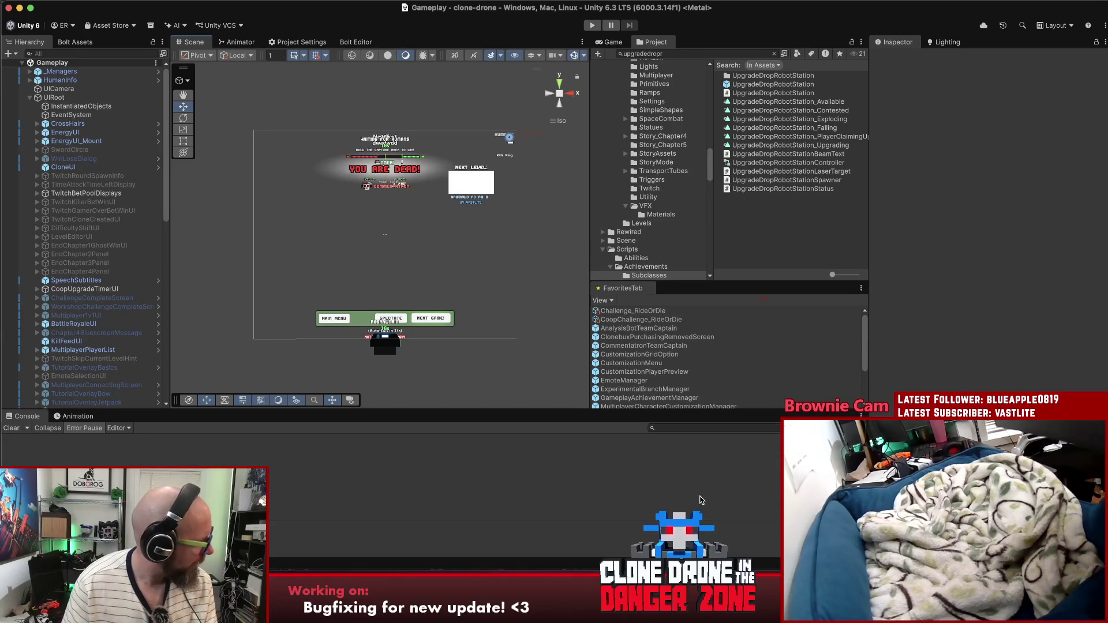
Step: Discard the changes to the five .mat files, Neutral.mat through Emperor.mat
{"action": "key", "text": "super+Tab"}
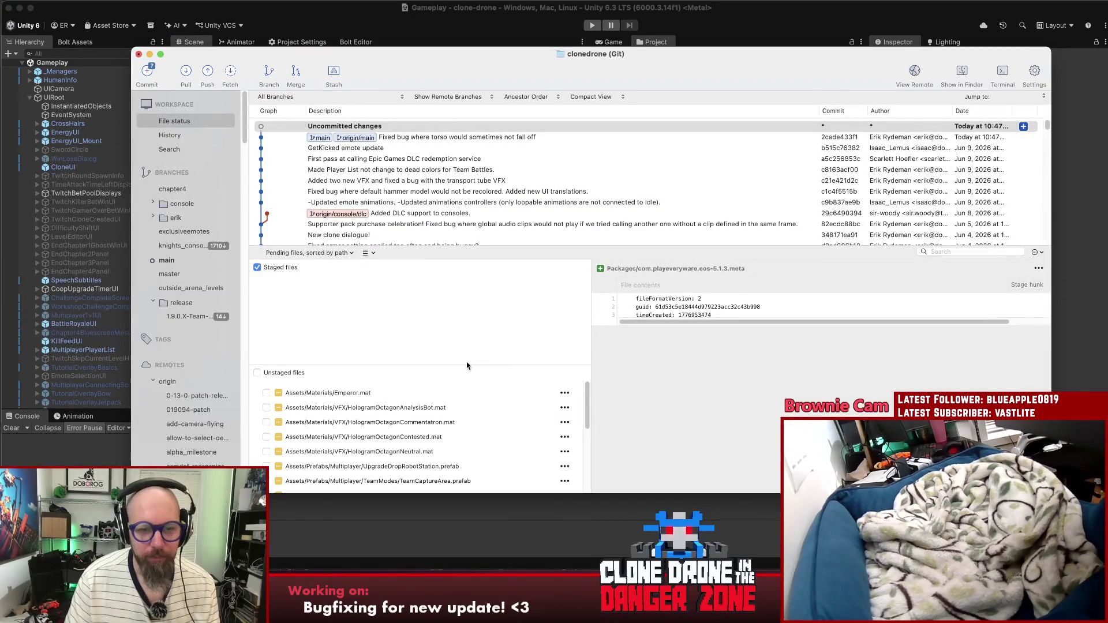
{"action": "left_click_drag", "start_coordinate": [449, 367], "coordinate": [447, 341]}
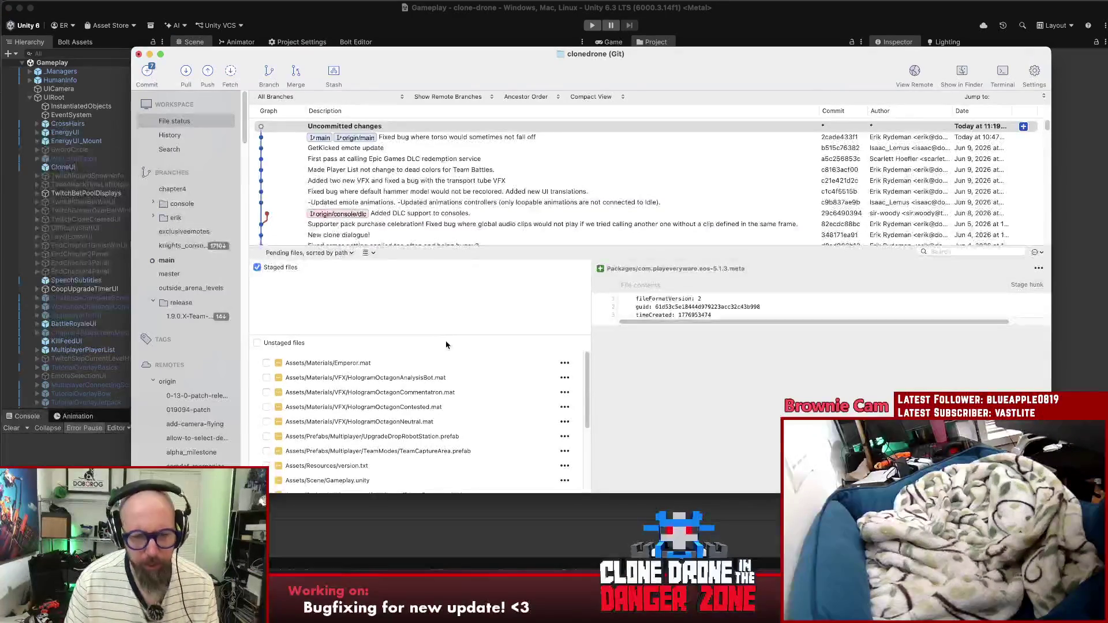
{"action": "left_click", "coordinate": [397, 428]}
{"action": "left_click", "coordinate": [343, 369], "text": "shift"}
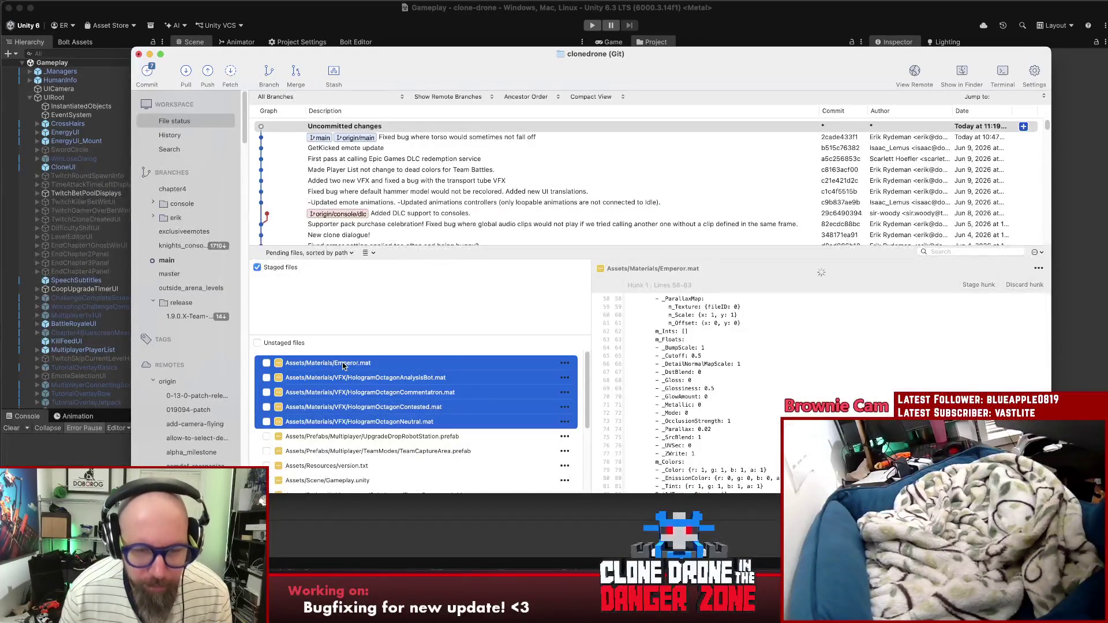
{"action": "right_click", "coordinate": [343, 368]}
{"action": "left_click", "coordinate": [370, 427]}
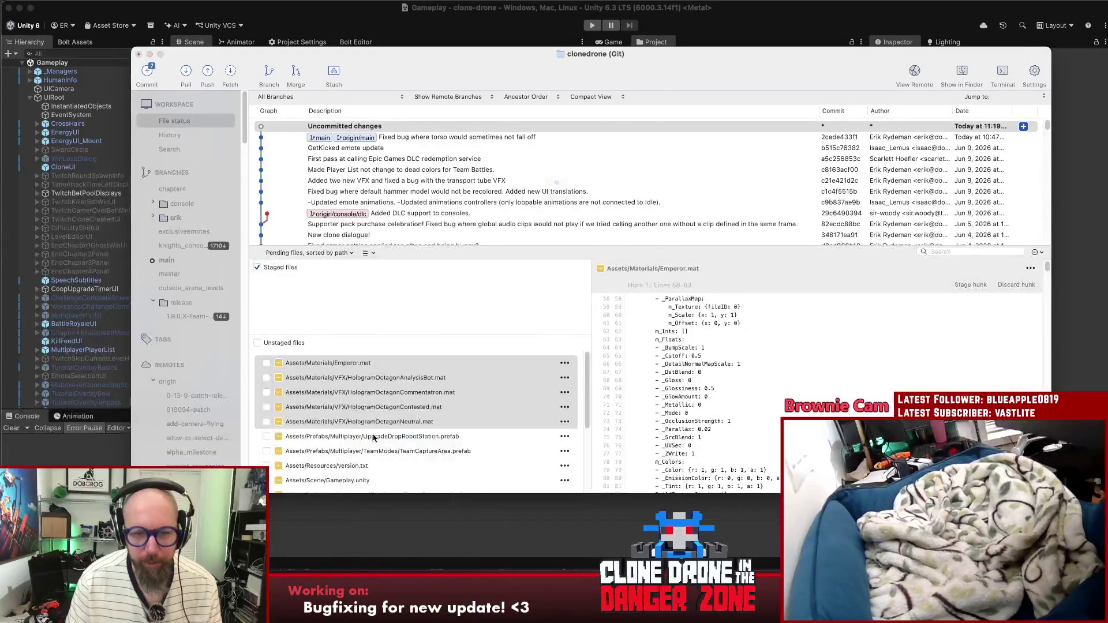
{"action": "left_click", "coordinate": [571, 277]}
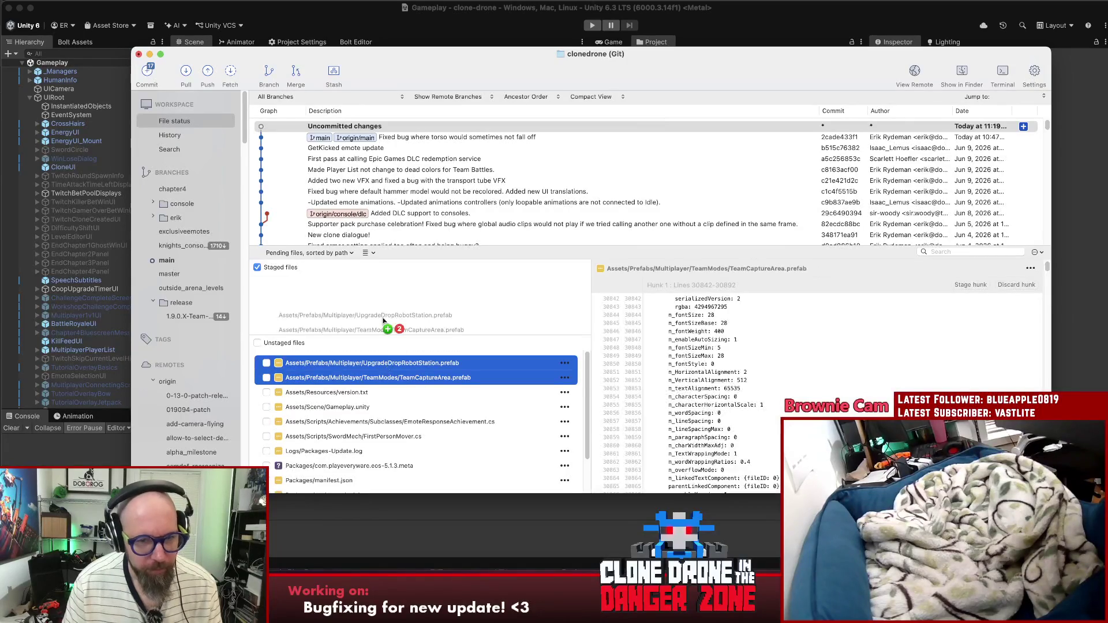
Step: Stage both prefabs, version.txt, EmoteResponseAchievement.cs and FirstPersonMover.cs
{"action": "key", "text": "space"}
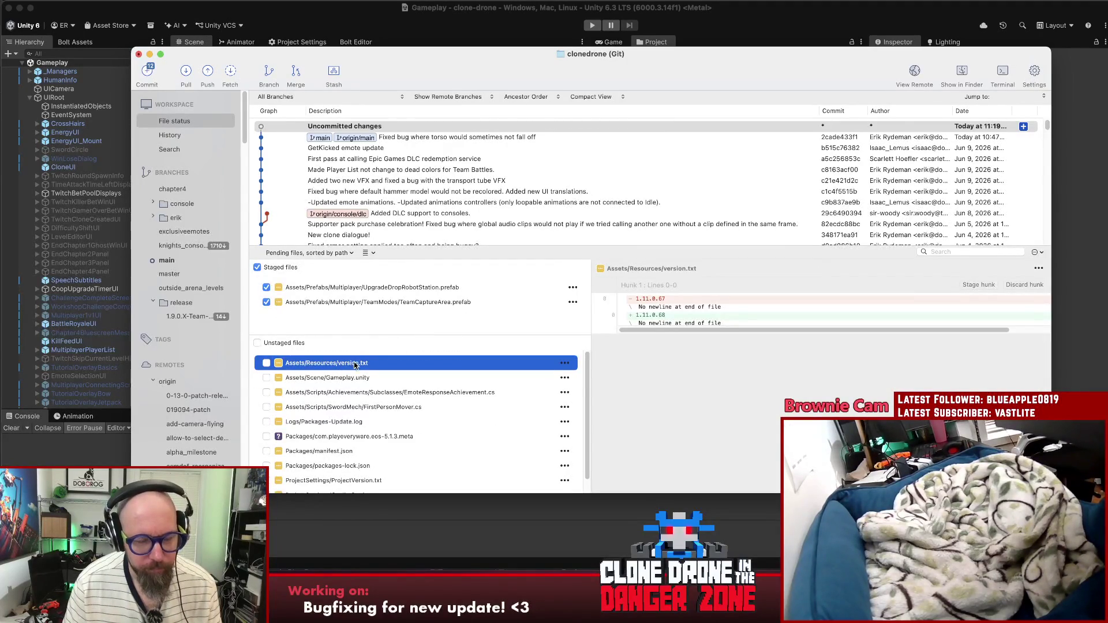
{"action": "key", "text": "space"}
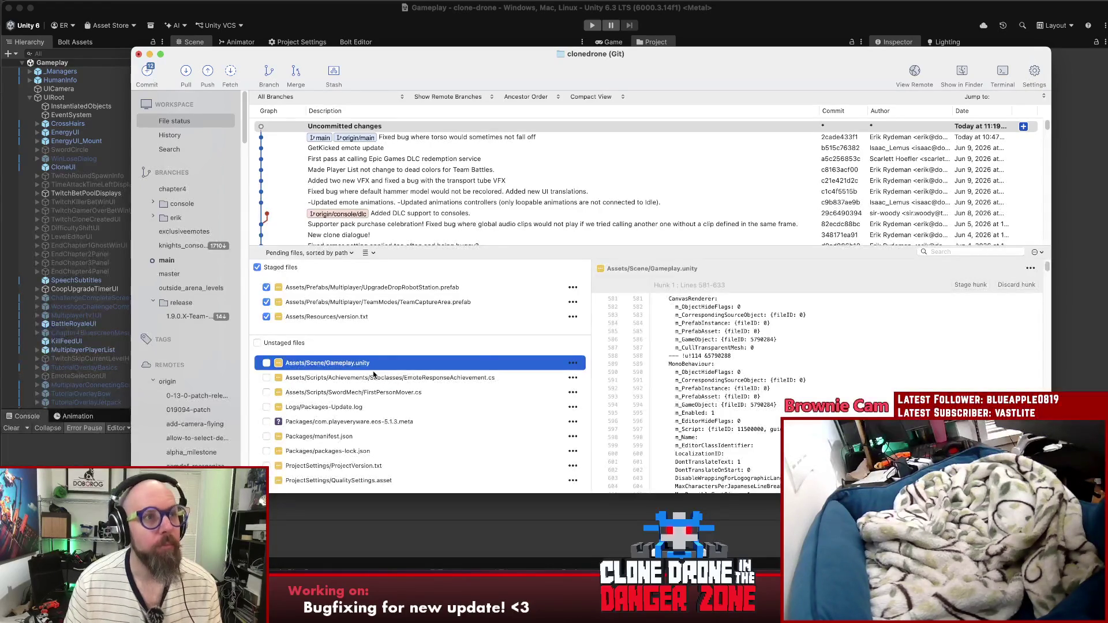
{"action": "left_click", "coordinate": [373, 376]}
{"action": "left_click", "coordinate": [376, 392], "text": "shift"}
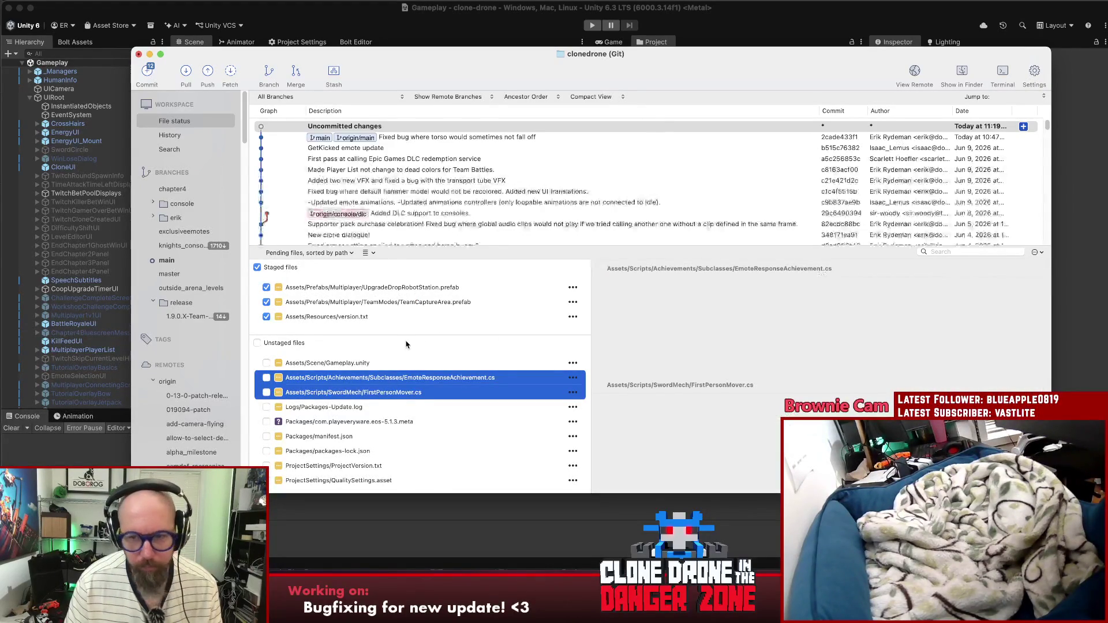
{"action": "key", "text": "space"}
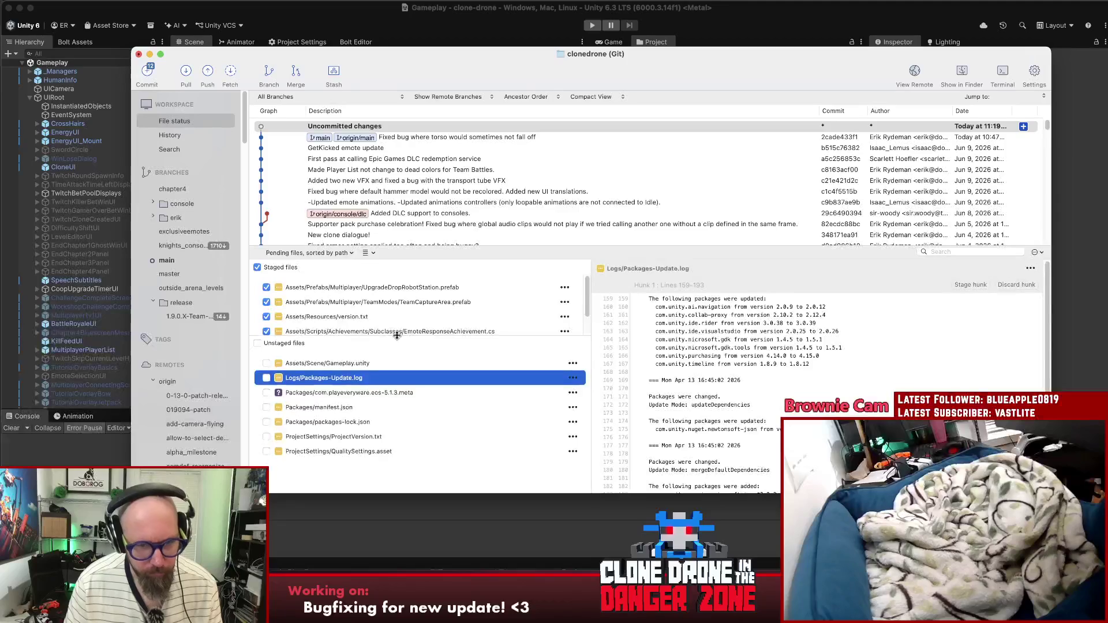
Step: Review the staged diffs for the TeamCaptureArea prefab and both scripts
{"action": "left_click_drag", "start_coordinate": [397, 337], "coordinate": [401, 362]}
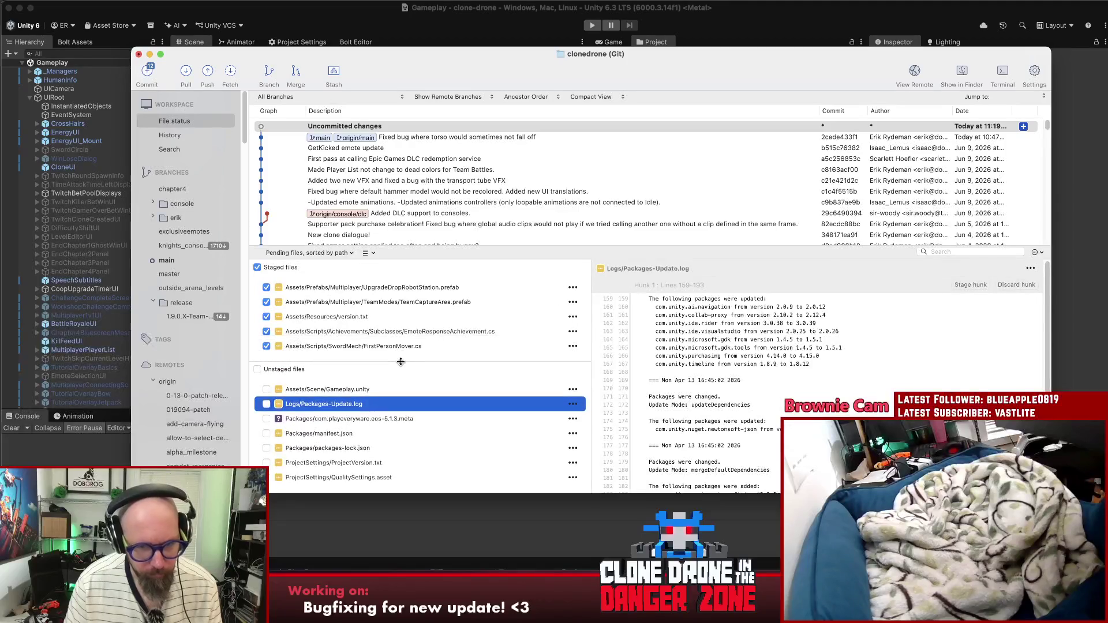
{"action": "left_click", "coordinate": [396, 306]}
{"action": "left_click", "coordinate": [404, 331]}
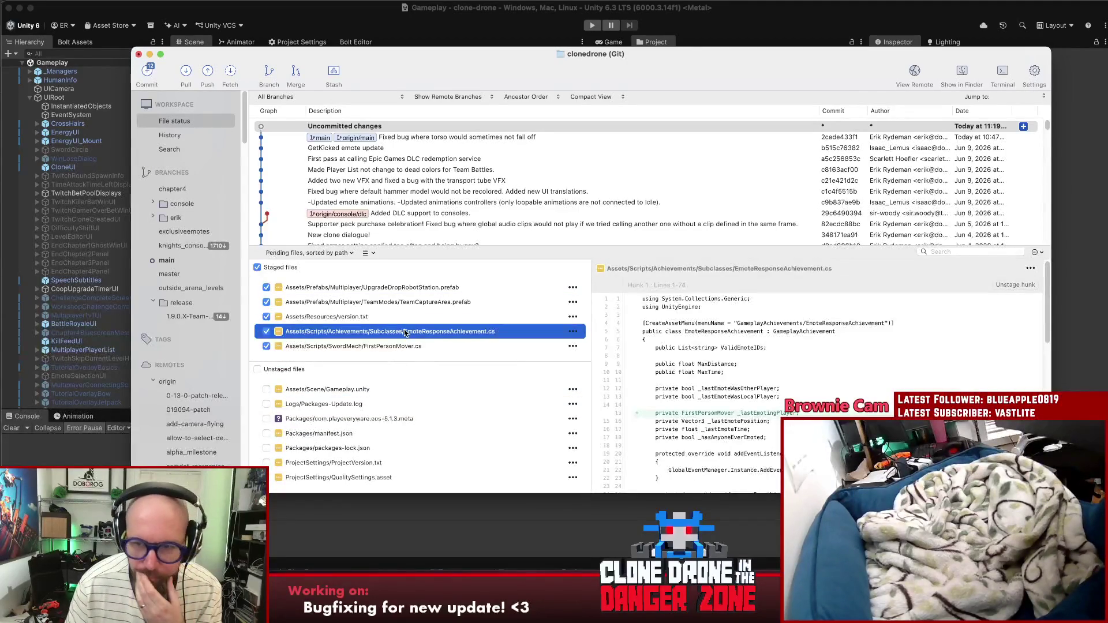
{"action": "left_click", "coordinate": [385, 346]}
{"action": "left_click", "coordinate": [389, 333]}
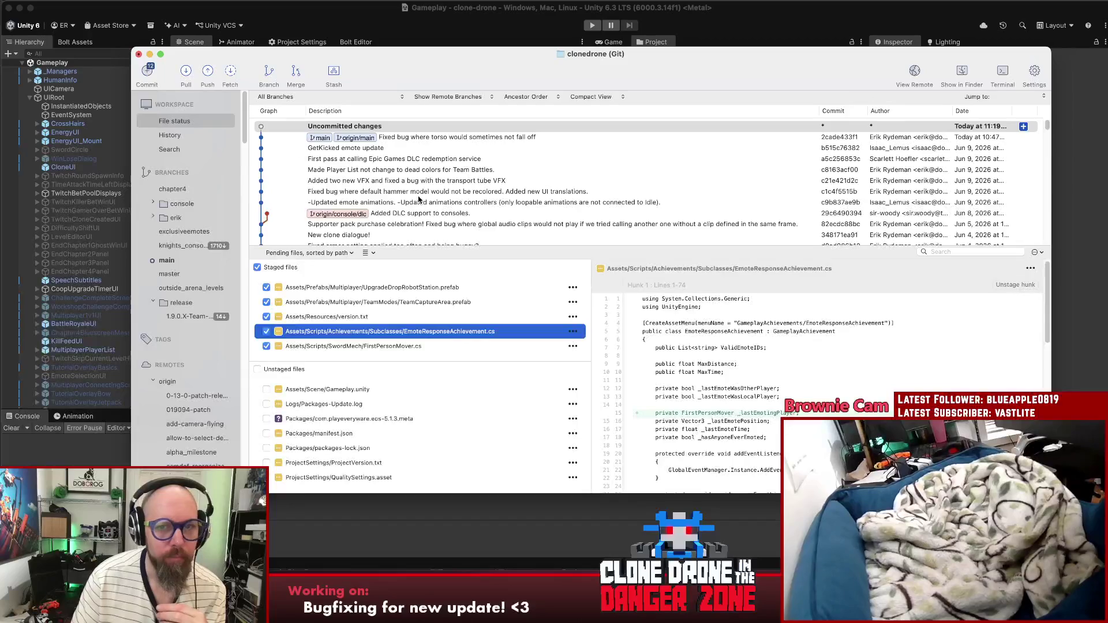
Step: Commit and push with message 'Fixed dance achievement, fixed being able to jump above the capture area or upgrade drop with giant size.'
{"action": "key", "text": "super+1"}
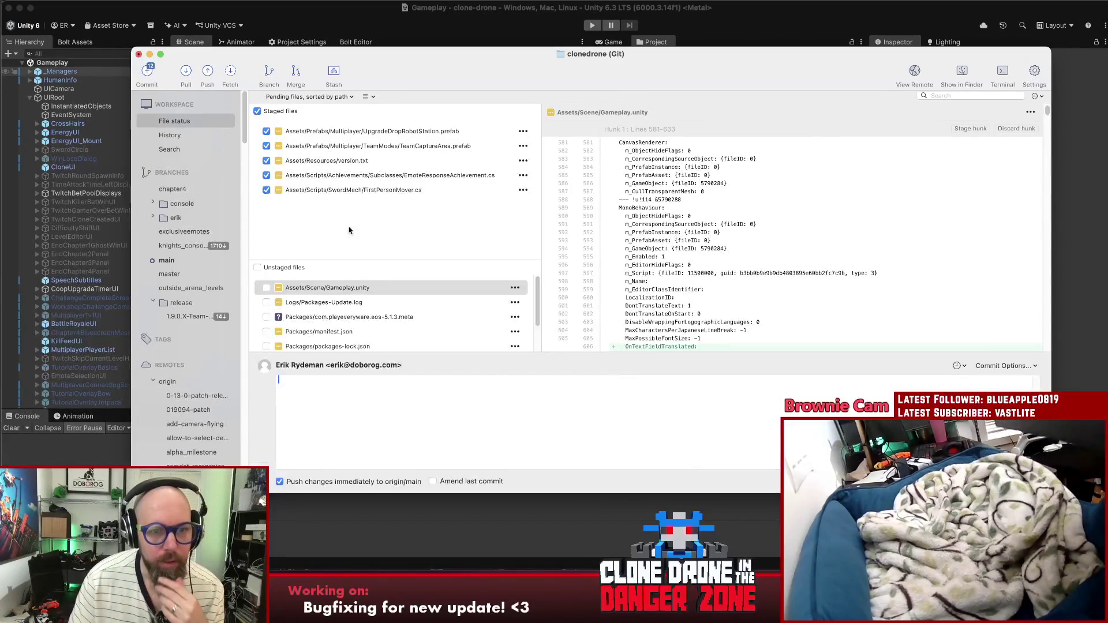
{"action": "left_click", "coordinate": [444, 411]}
{"action": "type", "text": "Fixed dance achievement"}
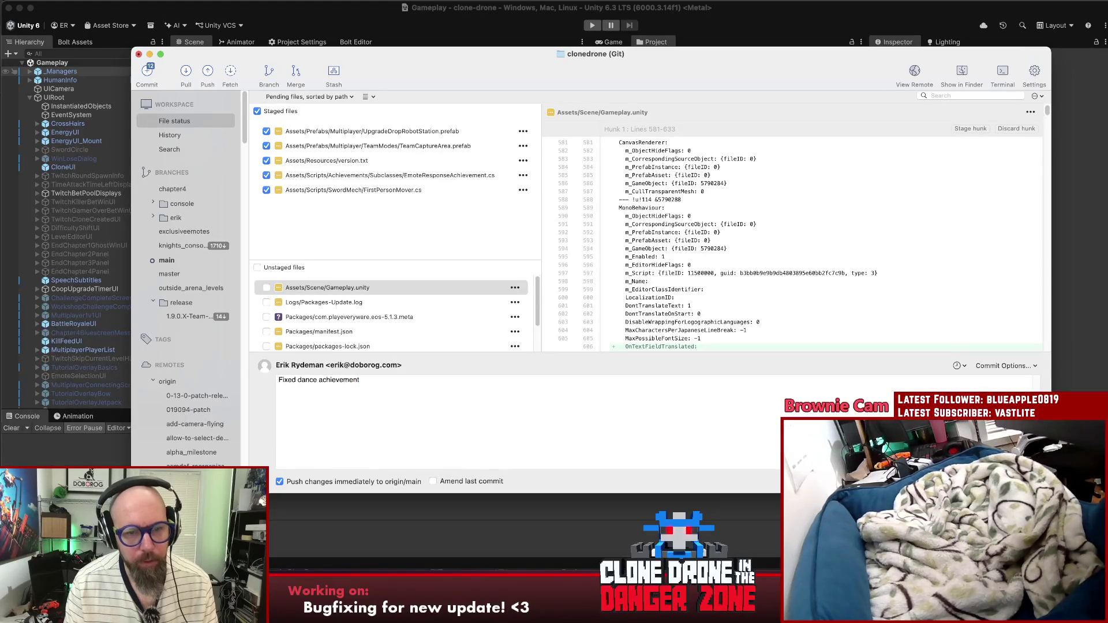
{"action": "type", "text": ", fixed being able to jump ou"}
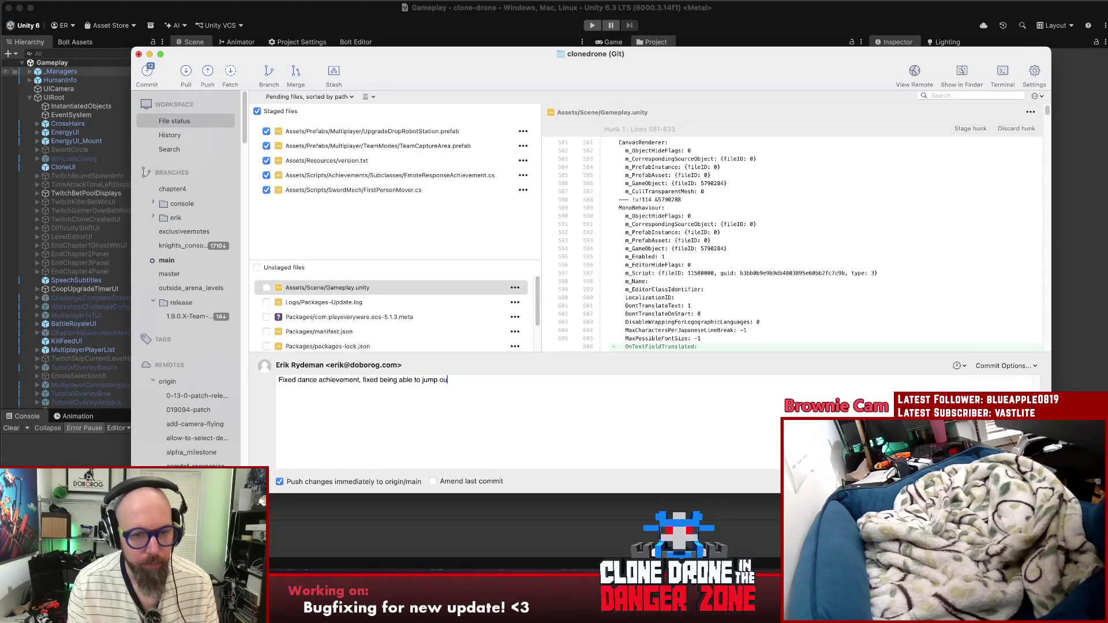
{"action": "key", "text": "BackSpace"}
{"action": "key", "text": "BackSpace"}
{"action": "type", "text": "above the capture area or upgrade dro"}
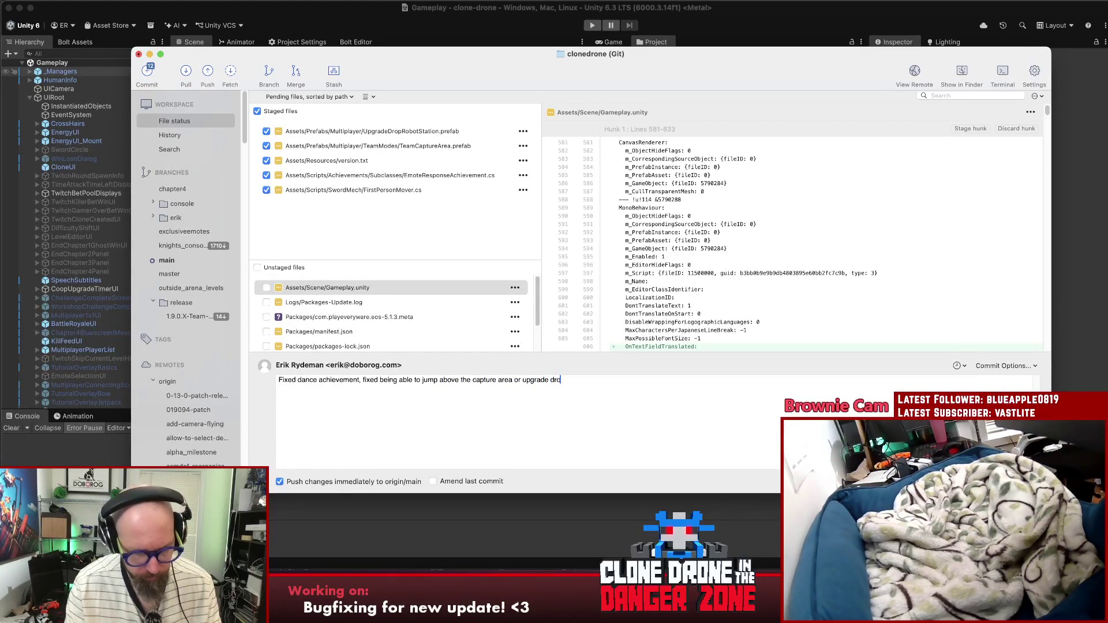
{"action": "type", "text": "p with giant size."}
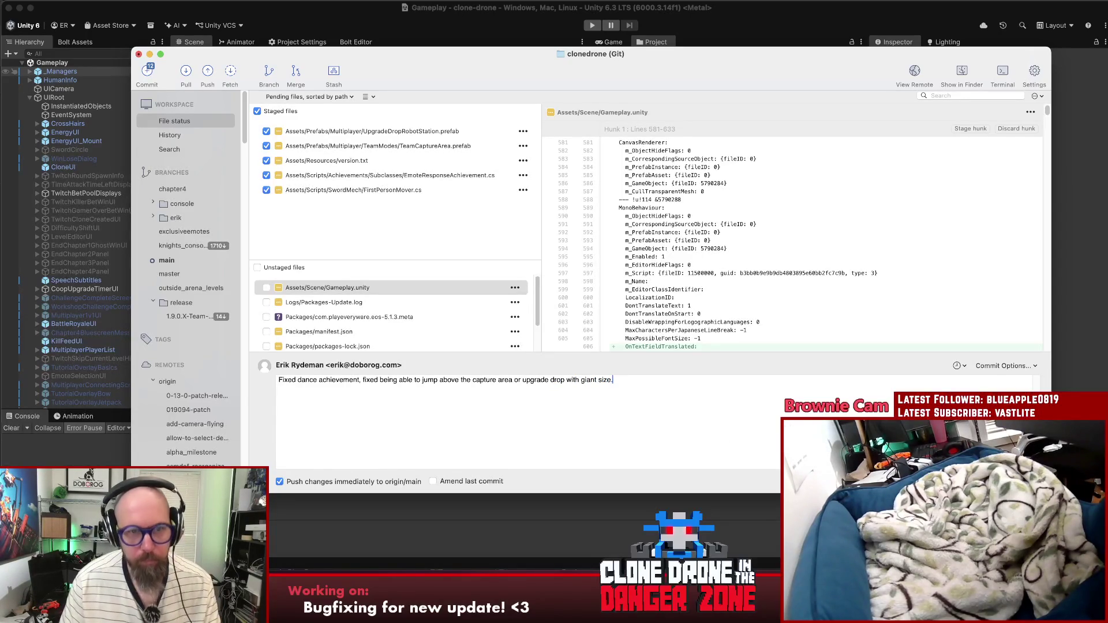
{"action": "key", "text": "super+Return"}
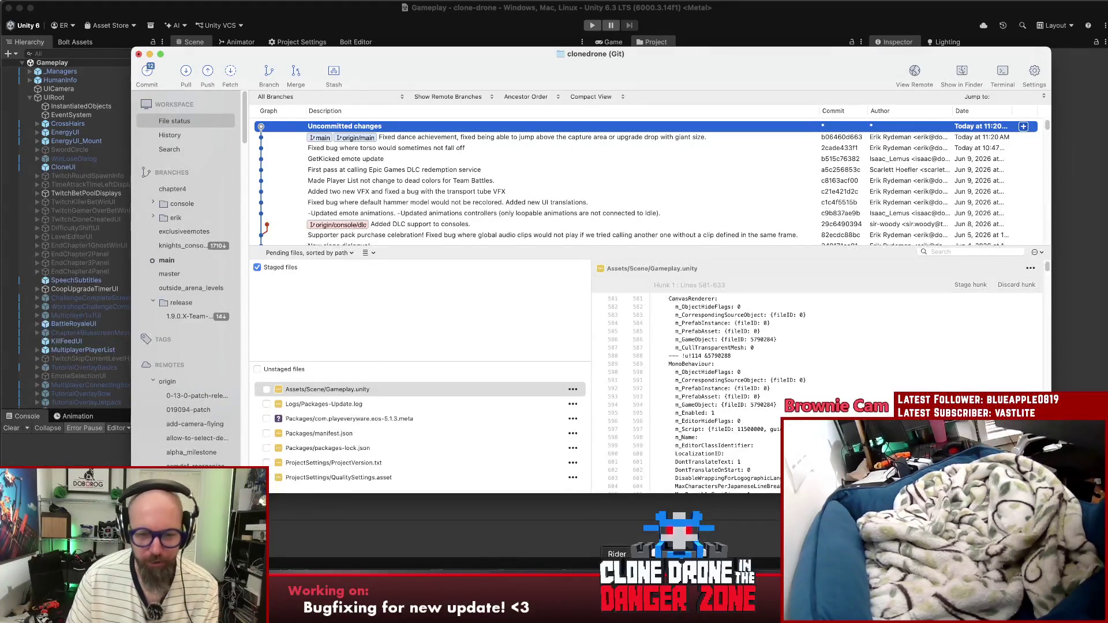
{"action": "left_click", "coordinate": [508, 493]}
Step: Have the WillFromAfar voice say 'We made it' with say -v
{"action": "type", "text": "say - v W"}
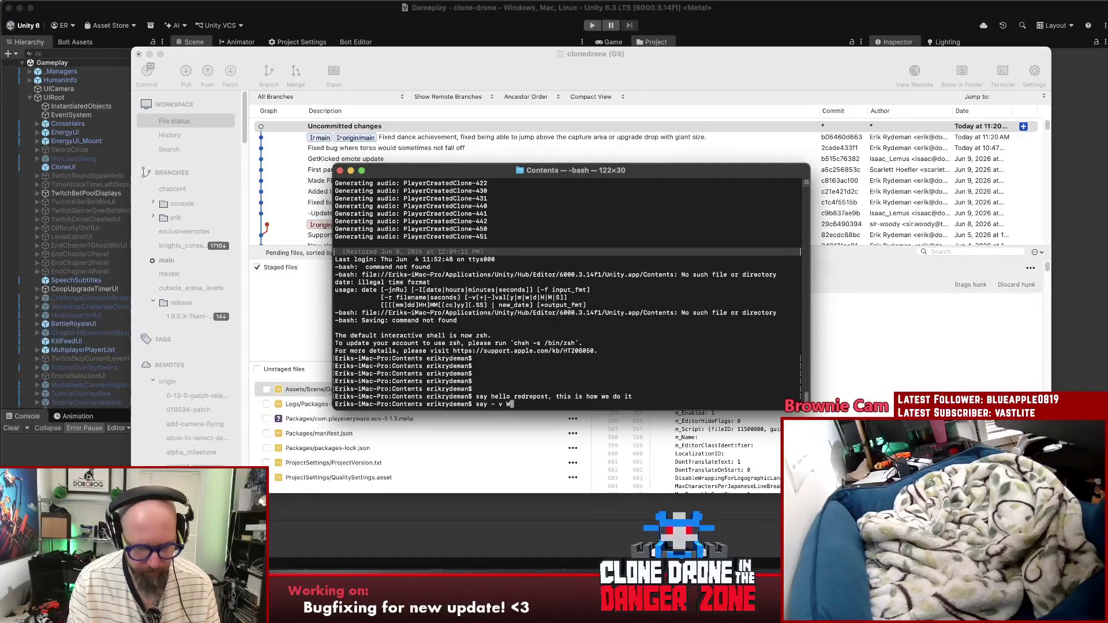
{"action": "key", "text": "BackSpace"}
{"action": "key", "text": "BackSpace"}
{"action": "key", "text": "BackSpace"}
{"action": "key", "text": "BackSpace"}
{"action": "type", "text": "v"}
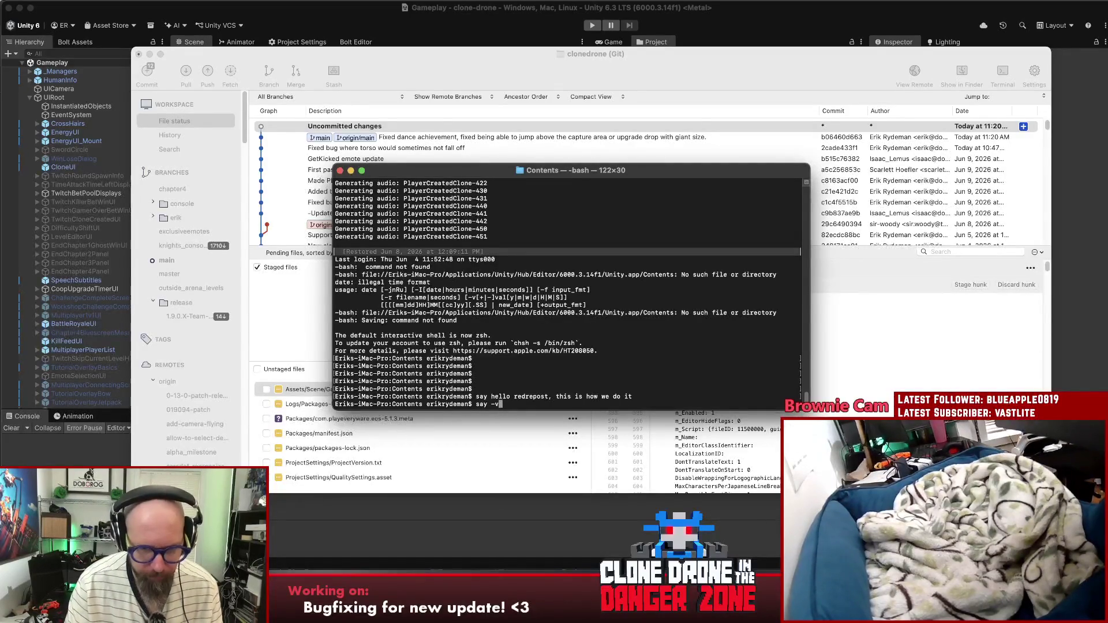
{"action": "type", "text": " WillFromAfar We "}
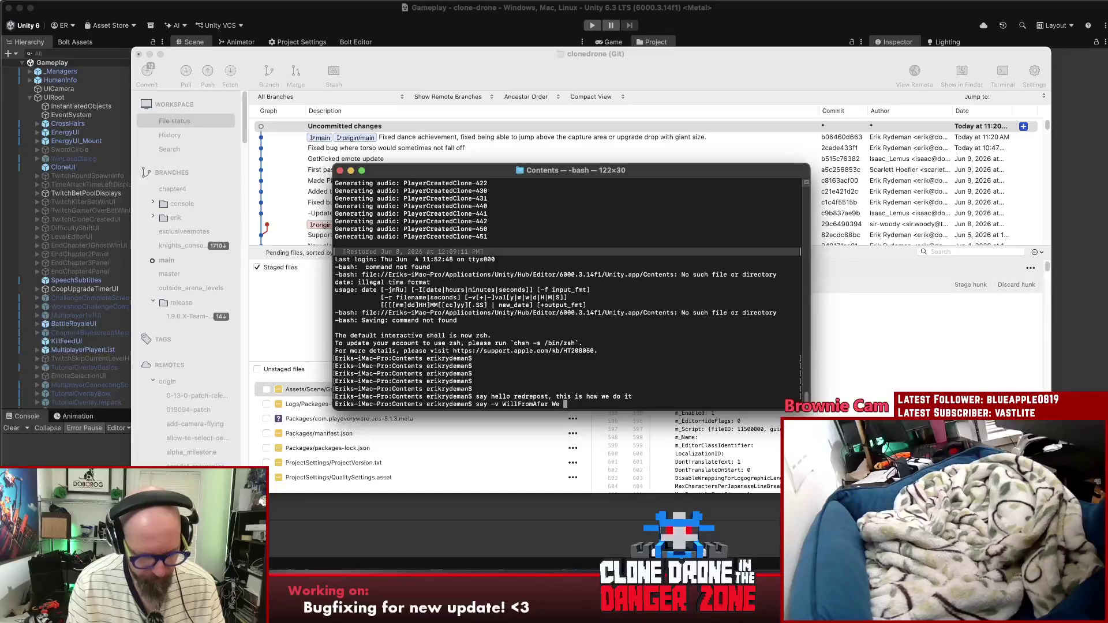
{"action": "type", "text": "made it like thid!"}
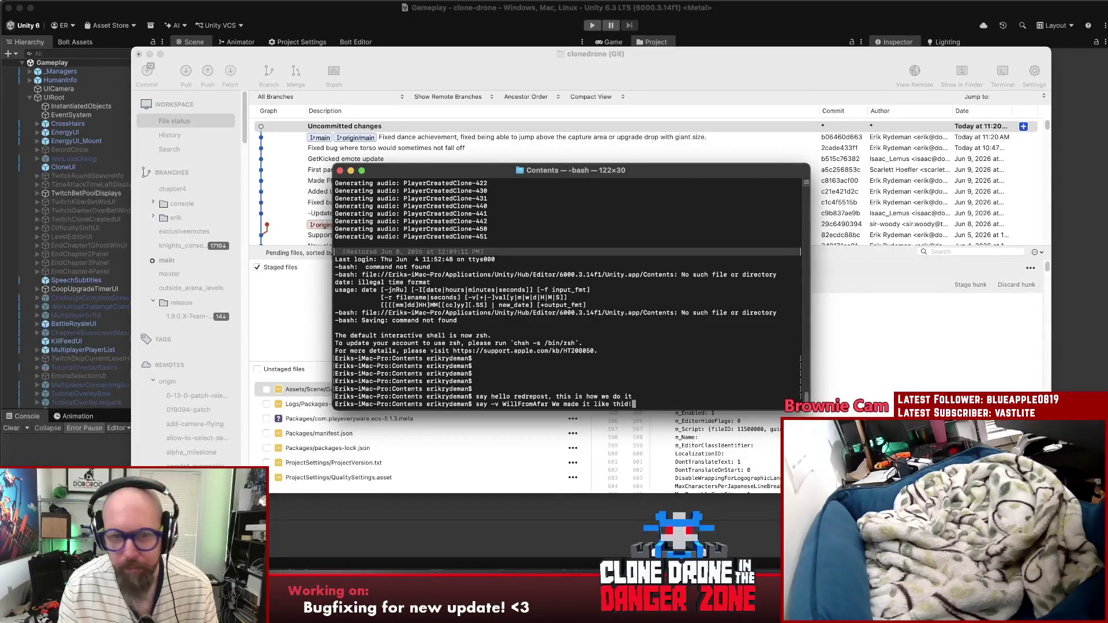
{"action": "key", "text": "Return"}
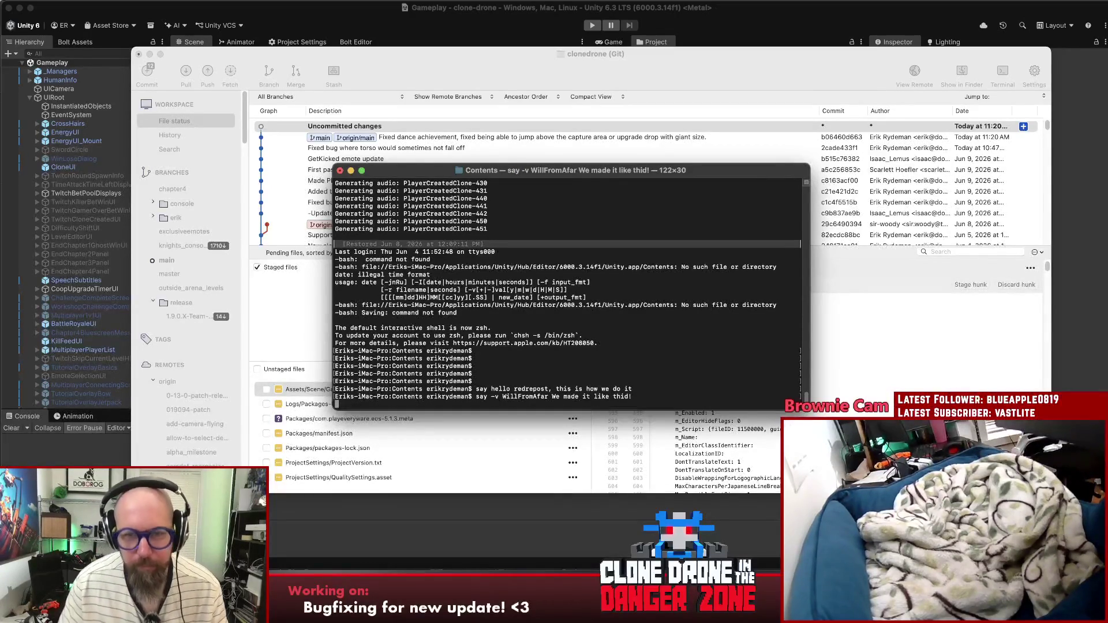
Step: Make the WillFromAfar voice say 'I mean like this!'
{"action": "key", "text": "Up"}
{"action": "key", "text": "BackSpace"}
{"action": "key", "text": "BackSpace"}
{"action": "key", "text": "BackSpace"}
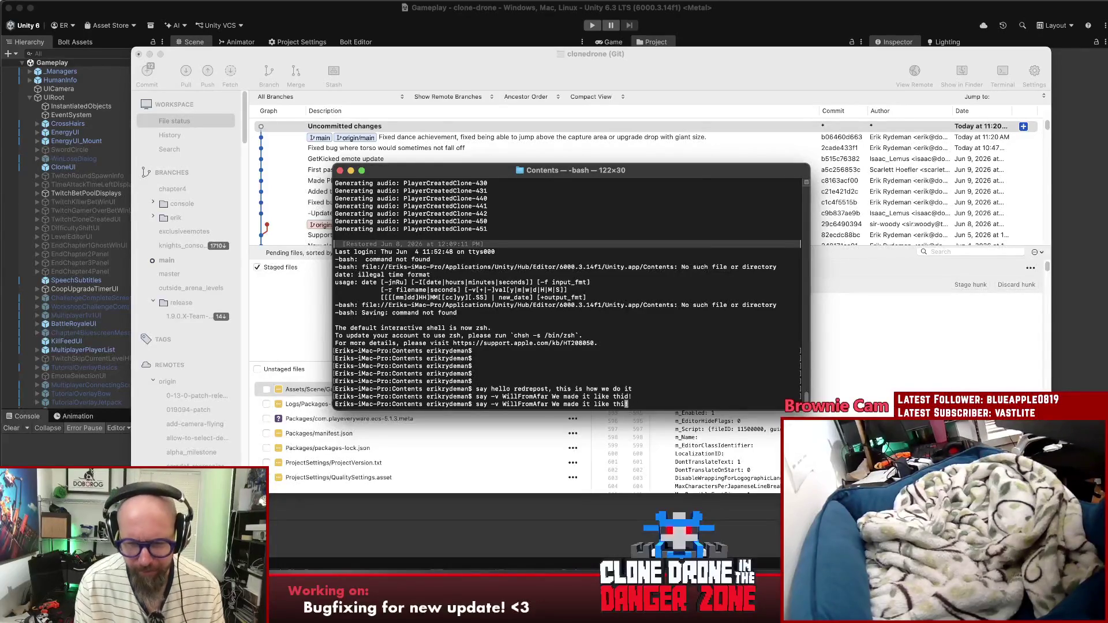
{"action": "key", "text": "BackSpace"}
{"action": "key", "text": "BackSpace"}
{"action": "key", "text": "BackSpace"}
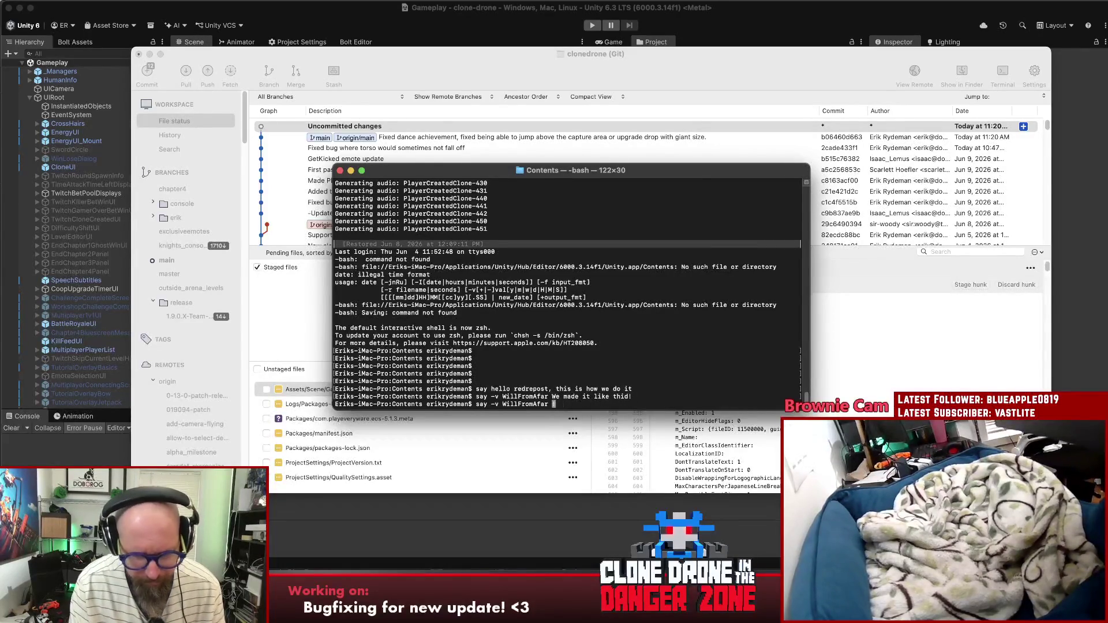
{"action": "type", "text": "Imean like this!"}
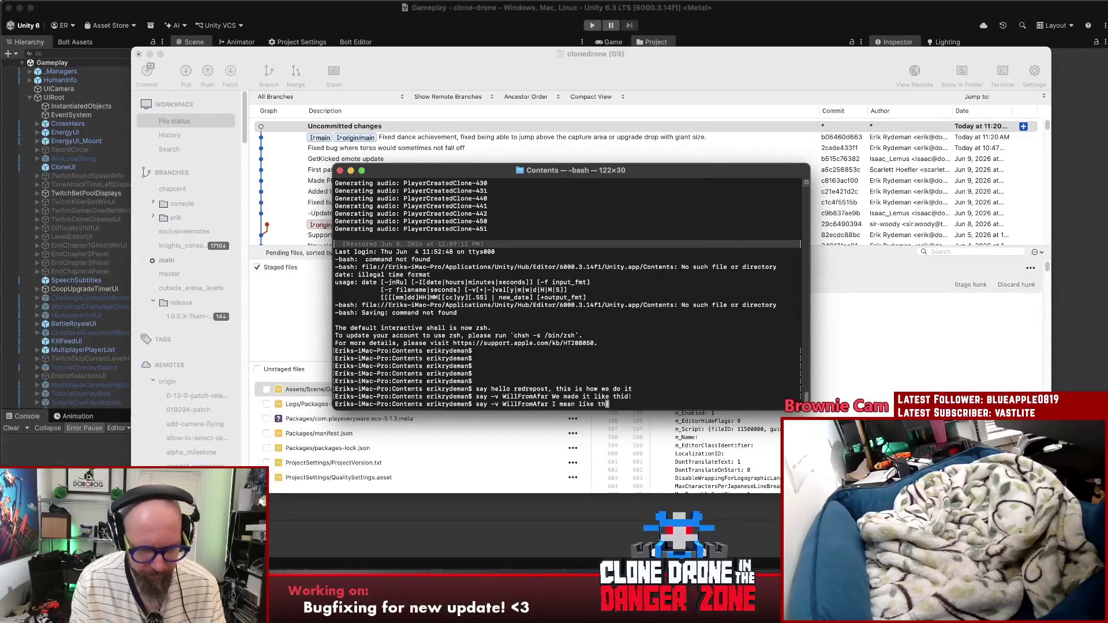
{"action": "key", "text": "Return"}
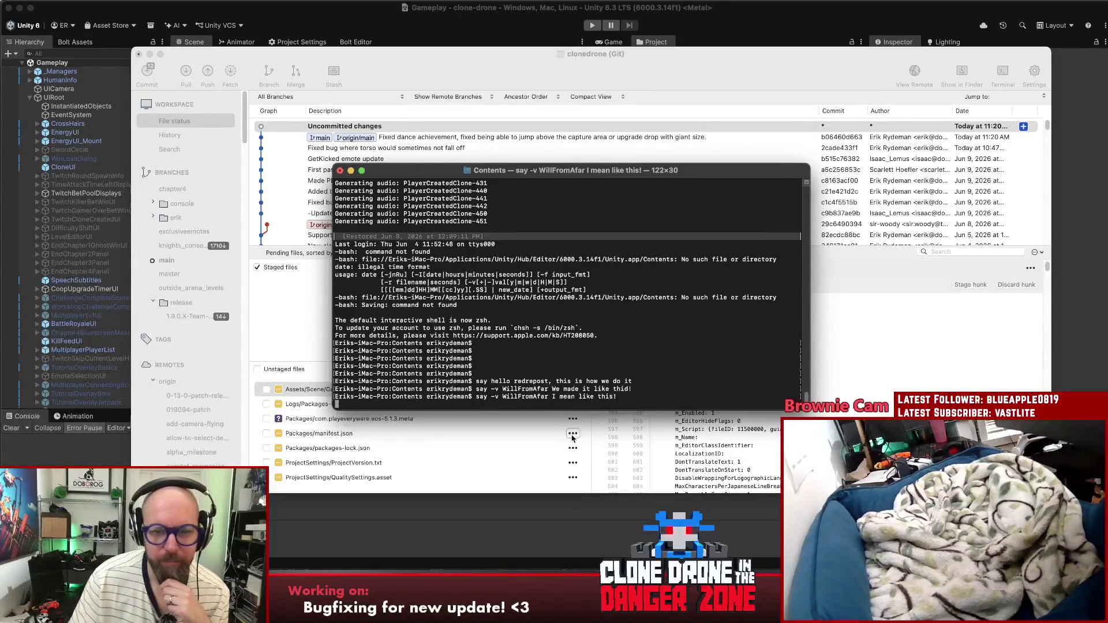
Step: Make the voice say 'I mean like thisssss!' and move the Terminal window aside
{"action": "key", "text": "Up"}
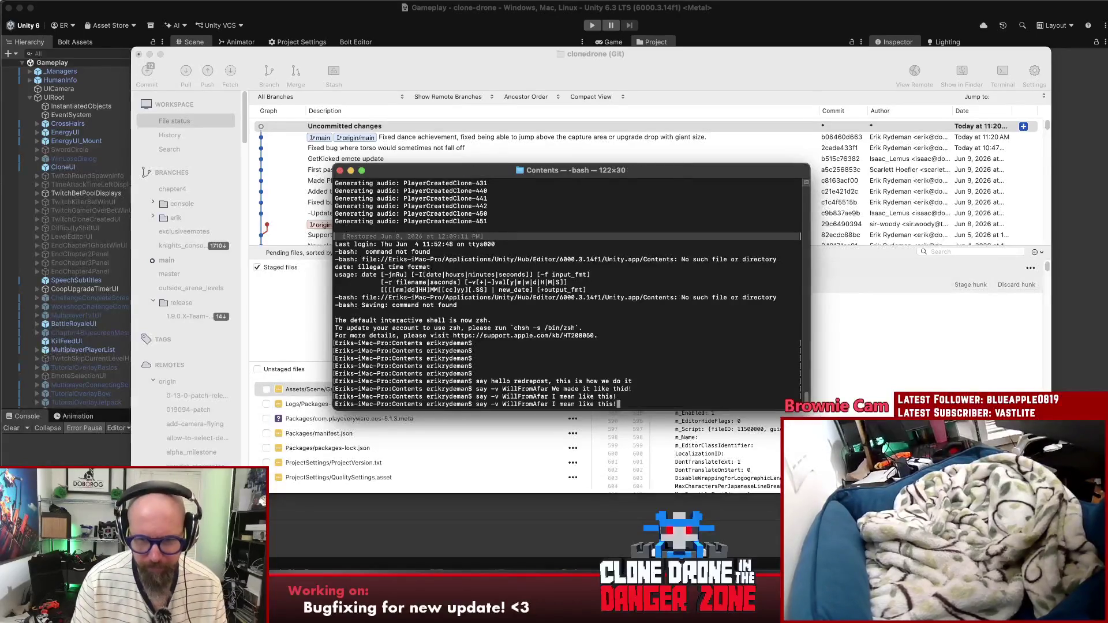
{"action": "key", "text": "BackSpace"}
{"action": "key", "text": "BackSpace"}
{"action": "key", "text": "BackSpace"}
{"action": "key", "text": "BackSpace"}
{"action": "type", "text": "T"}
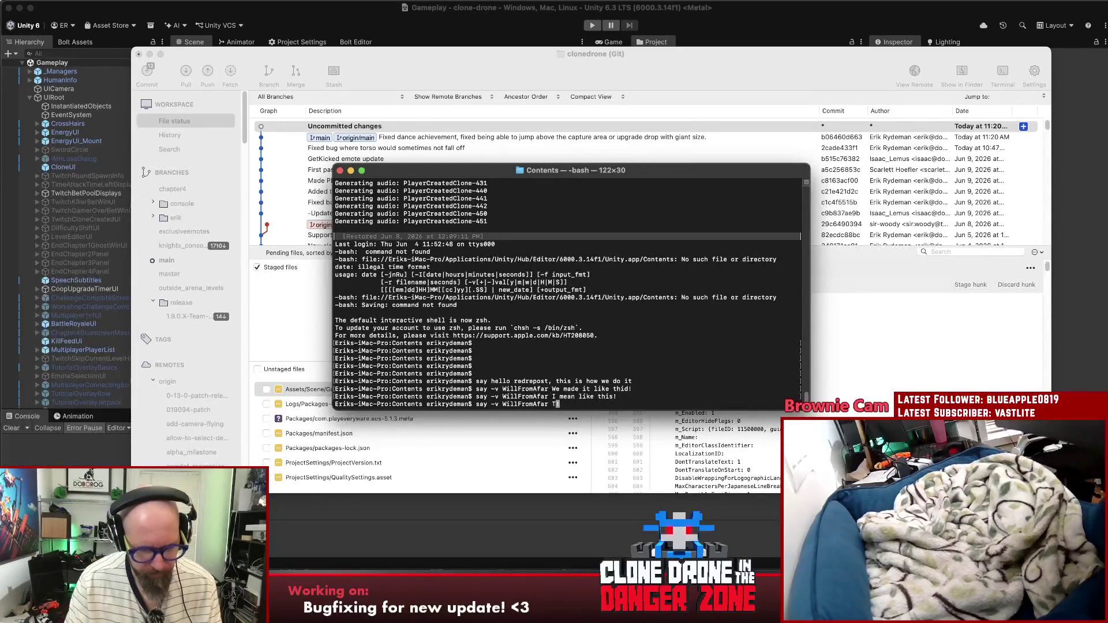
{"action": "type", "text": "hisssss!"}
{"action": "key", "text": "Return"}
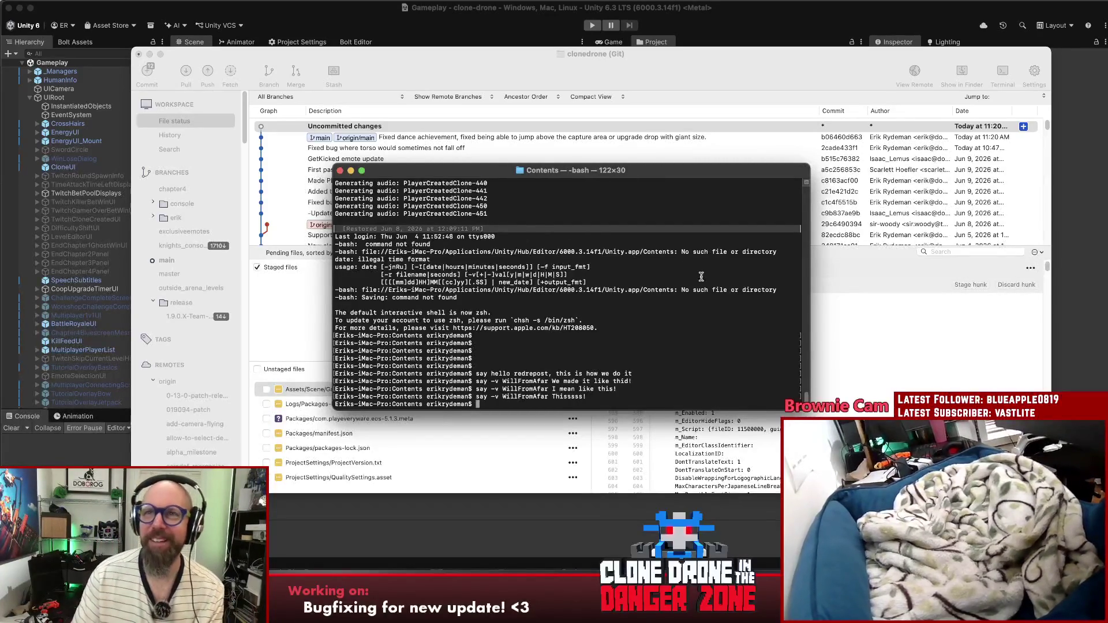
{"action": "left_click_drag", "start_coordinate": [335, 290], "coordinate": [702, 290]}
{"action": "left_click_drag", "start_coordinate": [644, 167], "coordinate": [683, 102]}
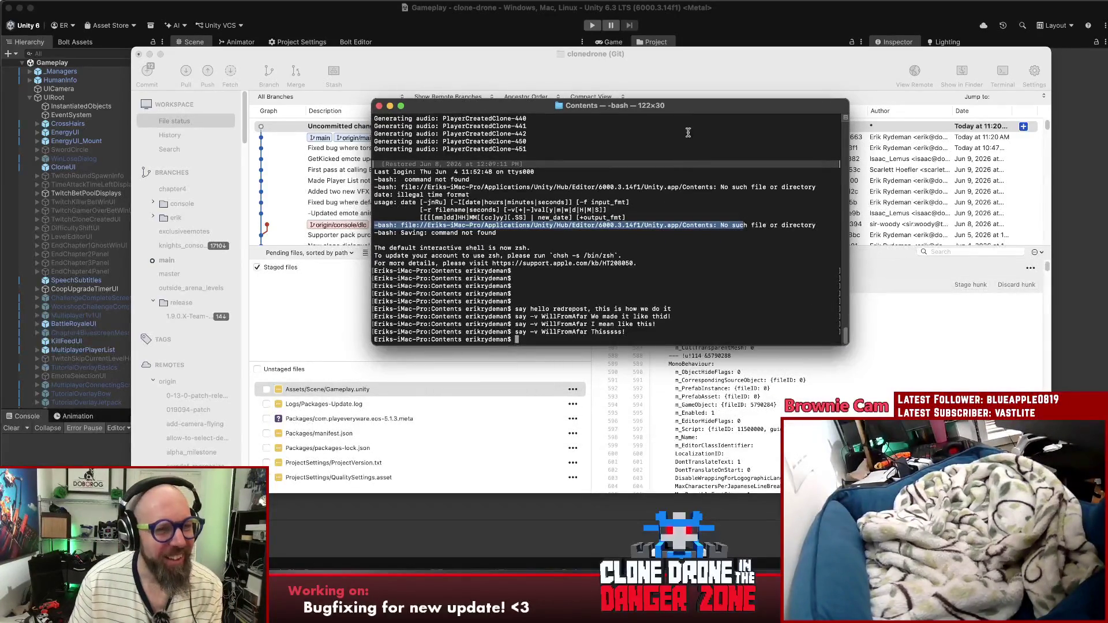
{"action": "key", "text": "super+Tab"}
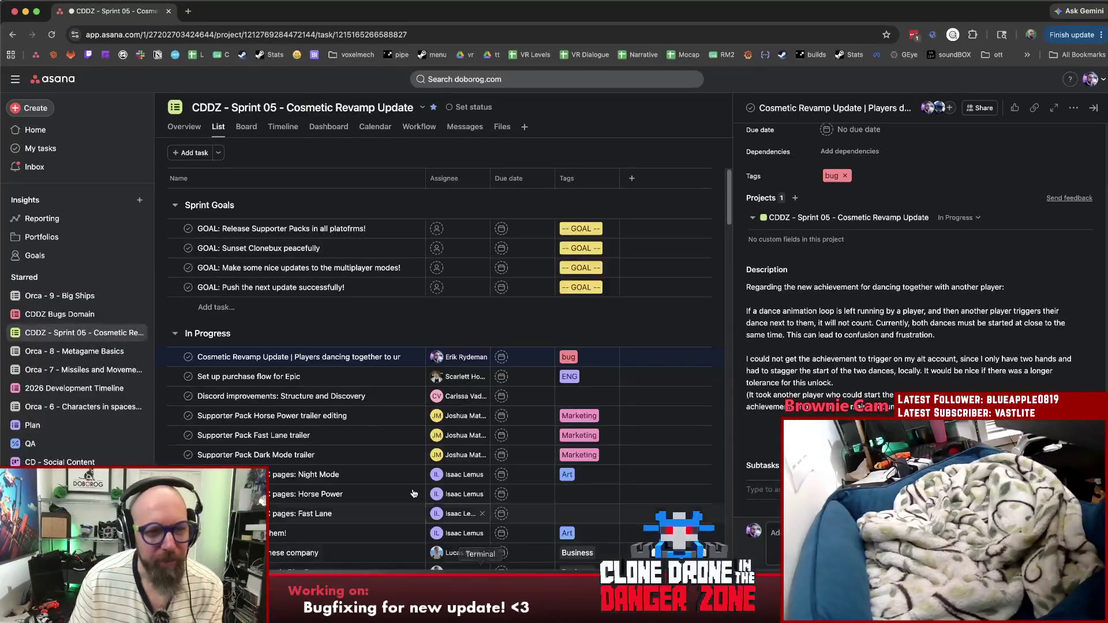
Step: Assign the Team Battles hill-capture bug to the suggested teammate and move it to Ready To Test
{"action": "scroll", "coordinate": [361, 382], "scroll_direction": "down", "scroll_amount": 10}
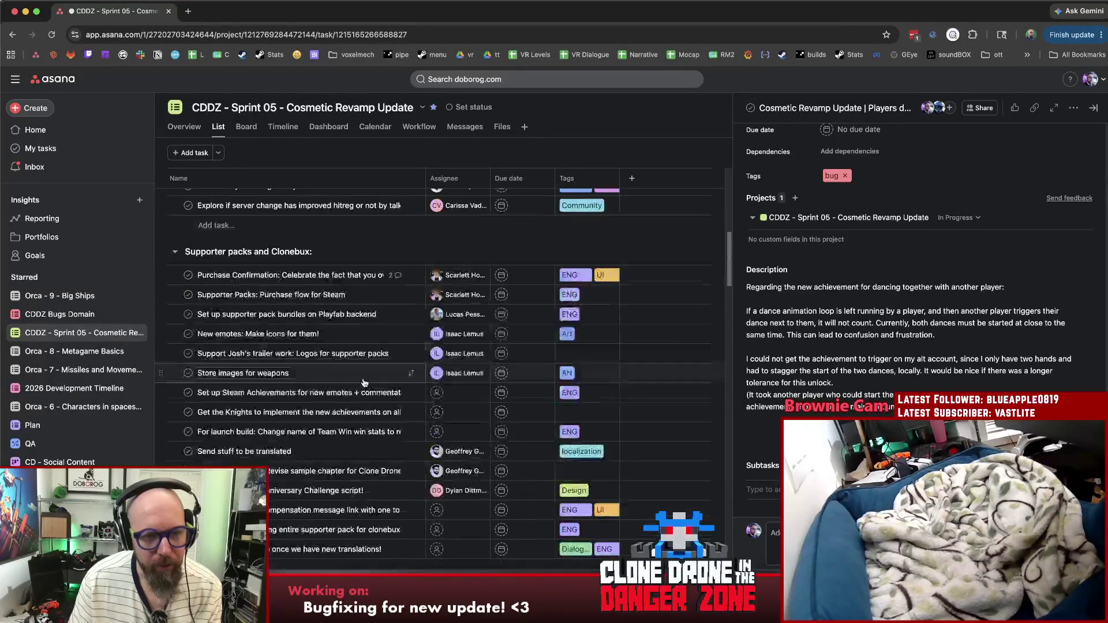
{"action": "scroll", "coordinate": [362, 381], "scroll_direction": "down", "scroll_amount": 5}
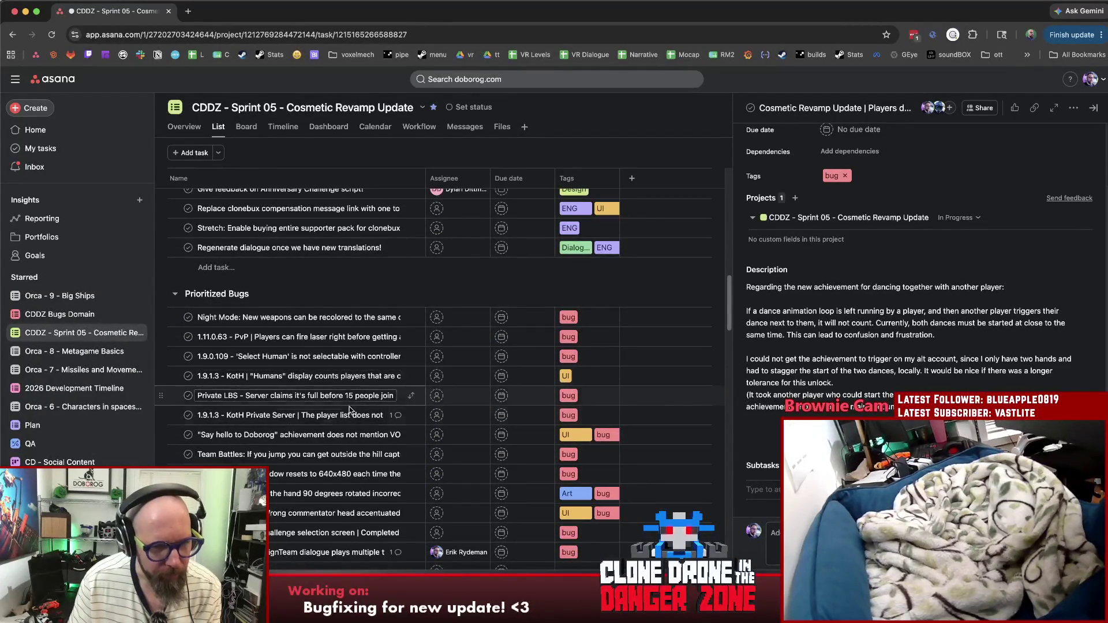
{"action": "scroll", "coordinate": [324, 449], "scroll_direction": "down", "scroll_amount": 2}
{"action": "scroll", "coordinate": [323, 449], "scroll_direction": "down", "scroll_amount": 1}
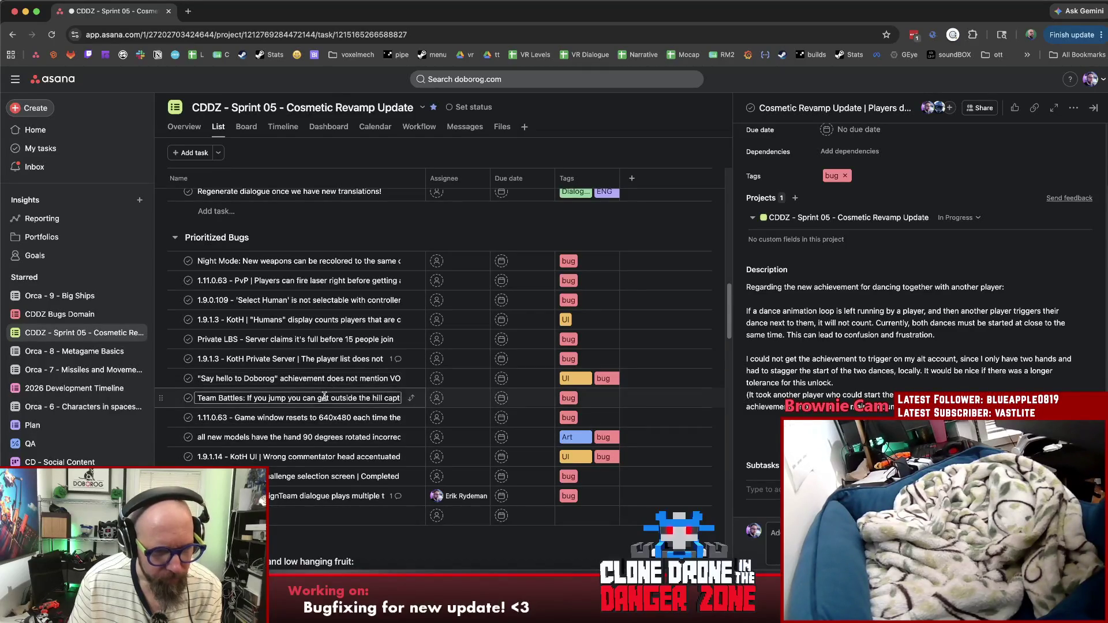
{"action": "left_click", "coordinate": [325, 397]}
{"action": "left_click", "coordinate": [841, 186]}
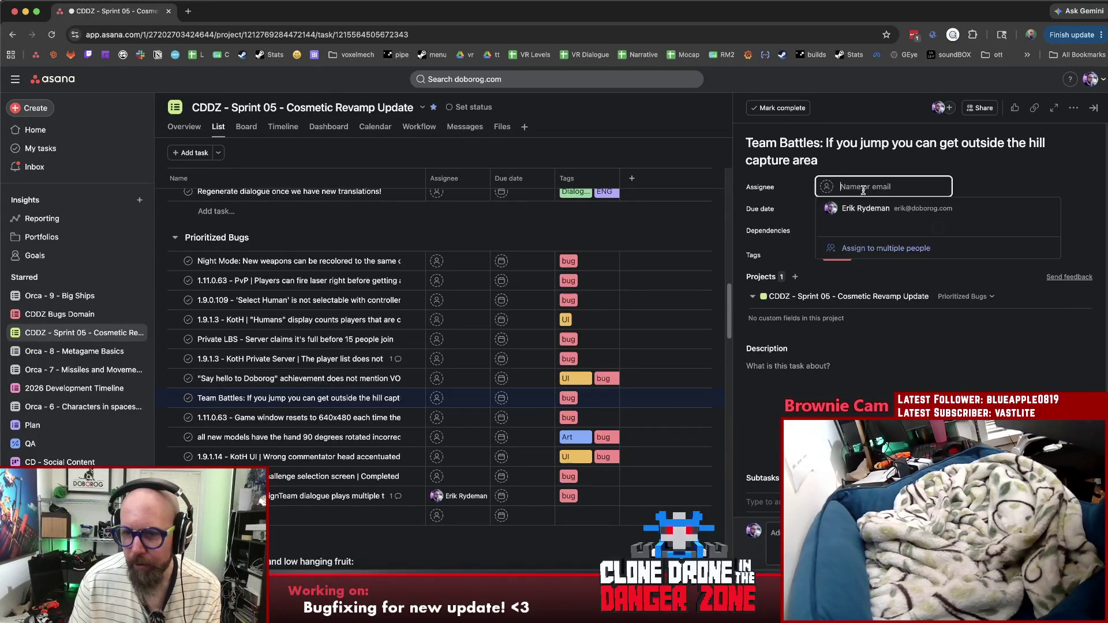
{"action": "left_click", "coordinate": [866, 208]}
{"action": "left_click", "coordinate": [963, 296]}
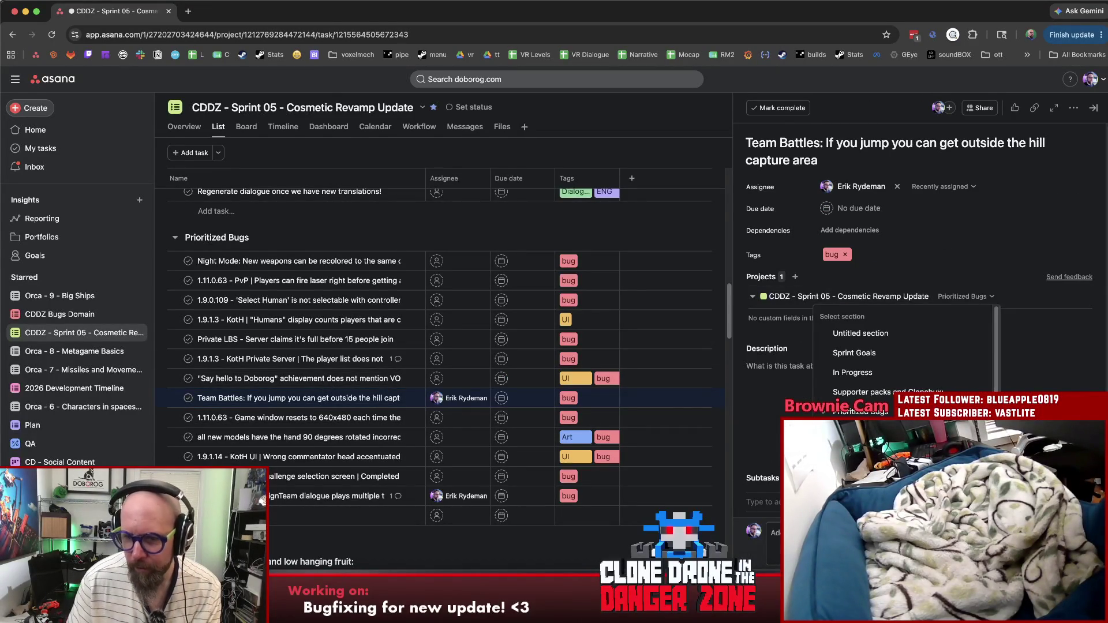
{"action": "left_click", "coordinate": [860, 431]}
Step: Move the Cosmetic Revamp dancing task into Ready To Test
{"action": "scroll", "coordinate": [378, 382], "scroll_direction": "up", "scroll_amount": 10}
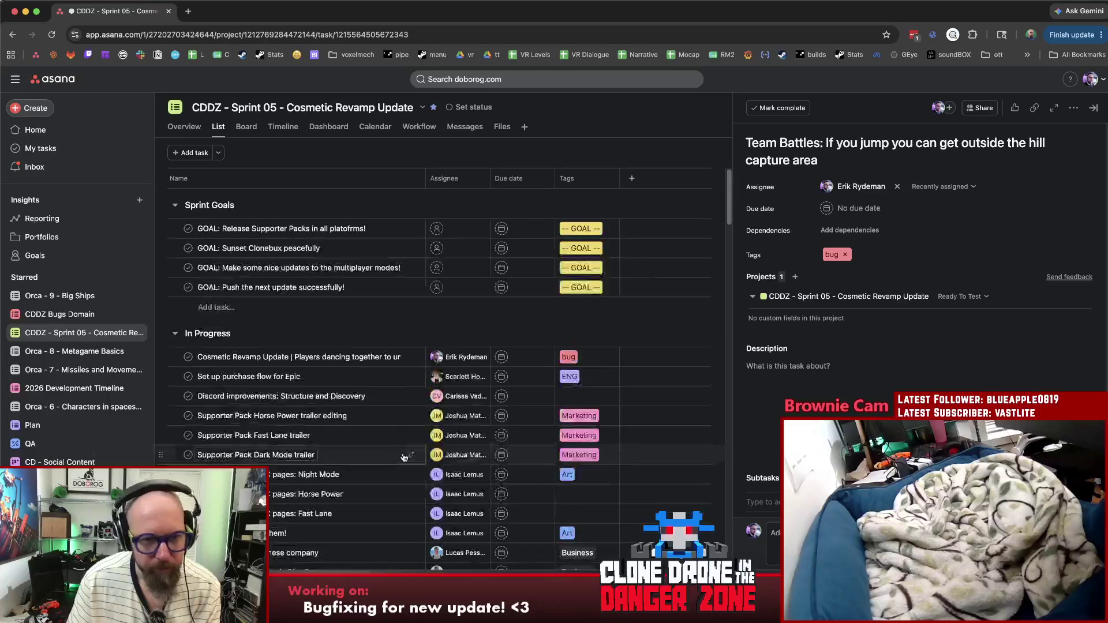
{"action": "left_click", "coordinate": [381, 356]}
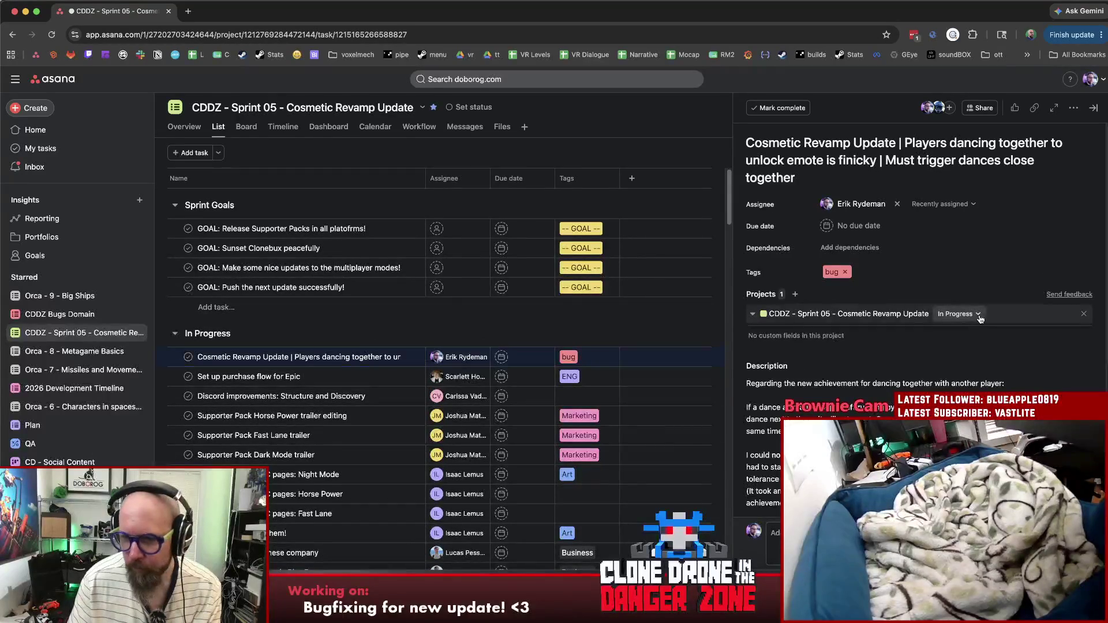
{"action": "left_click", "coordinate": [958, 314]}
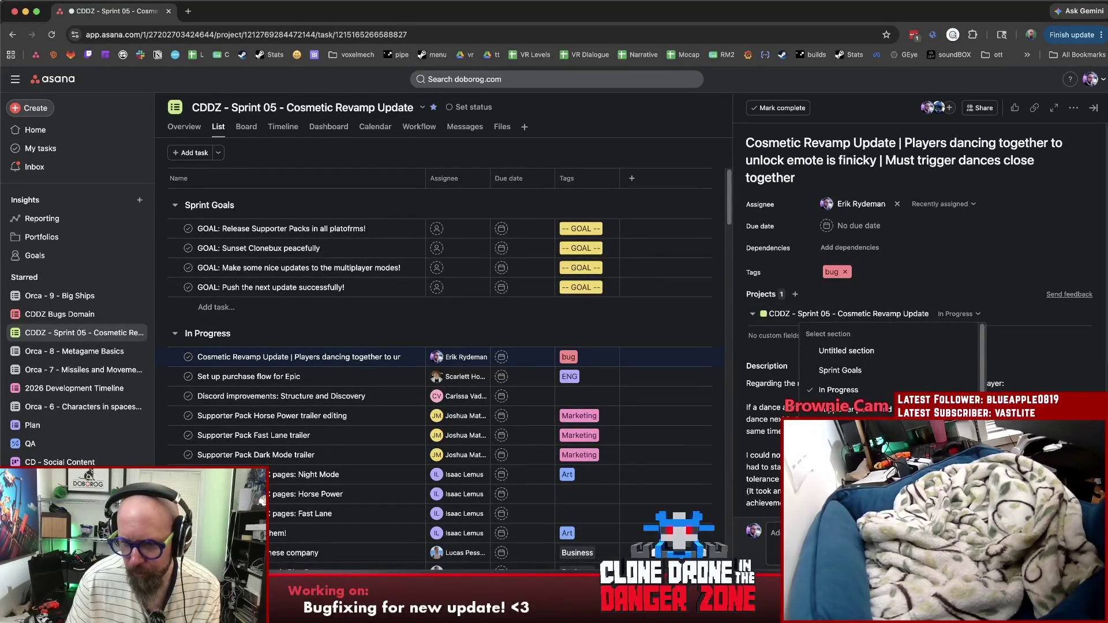
{"action": "left_click", "coordinate": [888, 407]}
Step: Post a comment in the Comments section of the Cosmetic Revamp dancing task
{"action": "scroll", "coordinate": [891, 381], "scroll_direction": "down", "scroll_amount": 4}
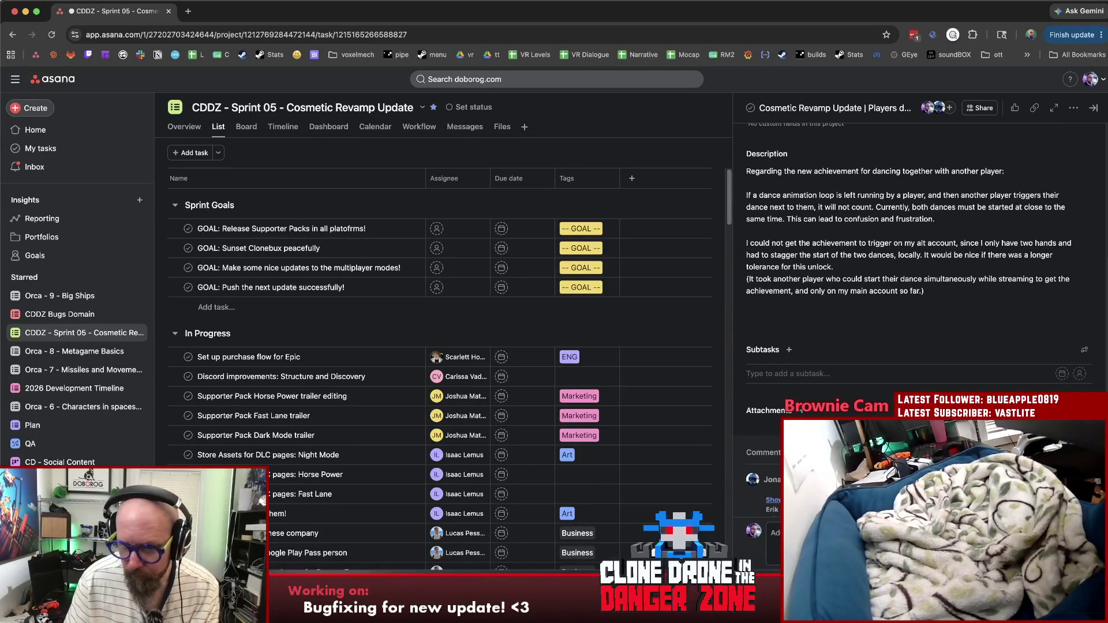
{"action": "scroll", "coordinate": [961, 357], "scroll_direction": "down", "scroll_amount": 3}
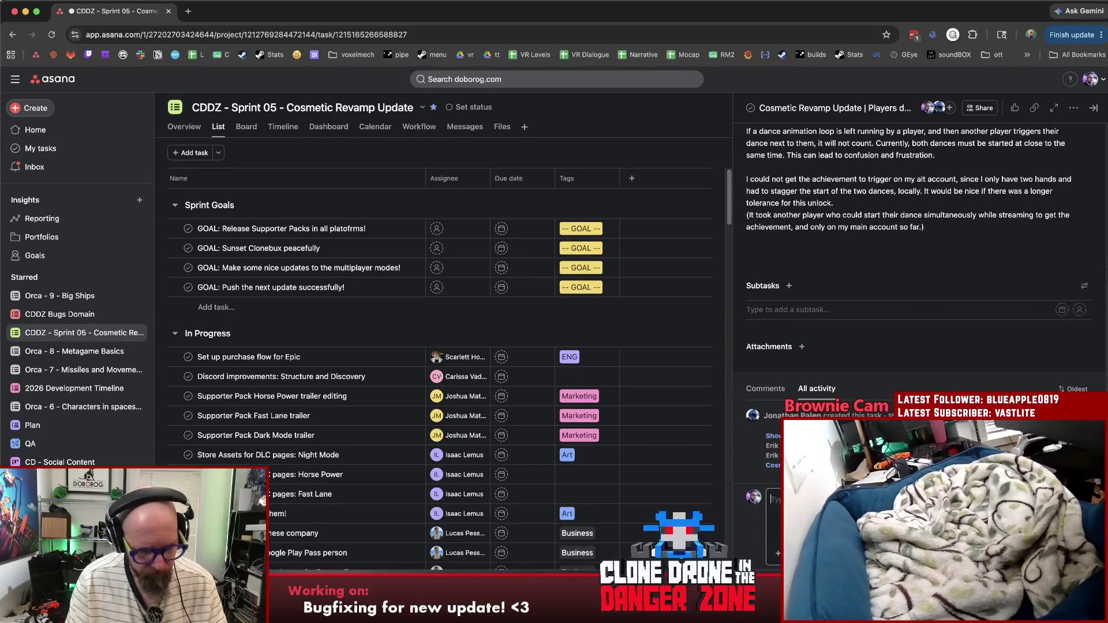
{"action": "type", "text": "Sh"}
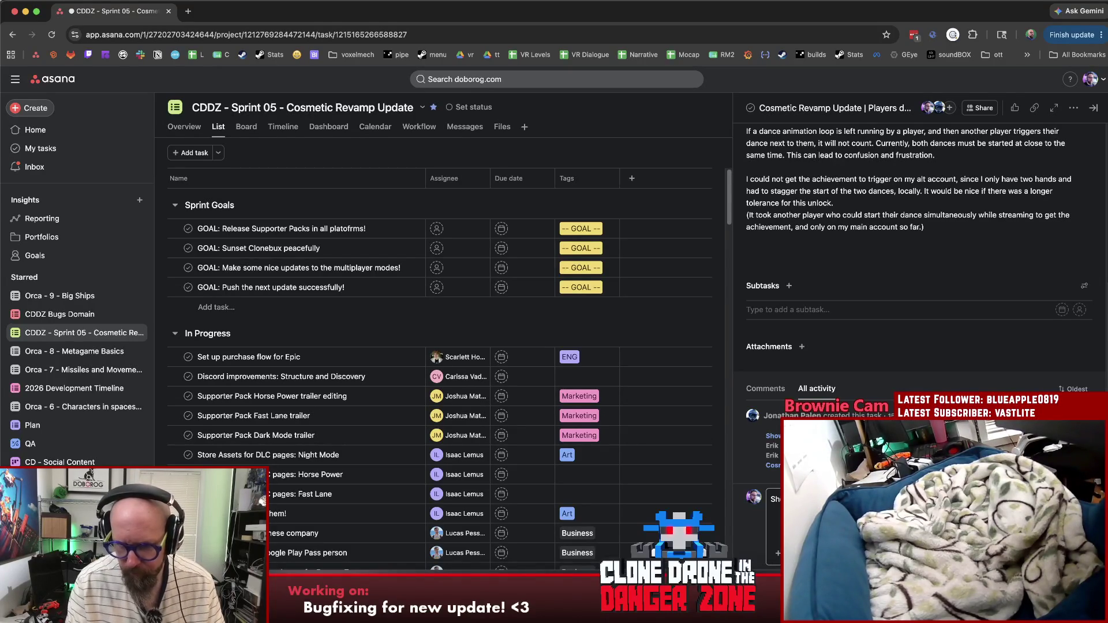
{"action": "key", "text": "ctrl+Return"}
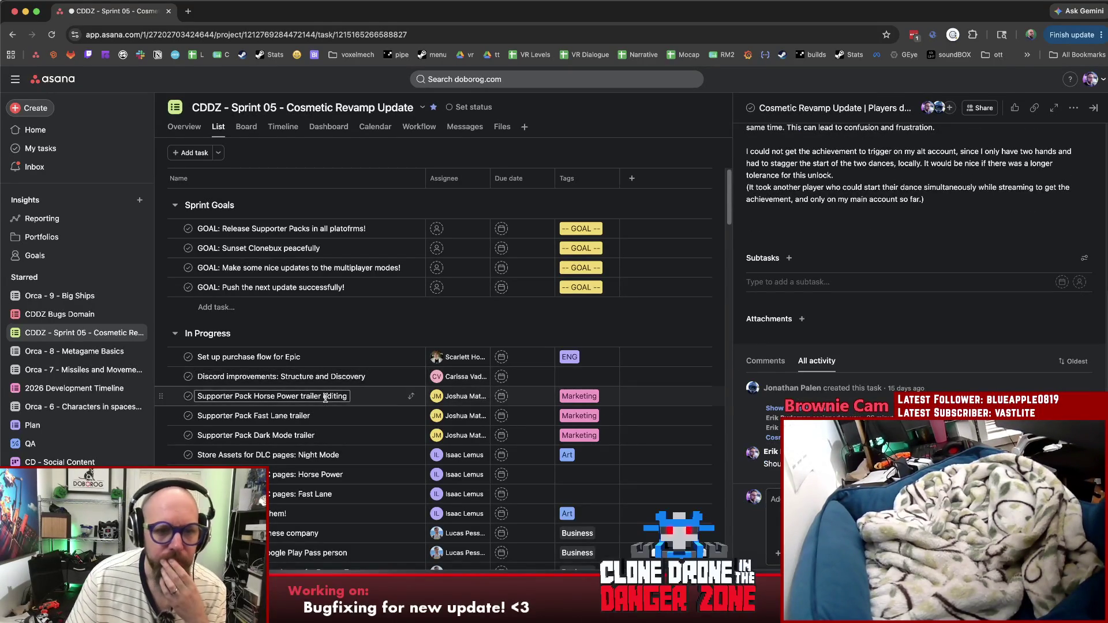
Step: Open the 1.11.0.63 PvP laser-before-mount-drop camera bug under Prioritized Bugs
{"action": "scroll", "coordinate": [338, 394], "scroll_direction": "down", "scroll_amount": 5}
{"action": "scroll", "coordinate": [340, 397], "scroll_direction": "down", "scroll_amount": 2}
{"action": "scroll", "coordinate": [341, 397], "scroll_direction": "down", "scroll_amount": 8}
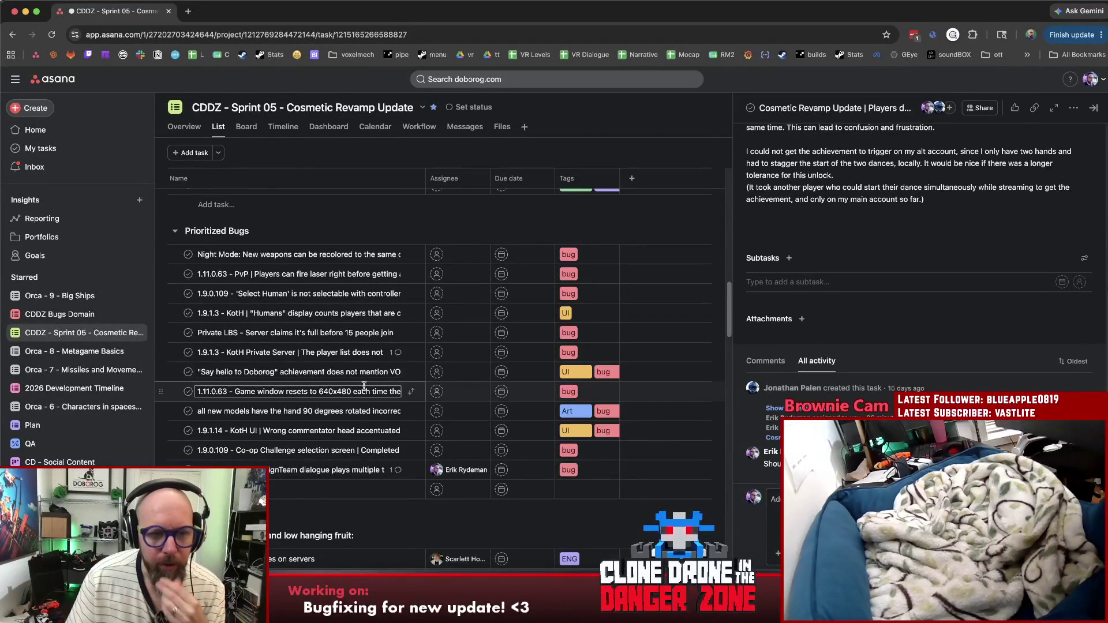
{"action": "scroll", "coordinate": [364, 386], "scroll_direction": "down", "scroll_amount": 2}
{"action": "scroll", "coordinate": [365, 388], "scroll_direction": "up", "scroll_amount": 4}
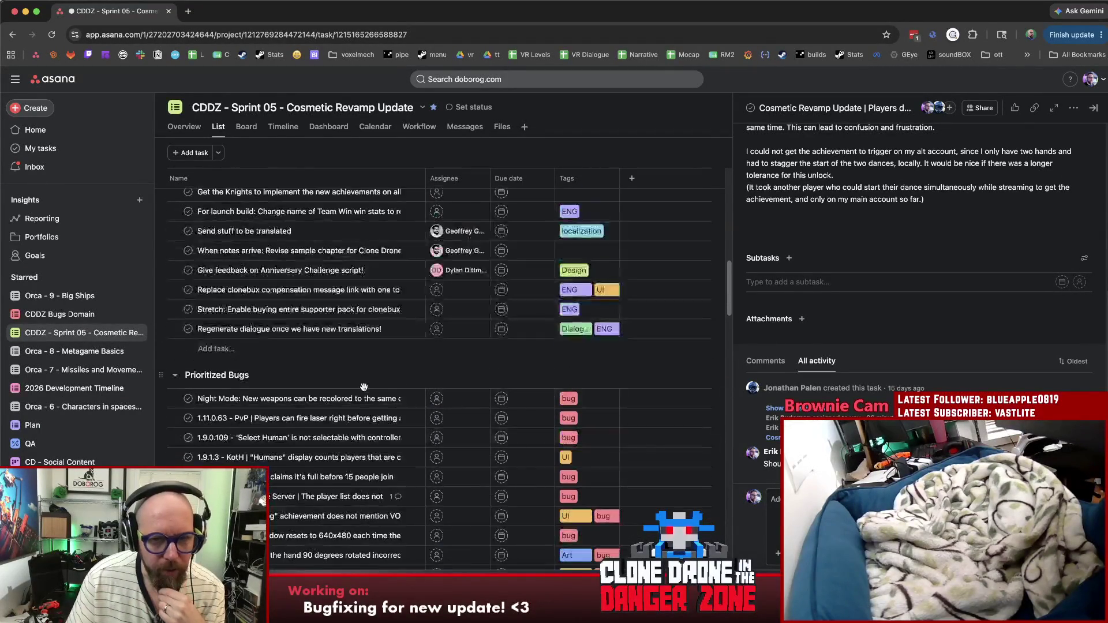
{"action": "scroll", "coordinate": [366, 391], "scroll_direction": "down", "scroll_amount": 2}
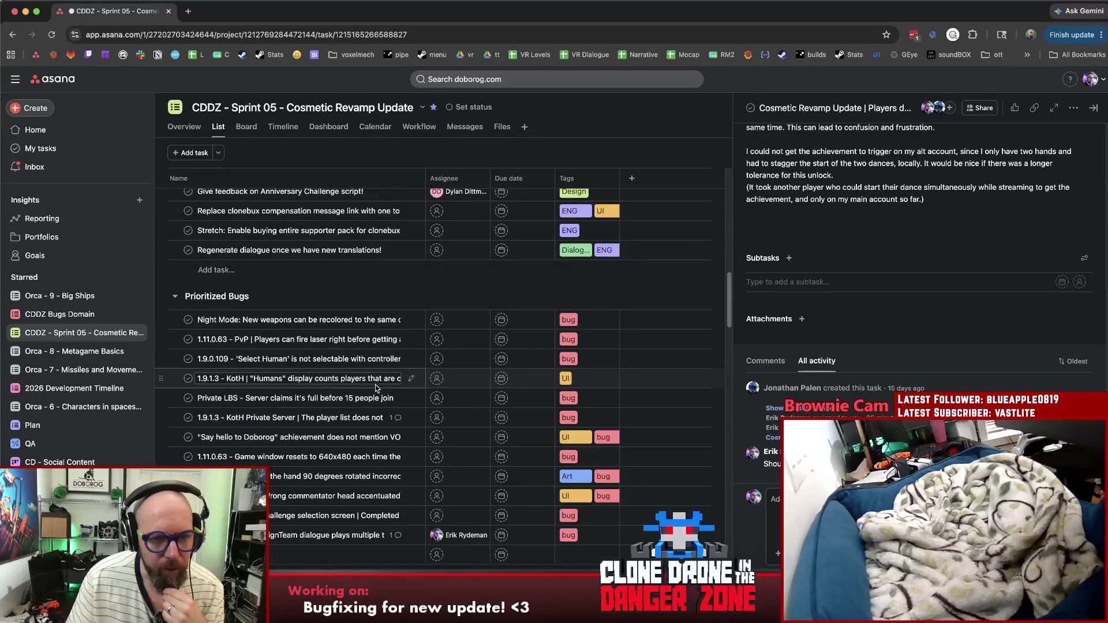
{"action": "left_click", "coordinate": [318, 339]}
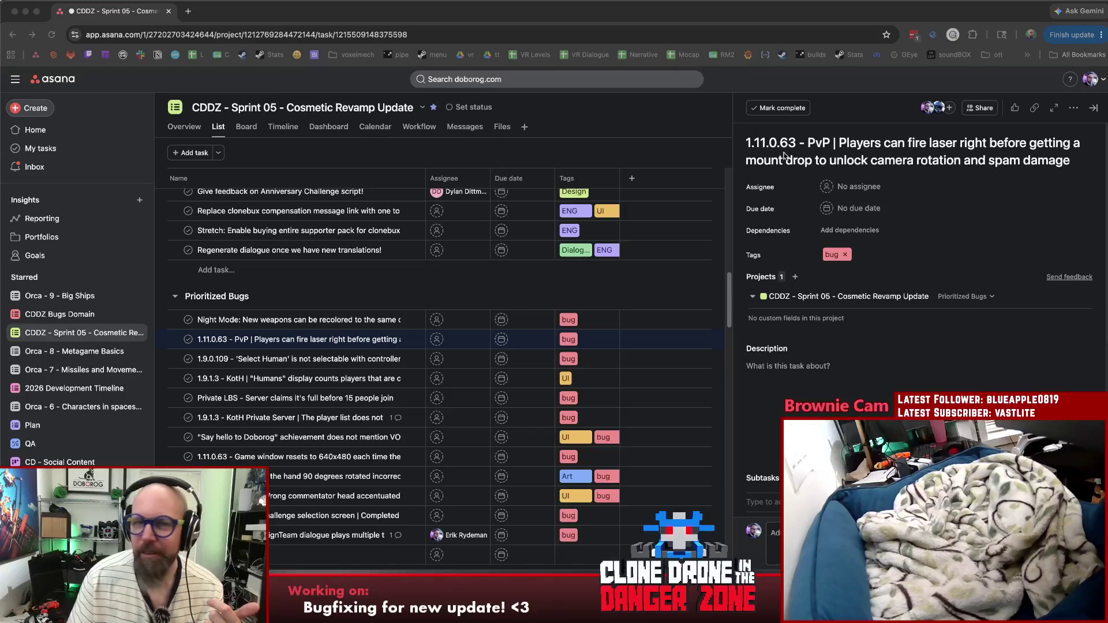
Step: Search the web for 'will from afar' and open the Acapela Group result
{"action": "left_click", "coordinate": [233, 9]}
{"action": "key", "text": "super+t"}
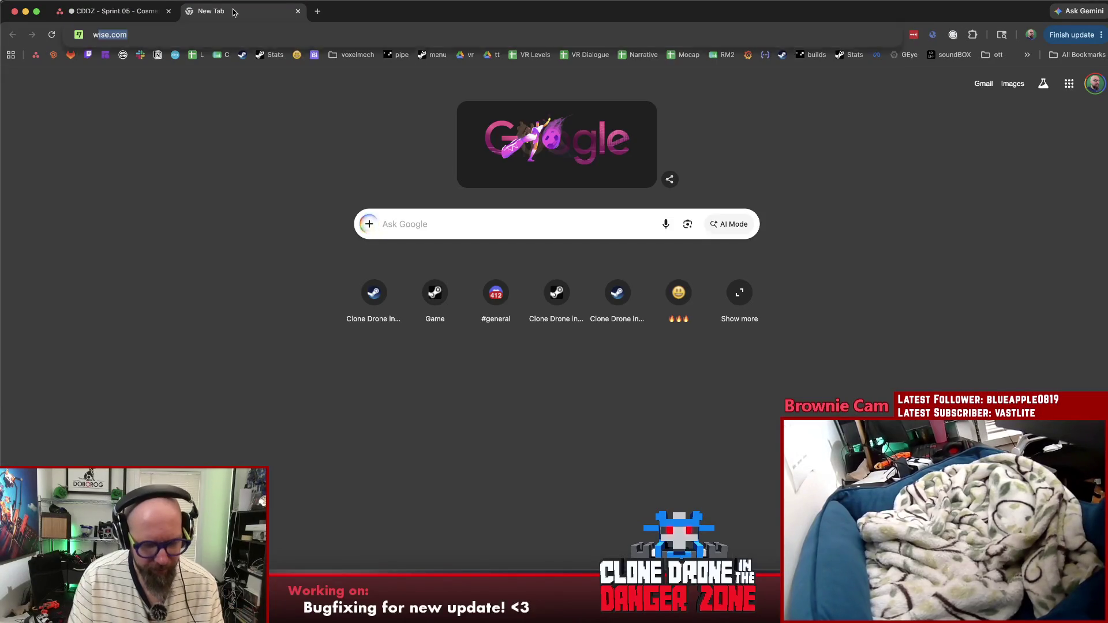
{"action": "type", "text": "will from afar"}
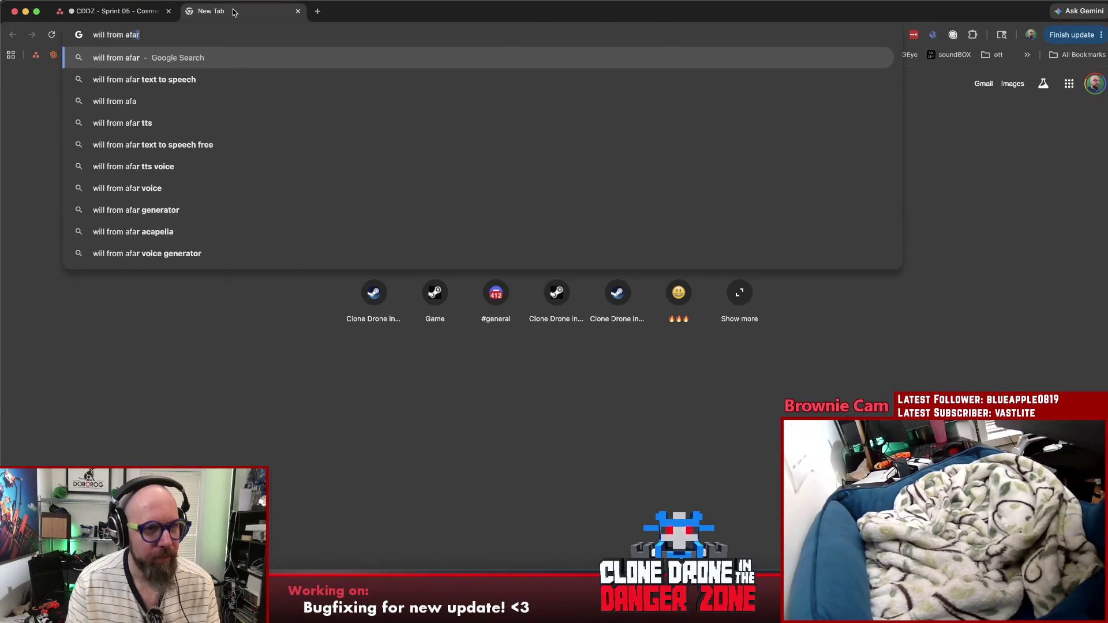
{"action": "key", "text": "Return"}
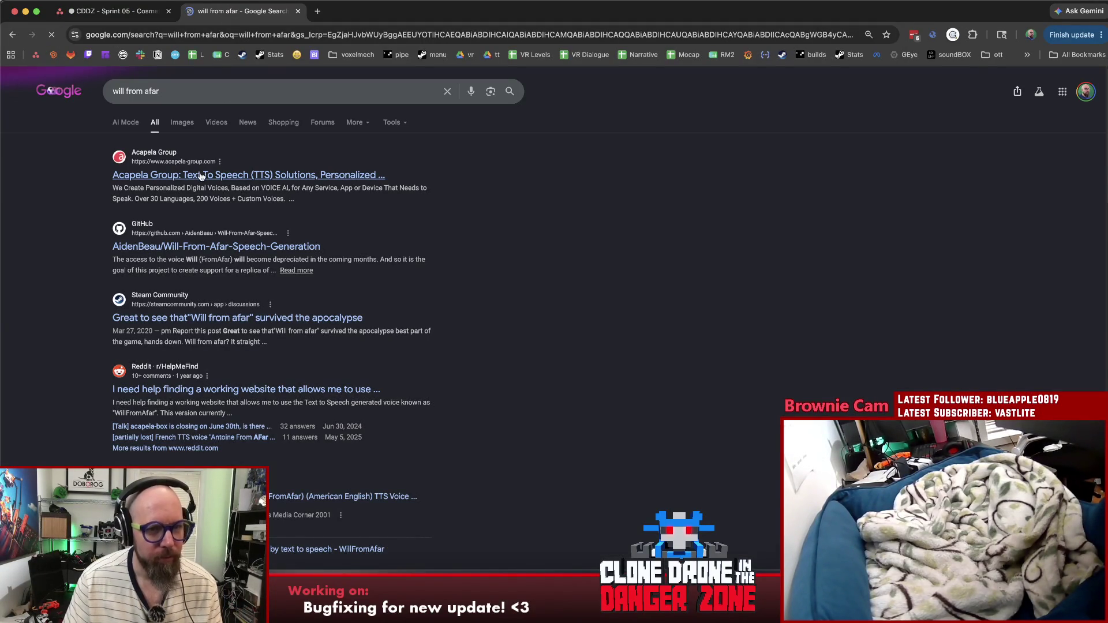
{"action": "left_click", "coordinate": [201, 176]}
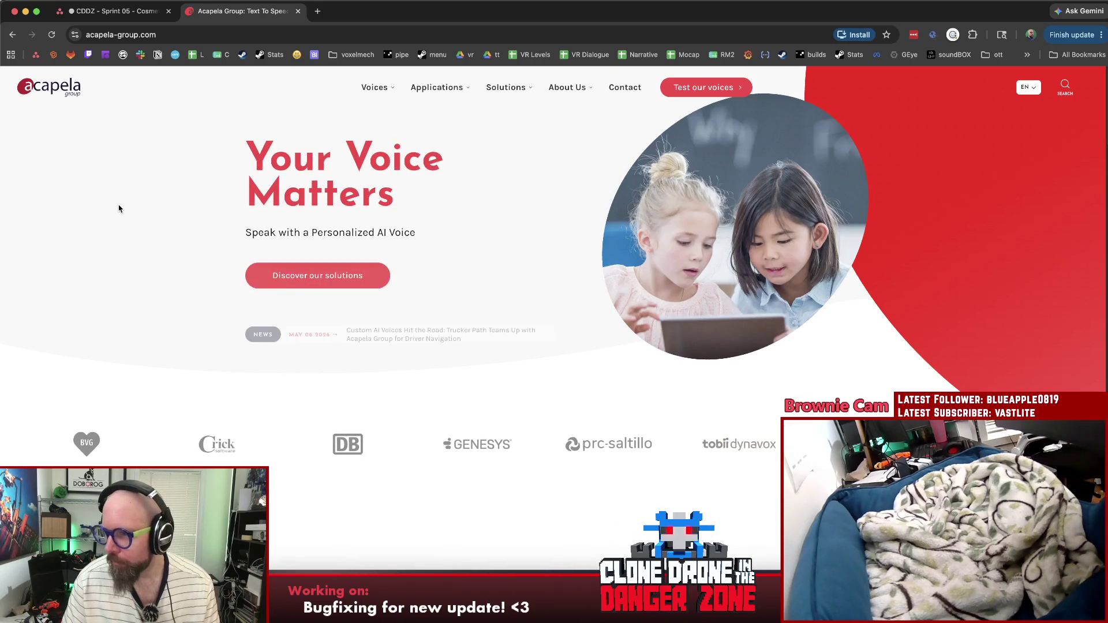
Step: Dismiss the white paper sign-up popup and go to Acapela's Test our voices demo page
{"action": "left_click", "coordinate": [175, 35]}
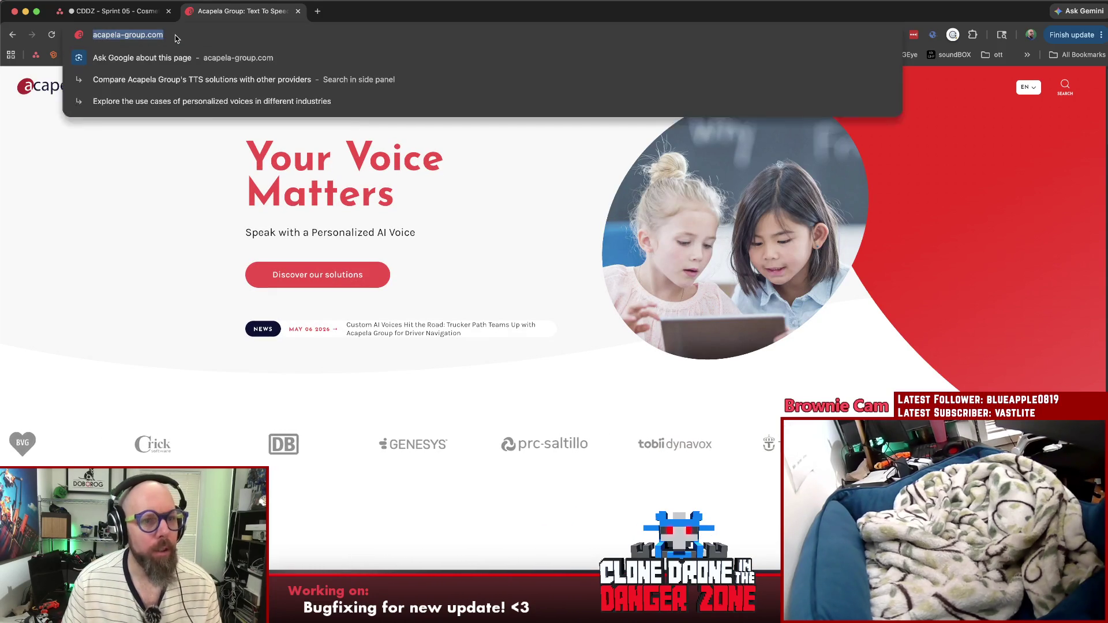
{"action": "left_click", "coordinate": [111, 205]}
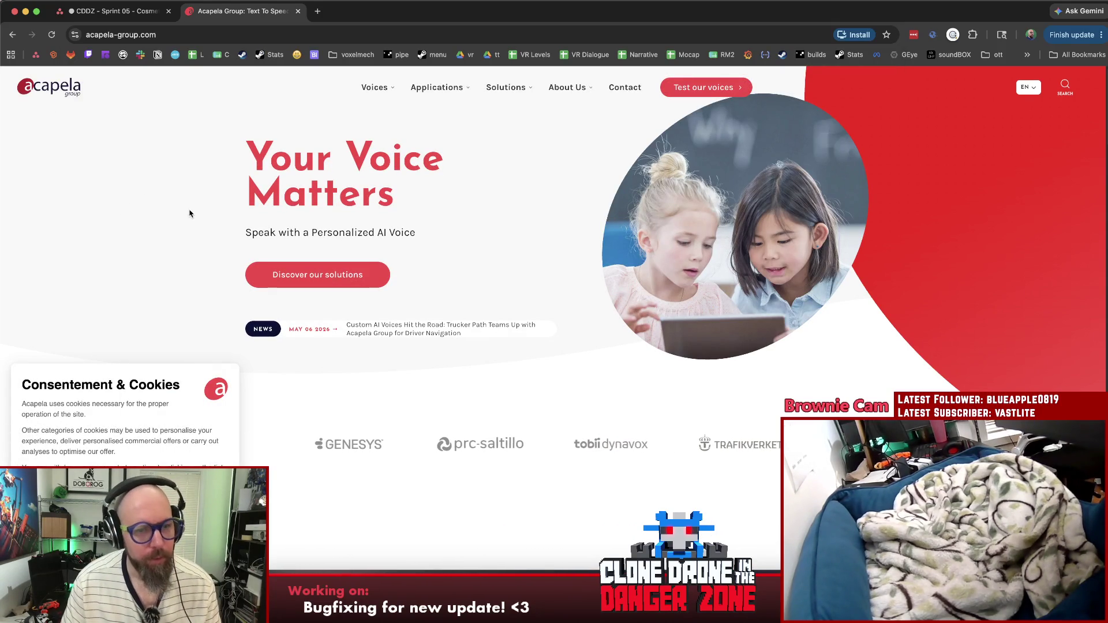
{"action": "mouse_move", "coordinate": [447, 93]}
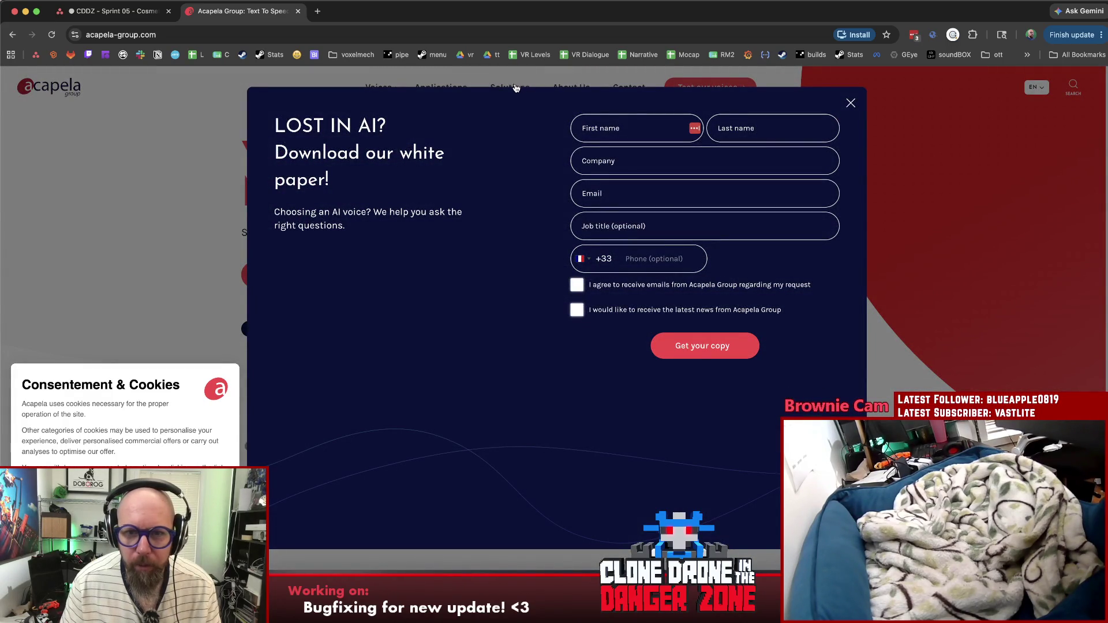
{"action": "left_click_drag", "start_coordinate": [314, 213], "coordinate": [460, 229]}
{"action": "left_click", "coordinate": [852, 103]}
{"action": "left_click", "coordinate": [700, 87]}
{"action": "scroll", "coordinate": [415, 295], "scroll_direction": "down", "scroll_amount": 5}
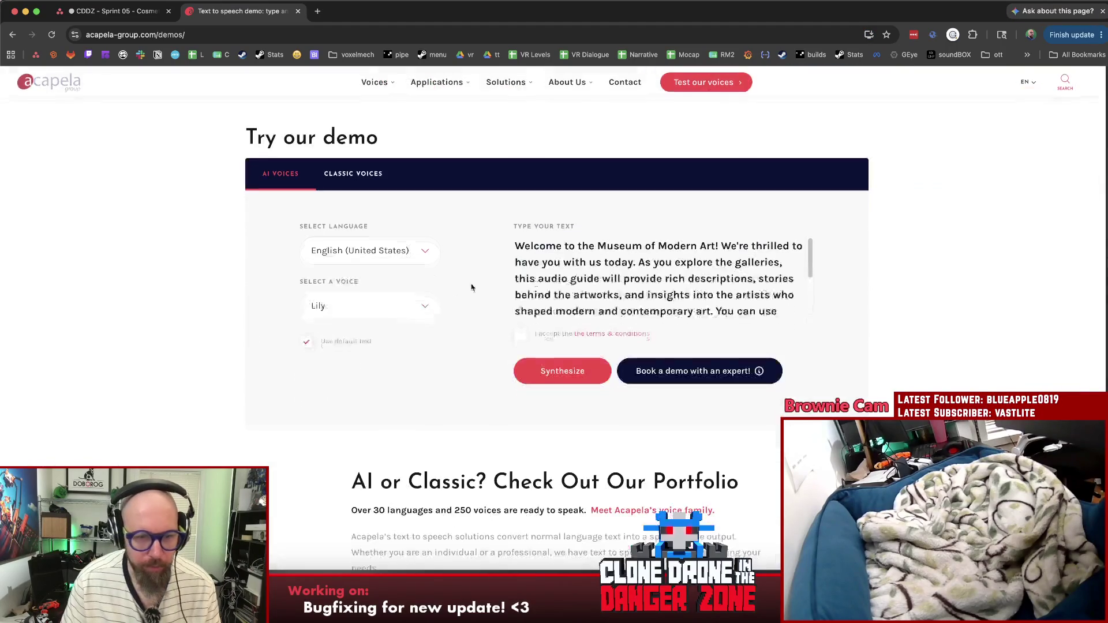
Step: Choose the WillFromAfar voice, accept the terms, and synthesize the sample museum welcome text
{"action": "left_click", "coordinate": [421, 306]}
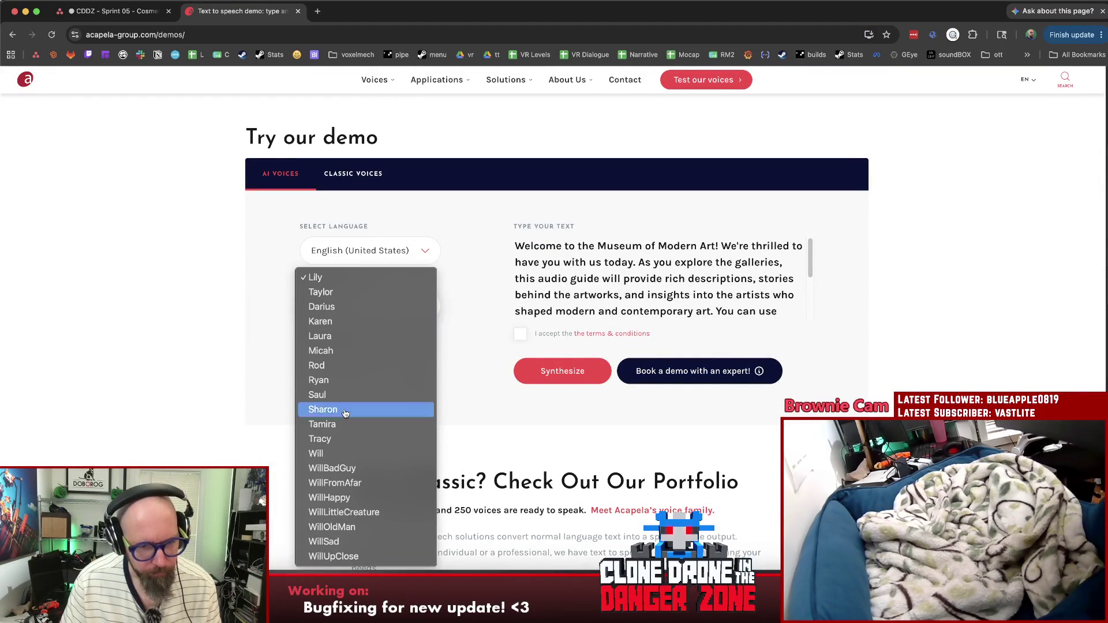
{"action": "left_click", "coordinate": [354, 486]}
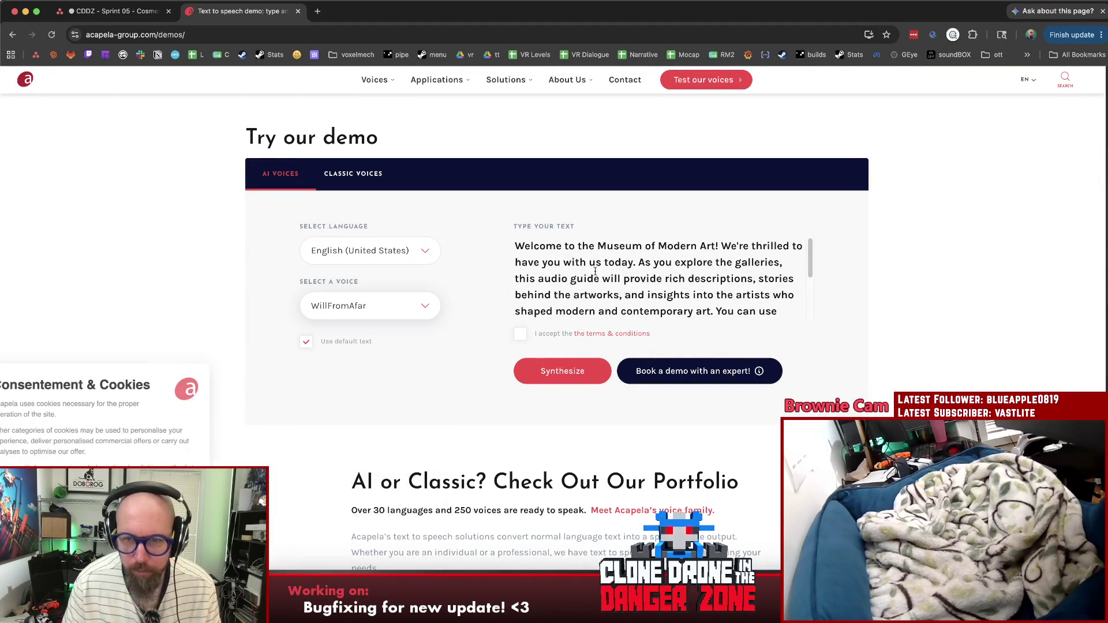
{"action": "left_click", "coordinate": [582, 365]}
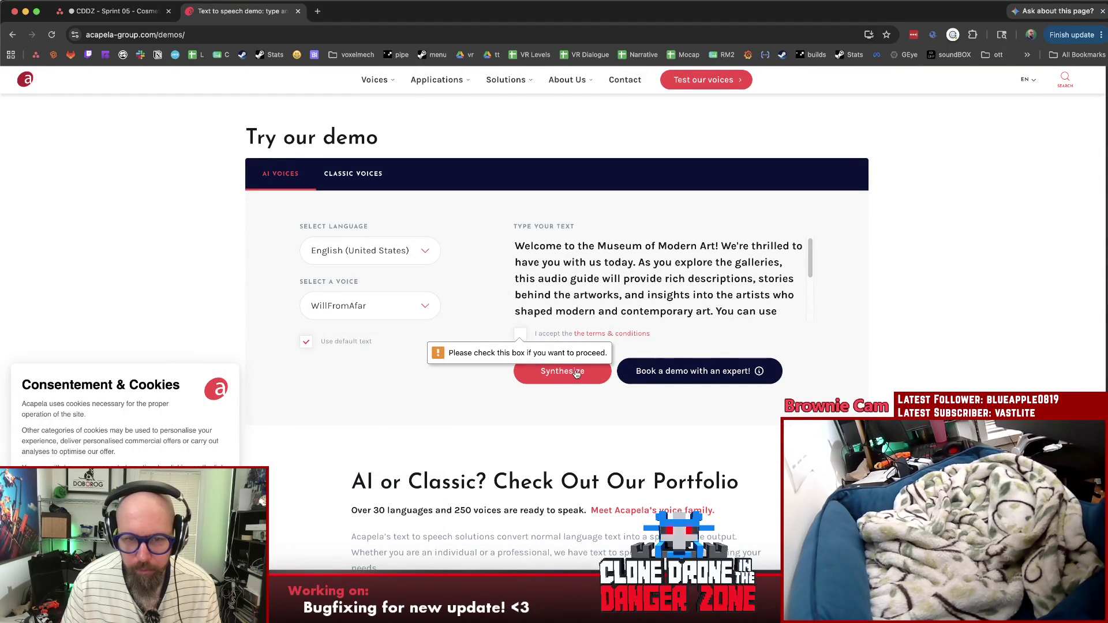
{"action": "left_click", "coordinate": [520, 334]}
{"action": "left_click", "coordinate": [542, 371]}
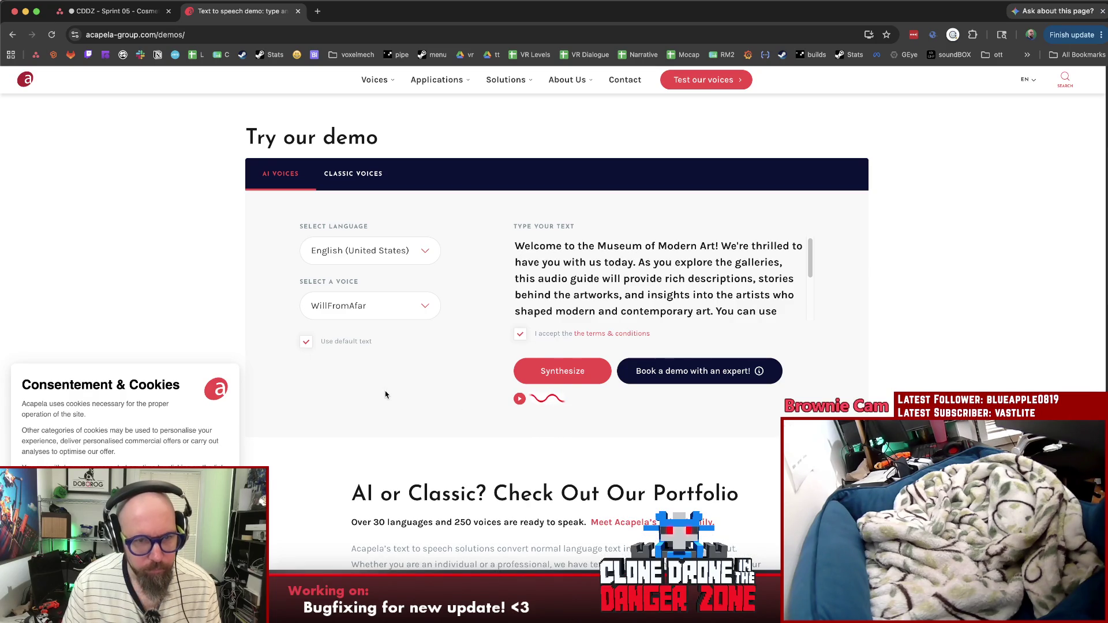
Step: Listen to the synthesized WillFromAfar audio, then close the Acapela demo tab
{"action": "scroll", "coordinate": [381, 386], "scroll_direction": "down", "scroll_amount": 3}
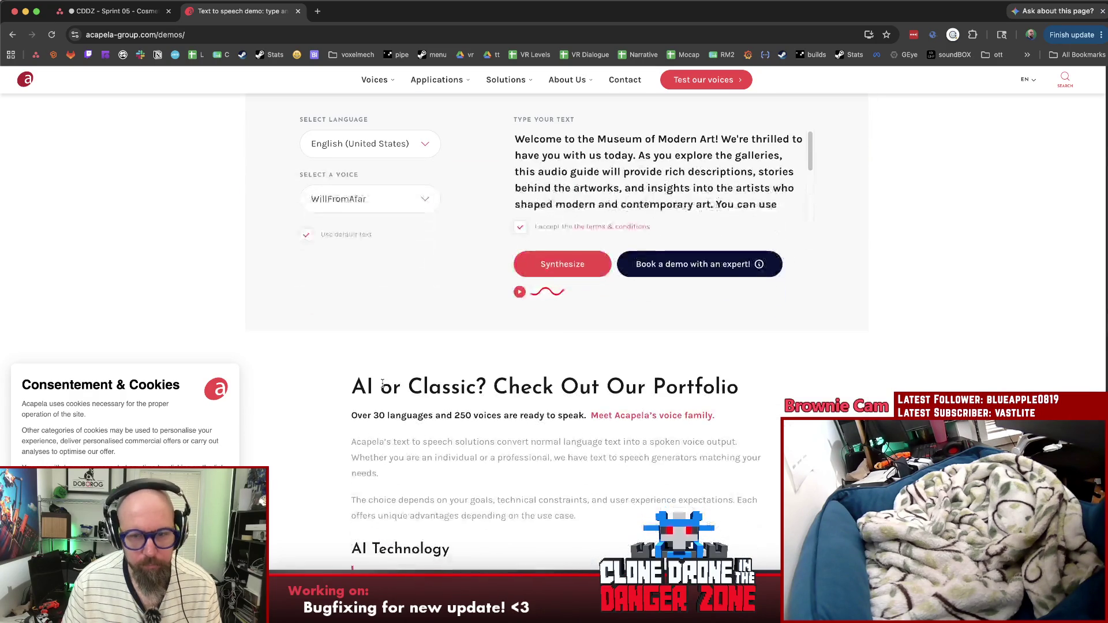
{"action": "scroll", "coordinate": [381, 385], "scroll_direction": "up", "scroll_amount": 5}
{"action": "scroll", "coordinate": [384, 387], "scroll_direction": "down", "scroll_amount": 3}
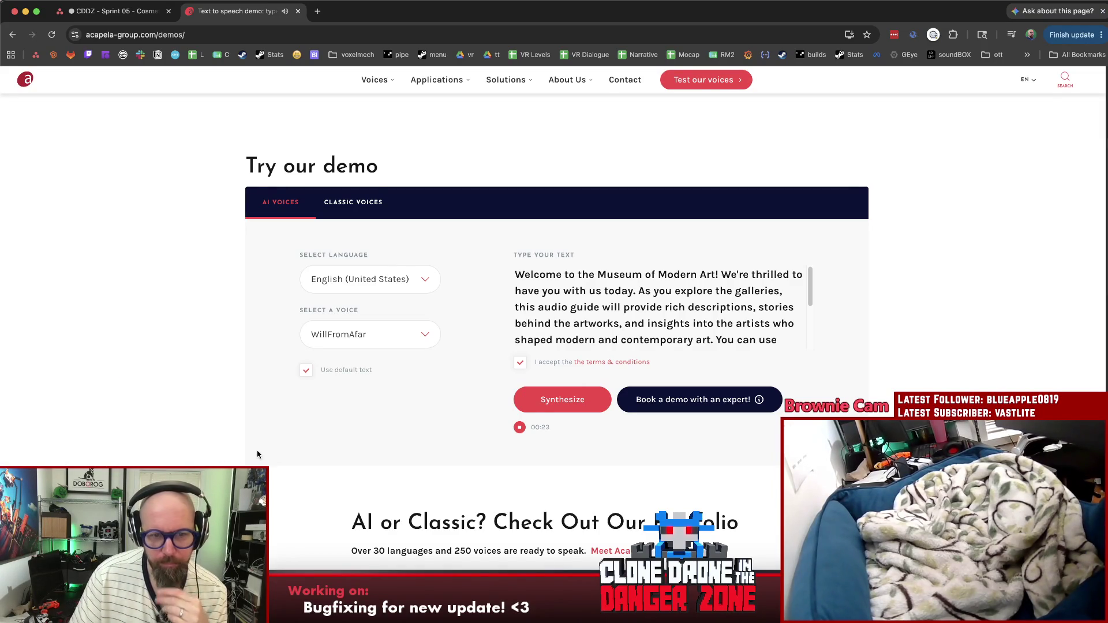
{"action": "scroll", "coordinate": [417, 432], "scroll_direction": "down", "scroll_amount": 5}
{"action": "scroll", "coordinate": [287, 412], "scroll_direction": "down", "scroll_amount": 3}
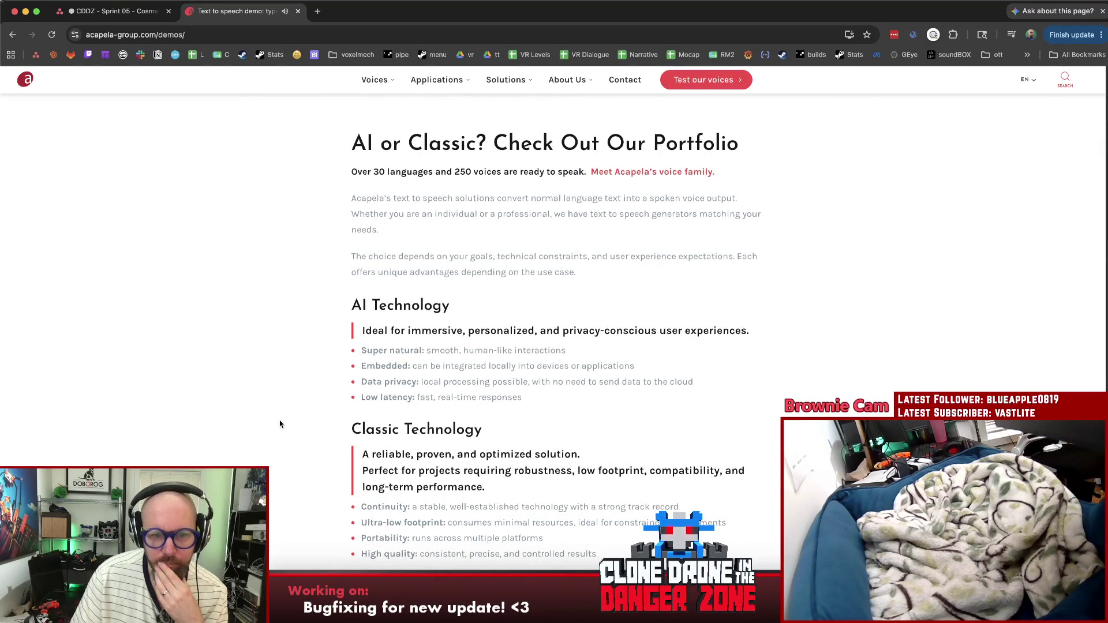
{"action": "scroll", "coordinate": [282, 425], "scroll_direction": "down", "scroll_amount": 3}
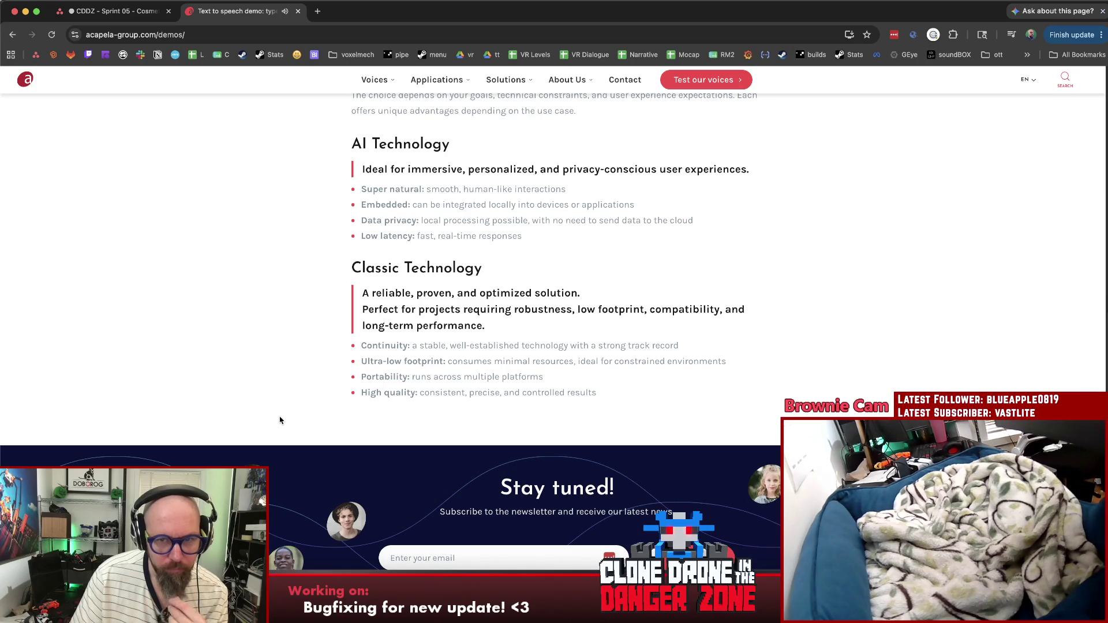
{"action": "scroll", "coordinate": [286, 414], "scroll_direction": "up", "scroll_amount": 1}
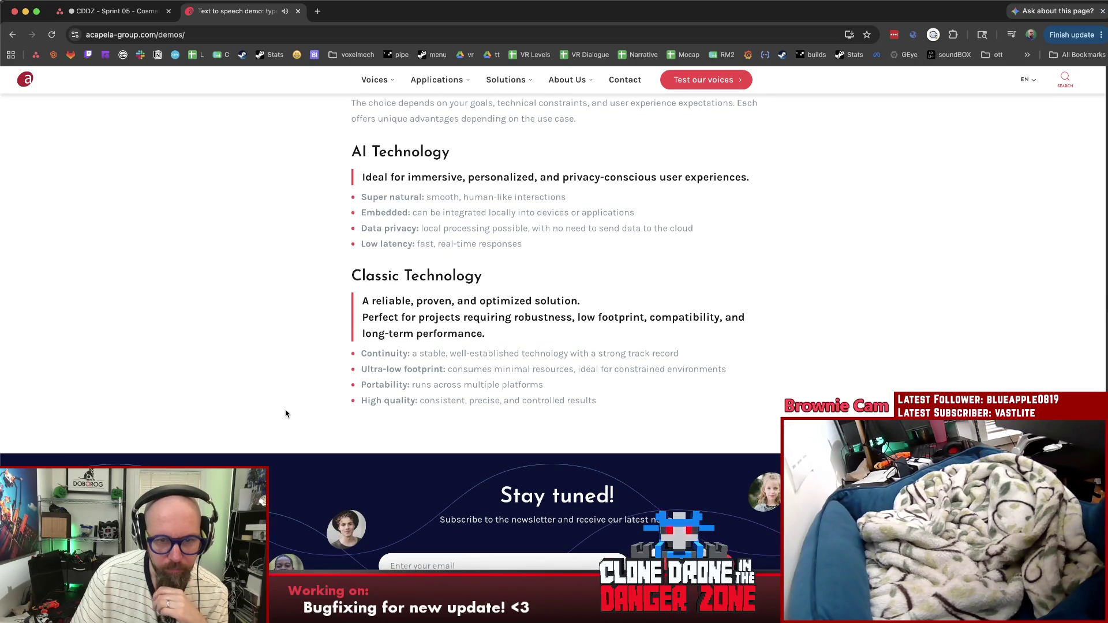
{"action": "scroll", "coordinate": [304, 407], "scroll_direction": "up", "scroll_amount": 8}
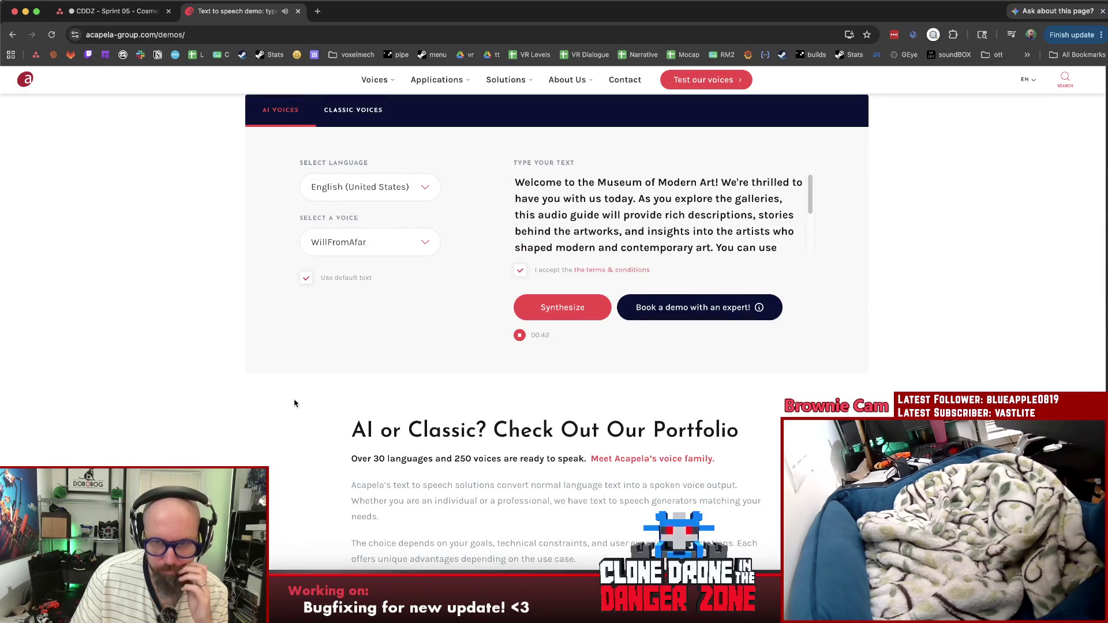
{"action": "scroll", "coordinate": [294, 403], "scroll_direction": "up", "scroll_amount": 3}
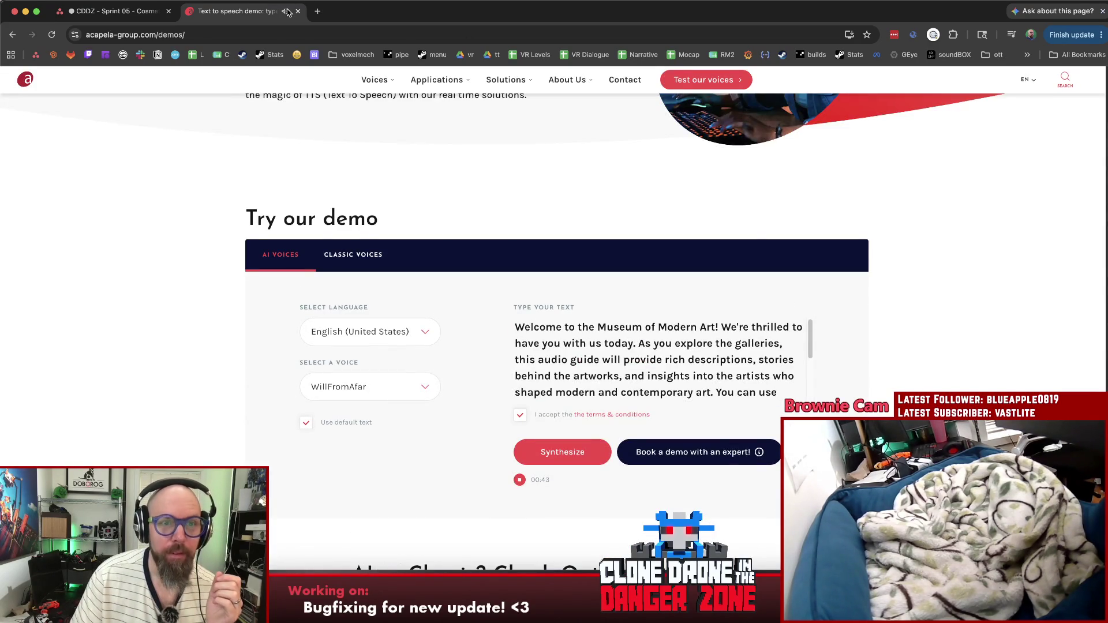
{"action": "left_click", "coordinate": [298, 11]}
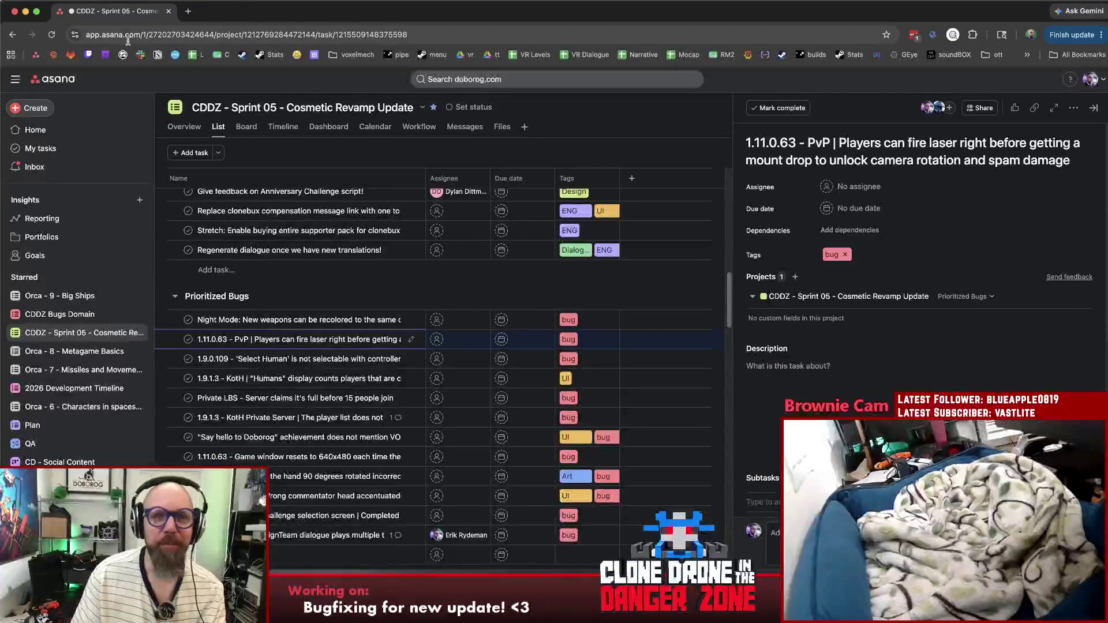
{"action": "left_click", "coordinate": [188, 11]}
{"action": "type", "text": "ac"}
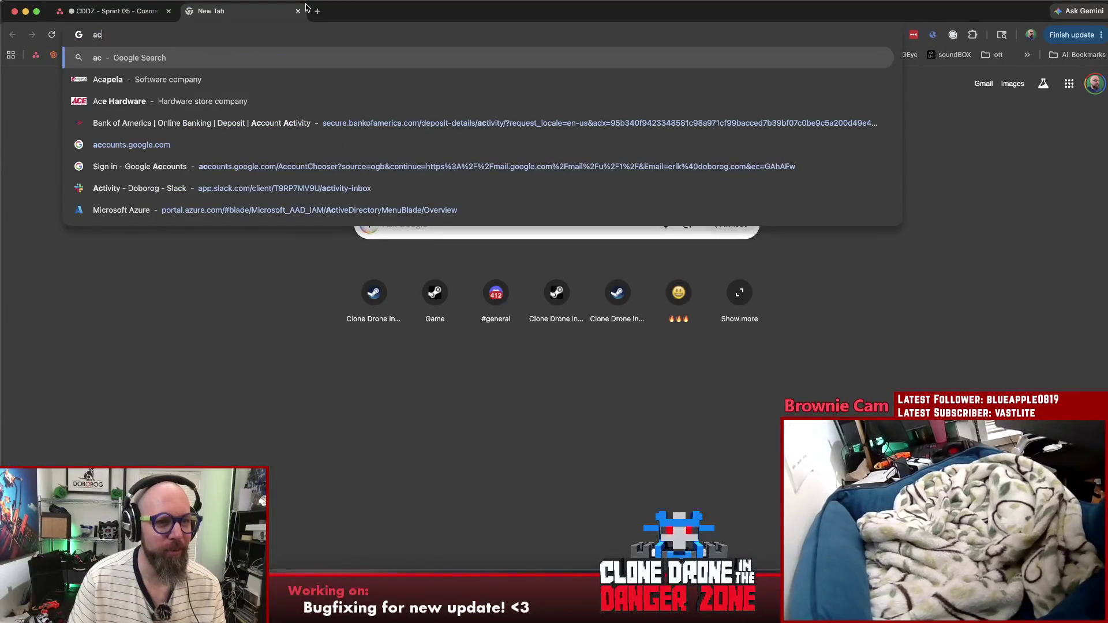
{"action": "key", "text": "Down"}
{"action": "key", "text": "Return"}
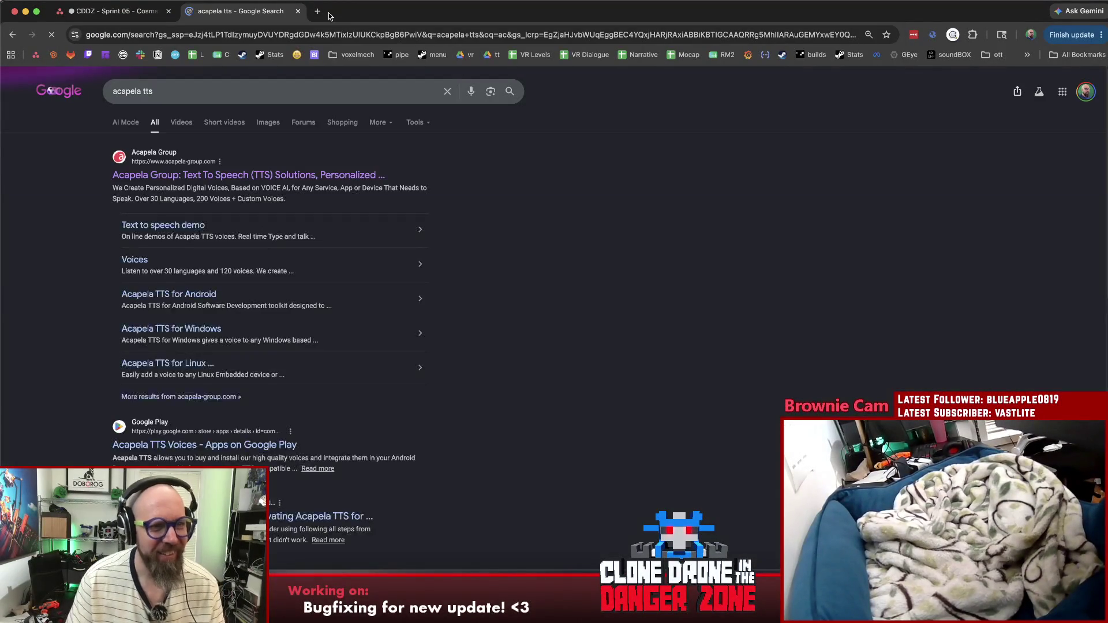
{"action": "left_click", "coordinate": [190, 175]}
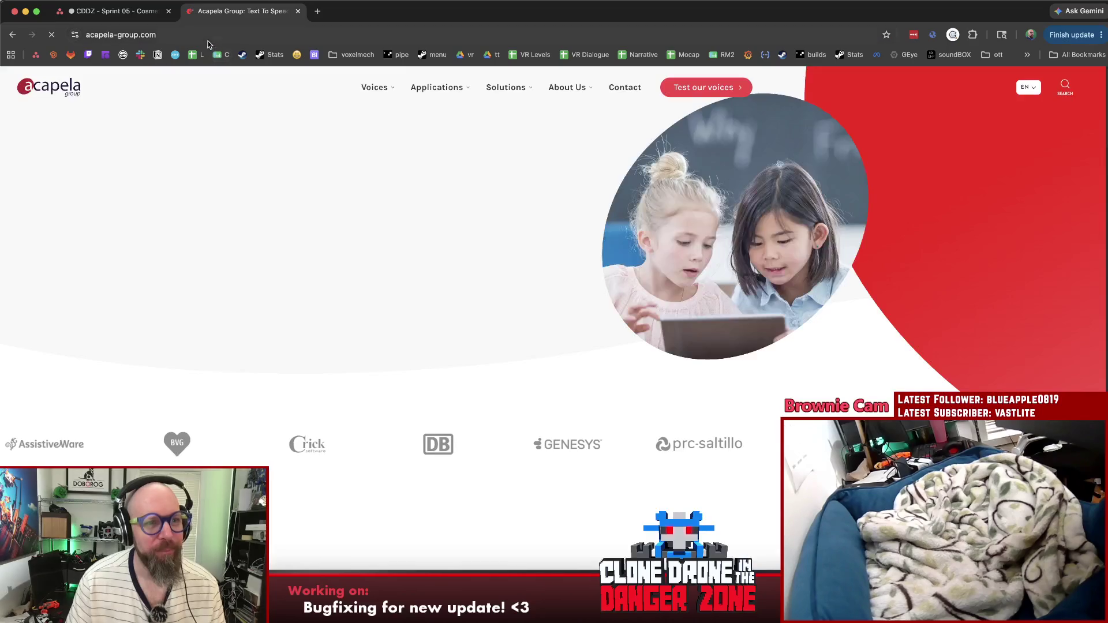
{"action": "mouse_move", "coordinate": [454, 86]}
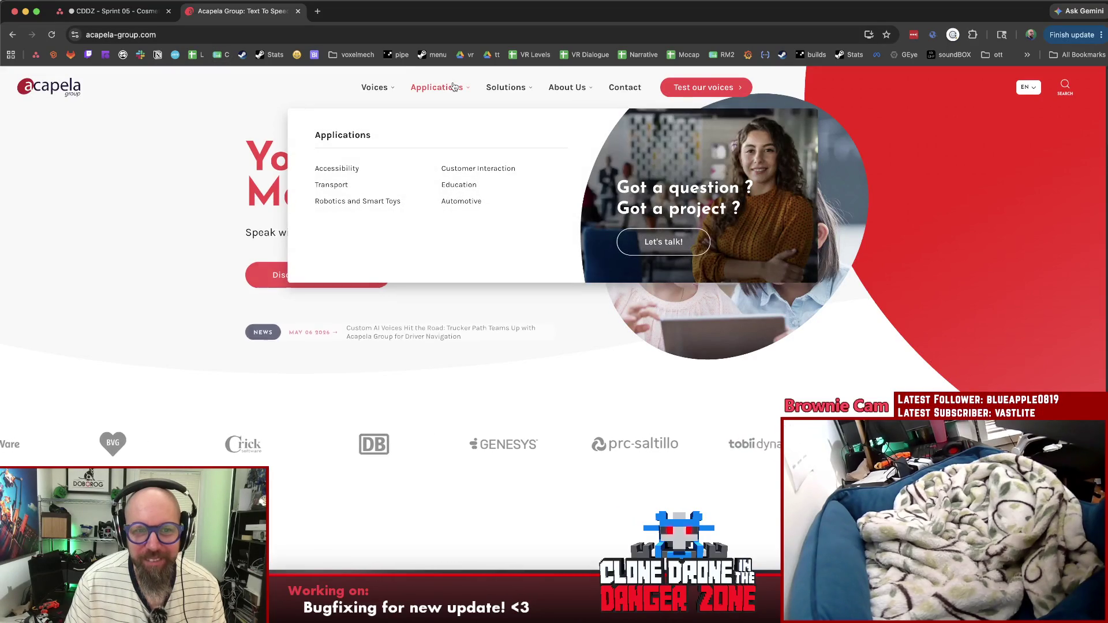
{"action": "mouse_move", "coordinate": [374, 92]}
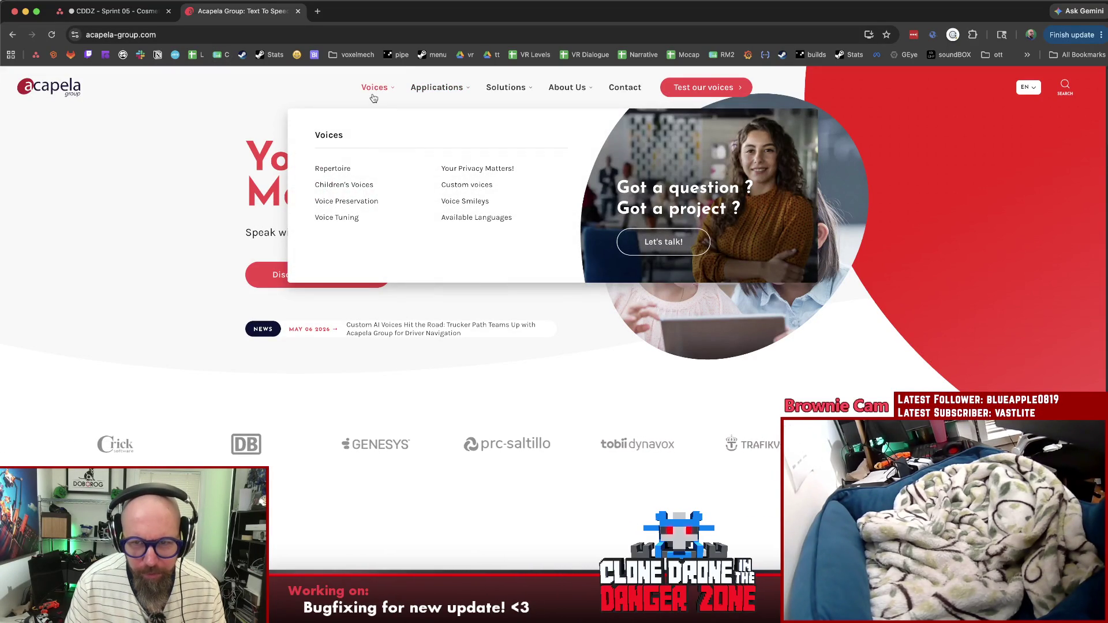
{"action": "mouse_move", "coordinate": [570, 91]}
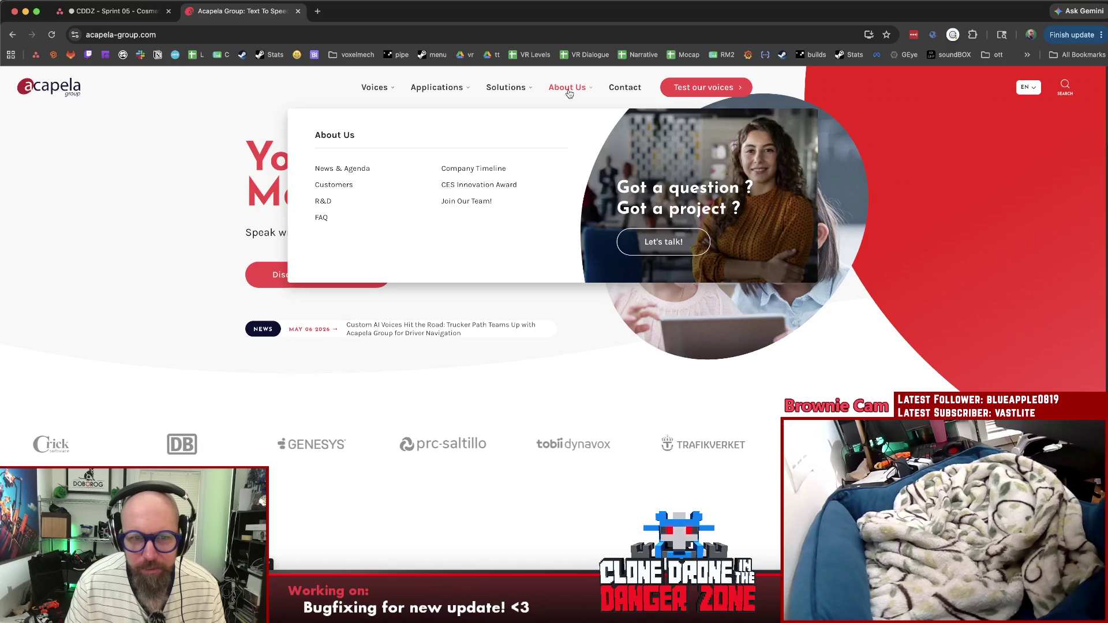
{"action": "mouse_move", "coordinate": [509, 94]}
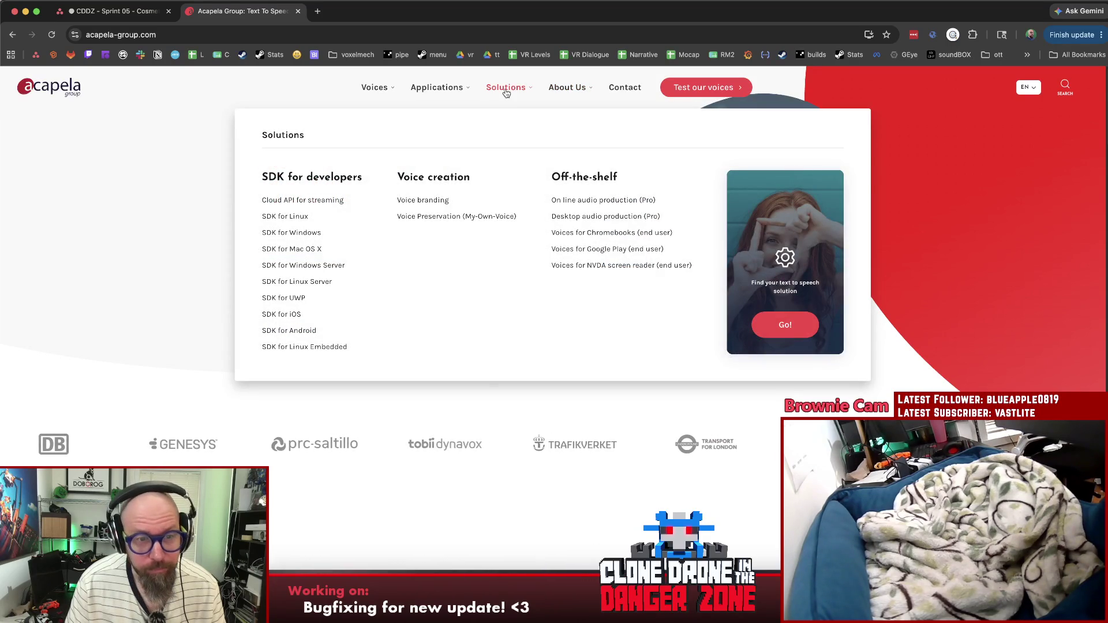
{"action": "left_click", "coordinate": [299, 200]}
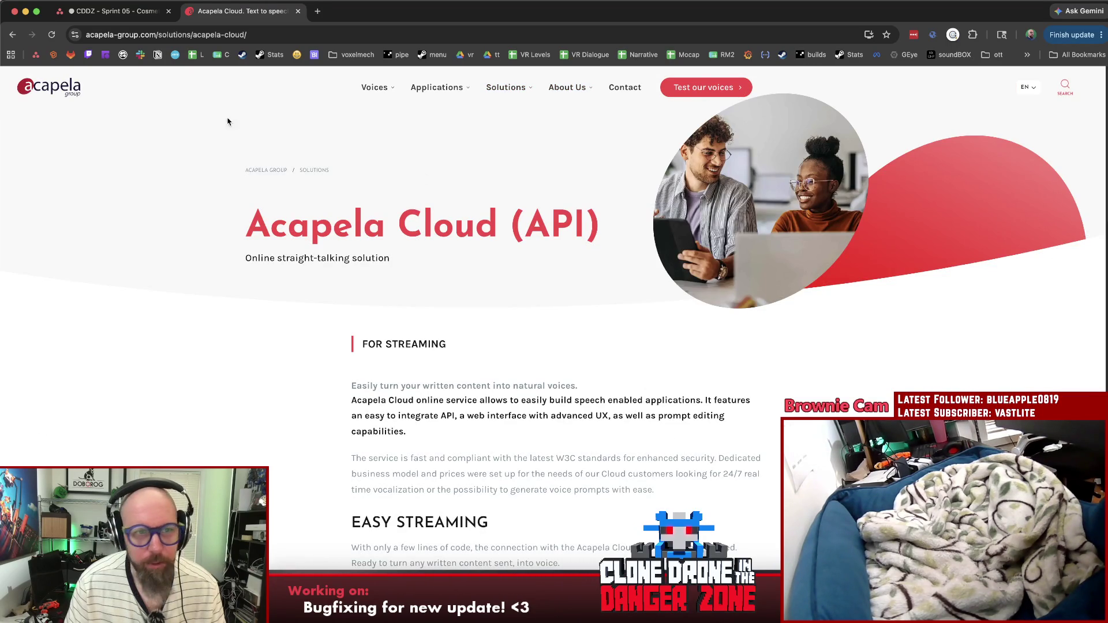
{"action": "mouse_move", "coordinate": [495, 89]}
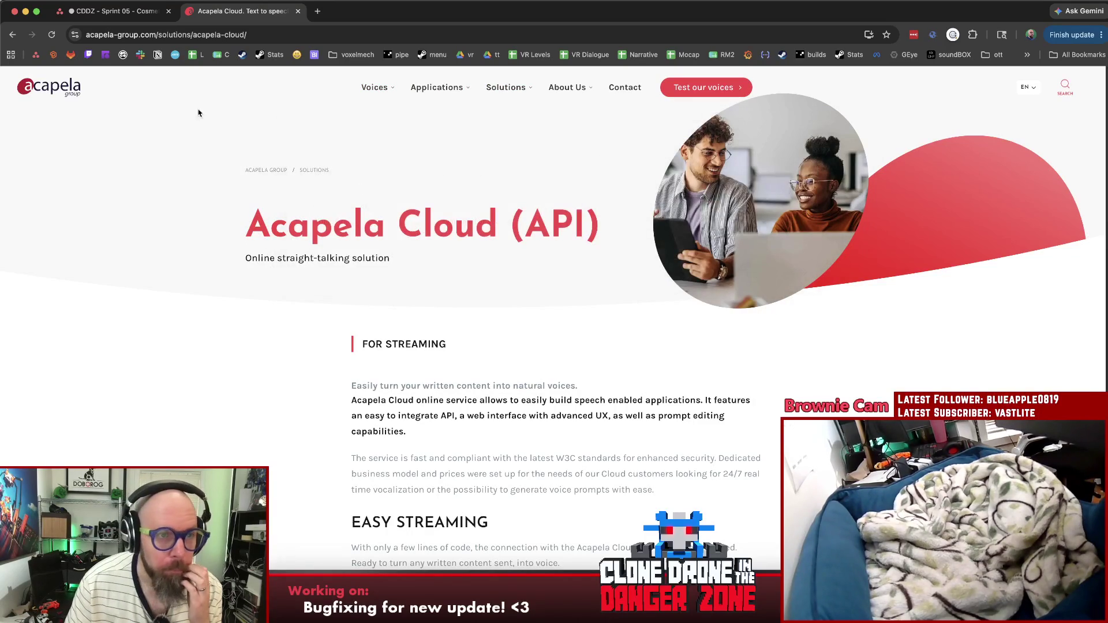
{"action": "left_click", "coordinate": [155, 35]}
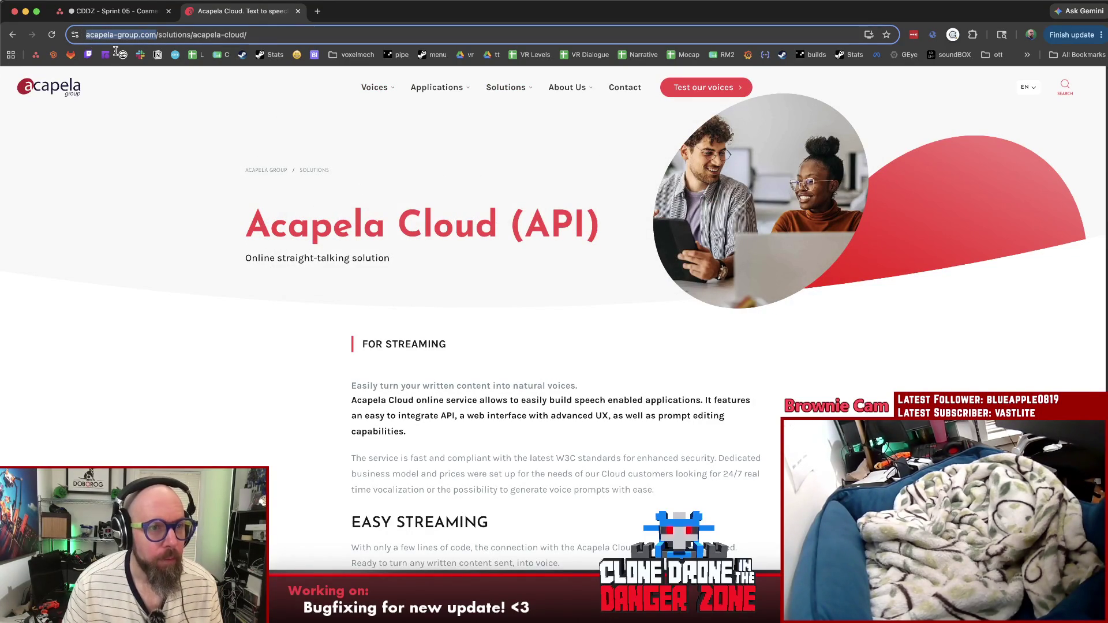
{"action": "middle_click", "coordinate": [262, 8]}
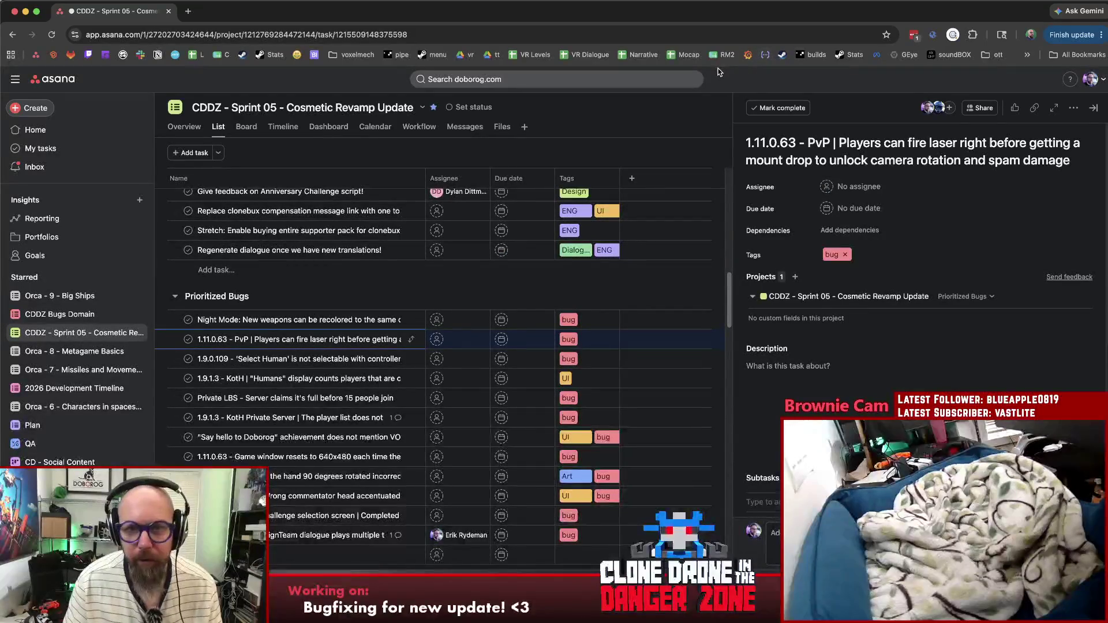
{"action": "left_click", "coordinate": [664, 6]}
{"action": "left_click", "coordinate": [663, 22]}
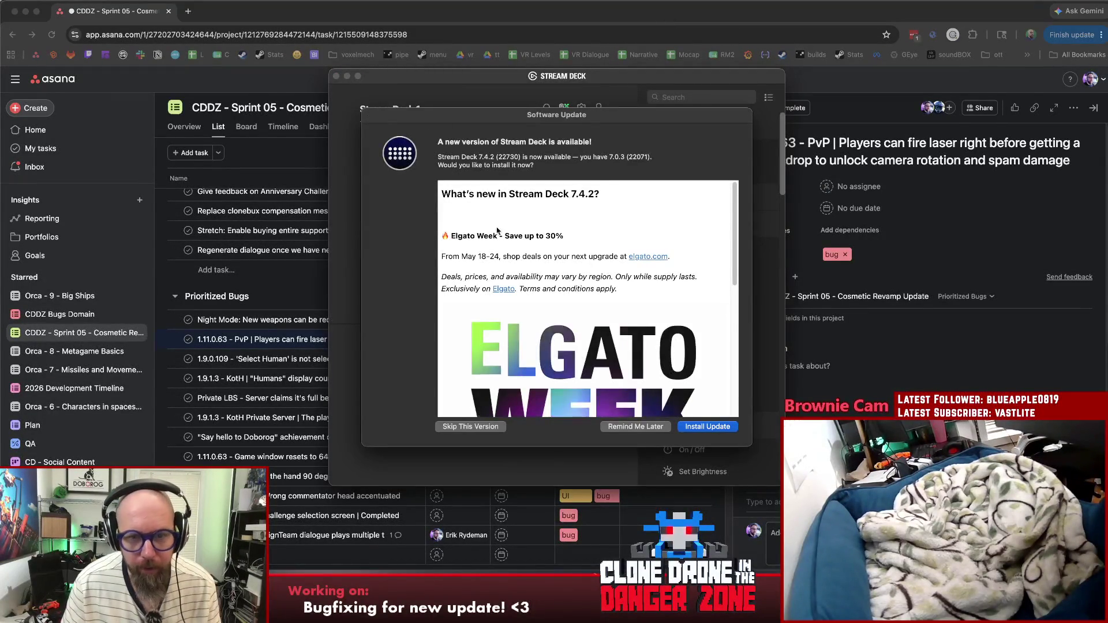
Step: Postpone the Stream Deck update and select the Voices?? key in the Twitch folder
{"action": "scroll", "coordinate": [482, 217], "scroll_direction": "down", "scroll_amount": 10}
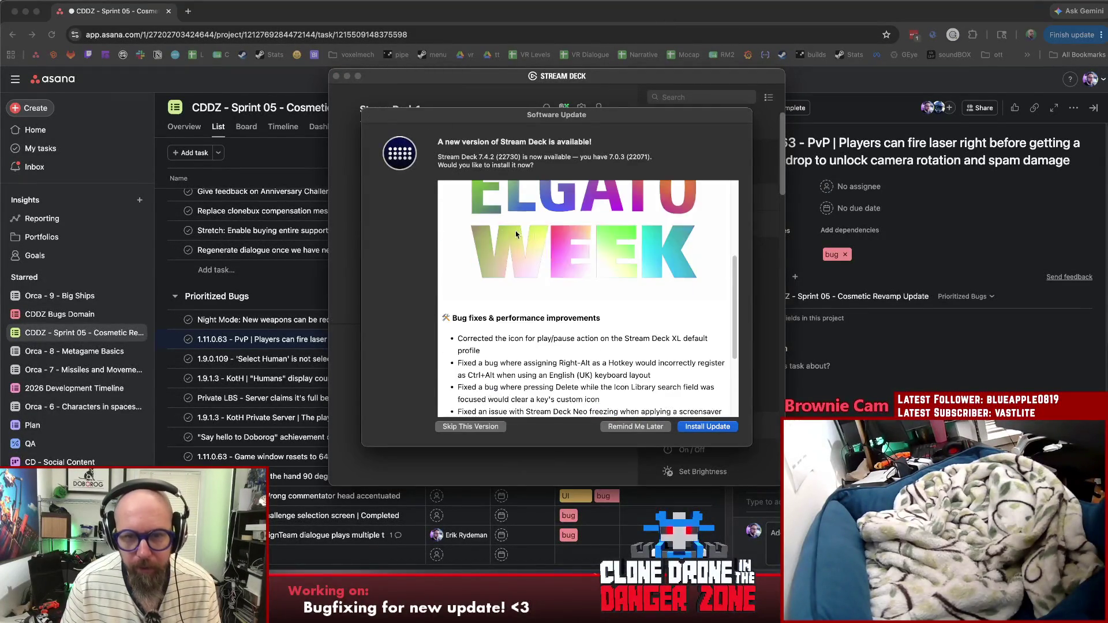
{"action": "left_click", "coordinate": [629, 427]}
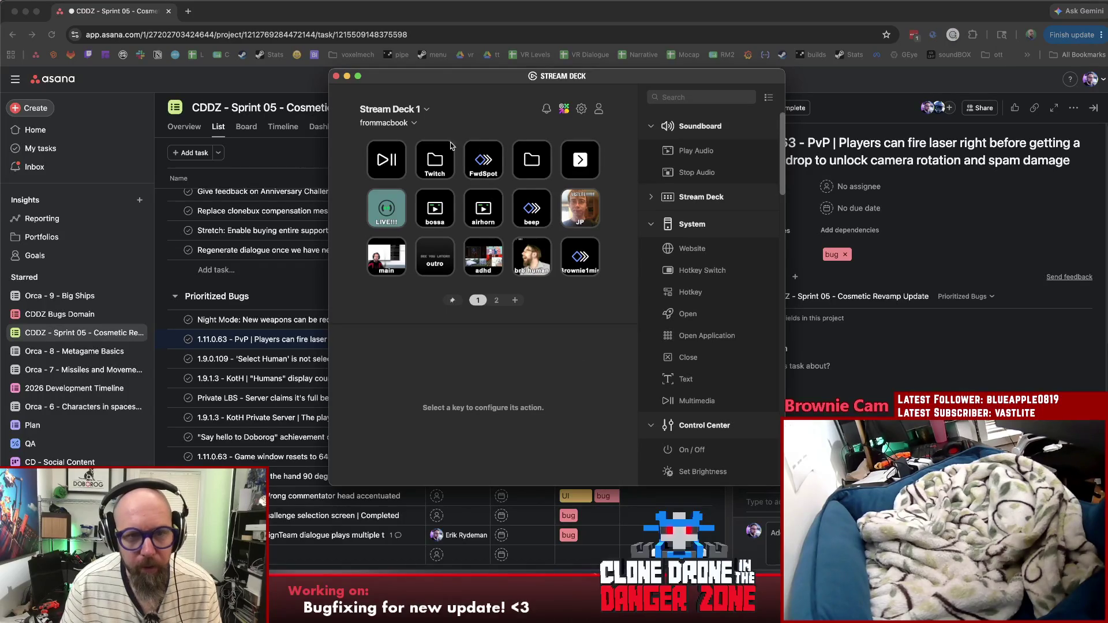
{"action": "left_click", "coordinate": [435, 160]}
{"action": "double_click", "coordinate": [435, 160]}
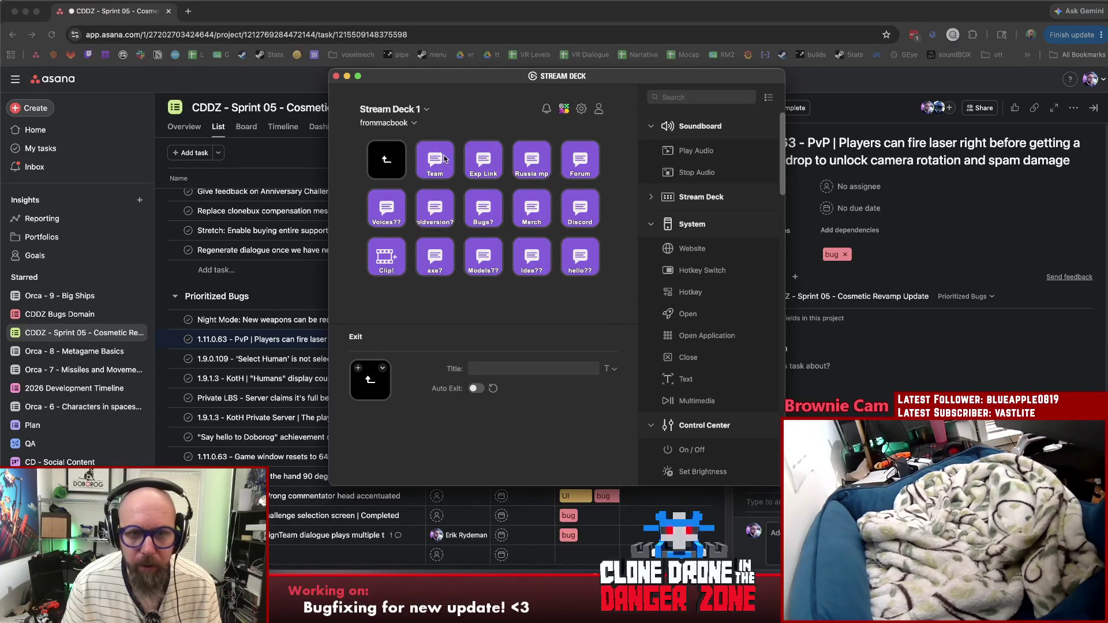
{"action": "left_click", "coordinate": [387, 208]}
Step: Replace the Voices?? message's old demo link with Acapela's homepage, then close Stream Deck
{"action": "scroll", "coordinate": [547, 422], "scroll_direction": "down", "scroll_amount": 3}
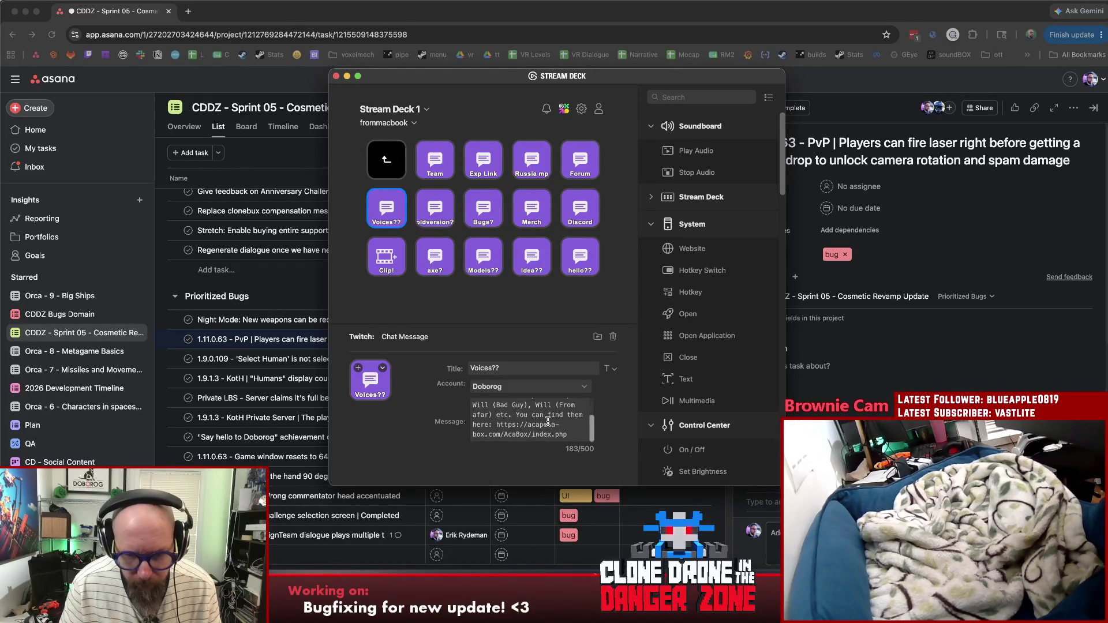
{"action": "left_click_drag", "start_coordinate": [497, 426], "coordinate": [563, 454]}
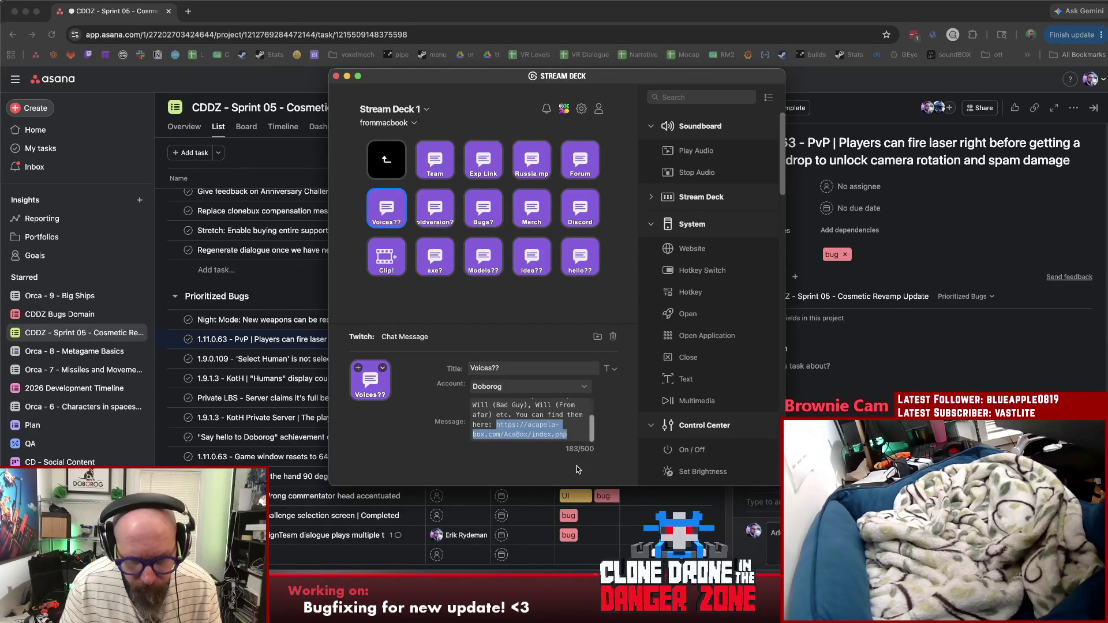
{"action": "type", "text": "https://www.acapela-group.com/"}
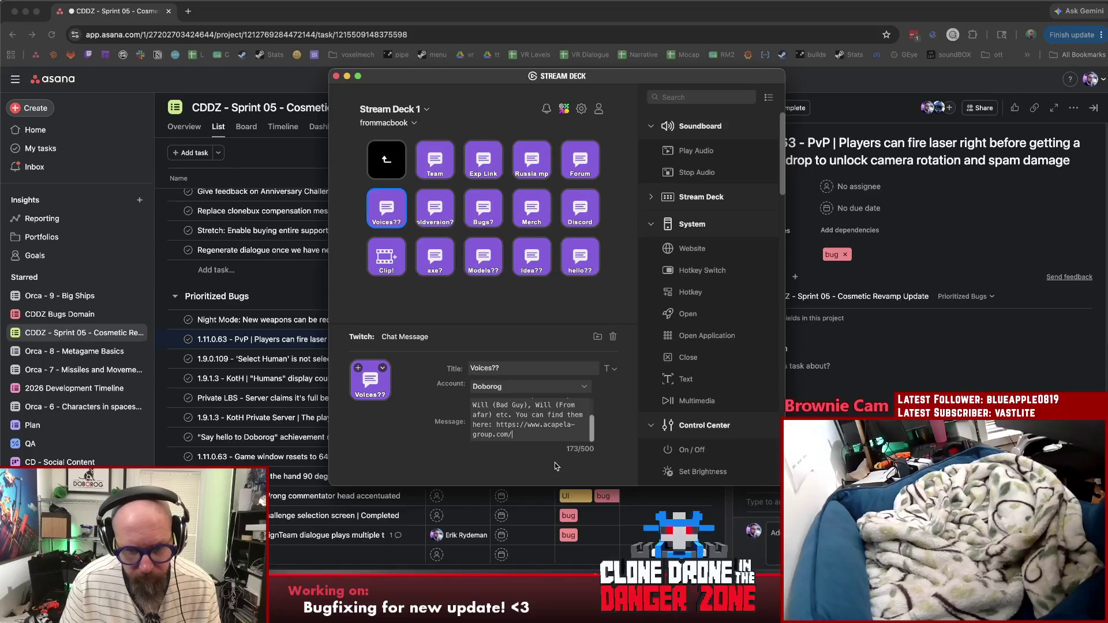
{"action": "scroll", "coordinate": [555, 438], "scroll_direction": "up", "scroll_amount": 2}
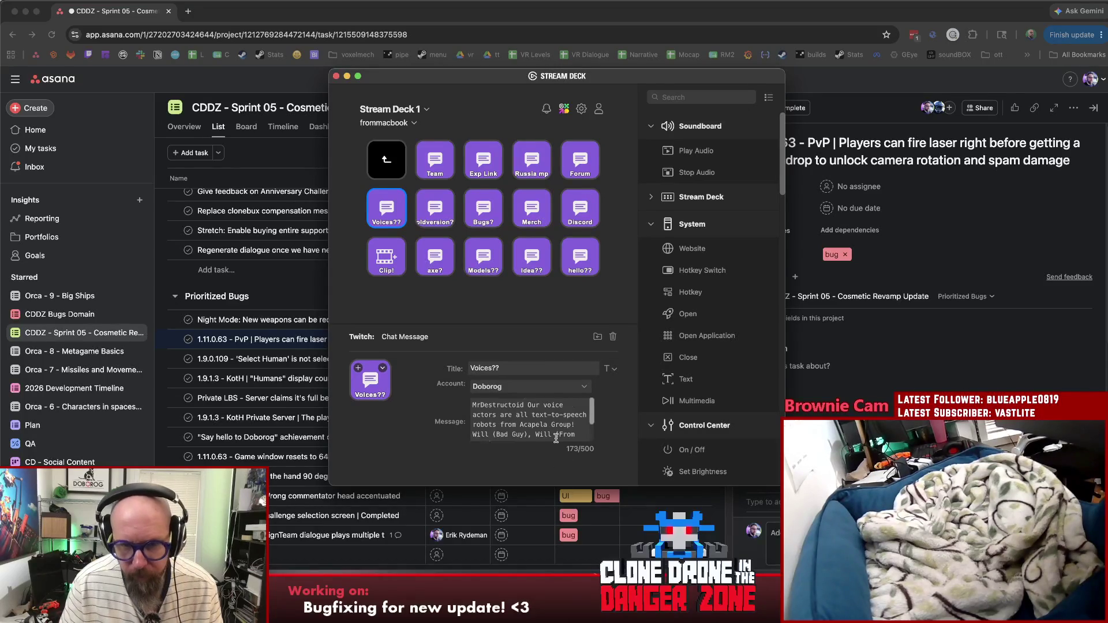
{"action": "scroll", "coordinate": [555, 441], "scroll_direction": "down", "scroll_amount": 2}
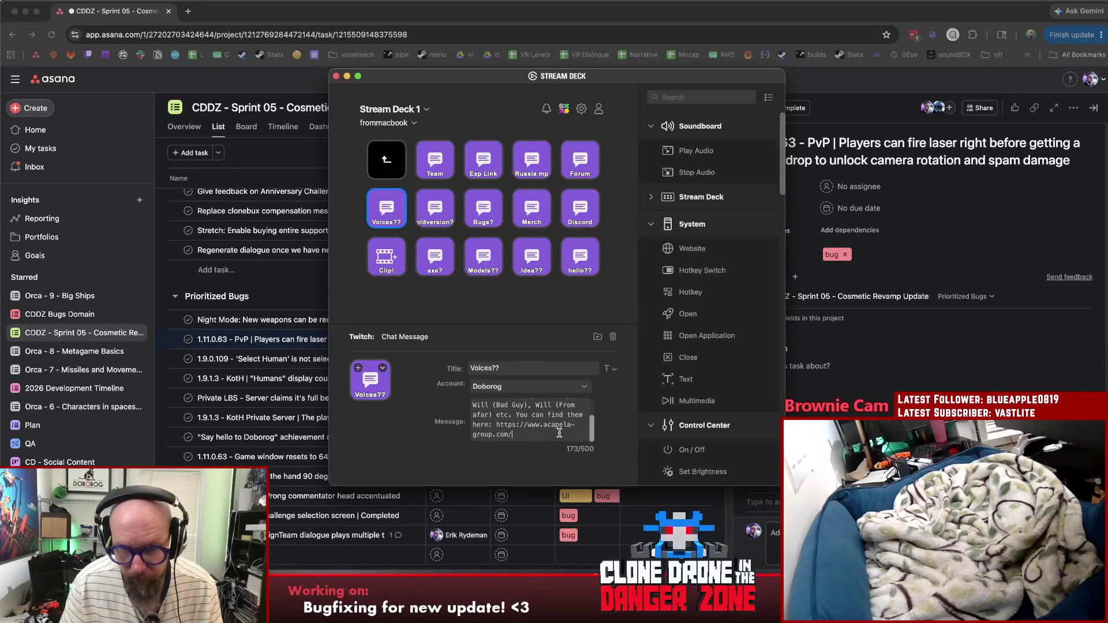
{"action": "left_click", "coordinate": [336, 75]}
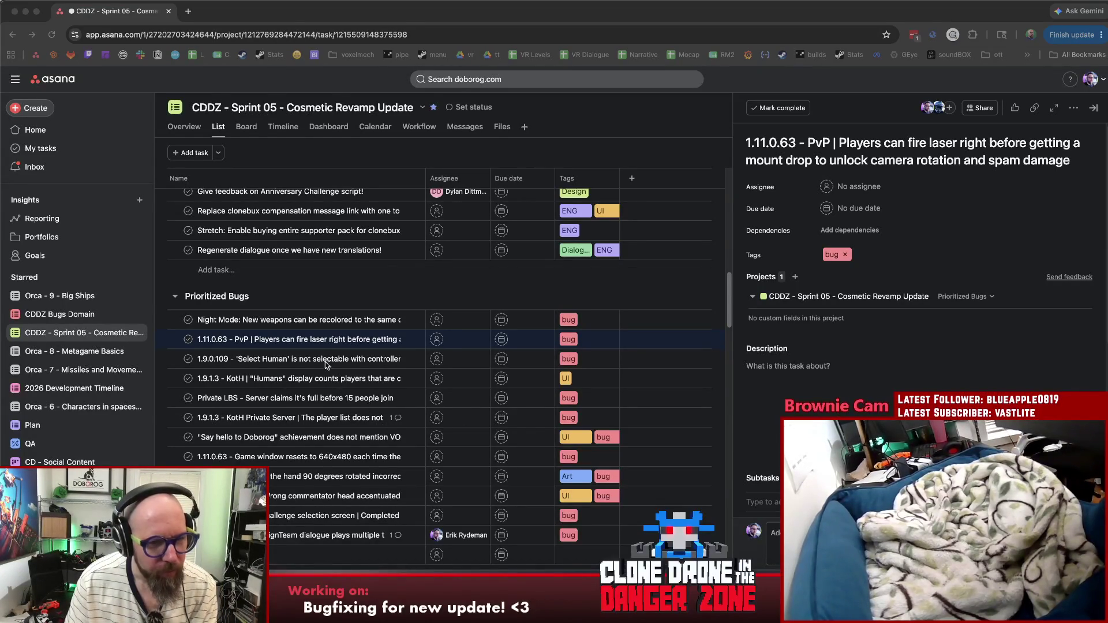
Step: Assign the PvP laser bug to the first suggested teammate and move it to In Progress
{"action": "left_click", "coordinate": [317, 339]}
{"action": "left_click", "coordinate": [993, 143]}
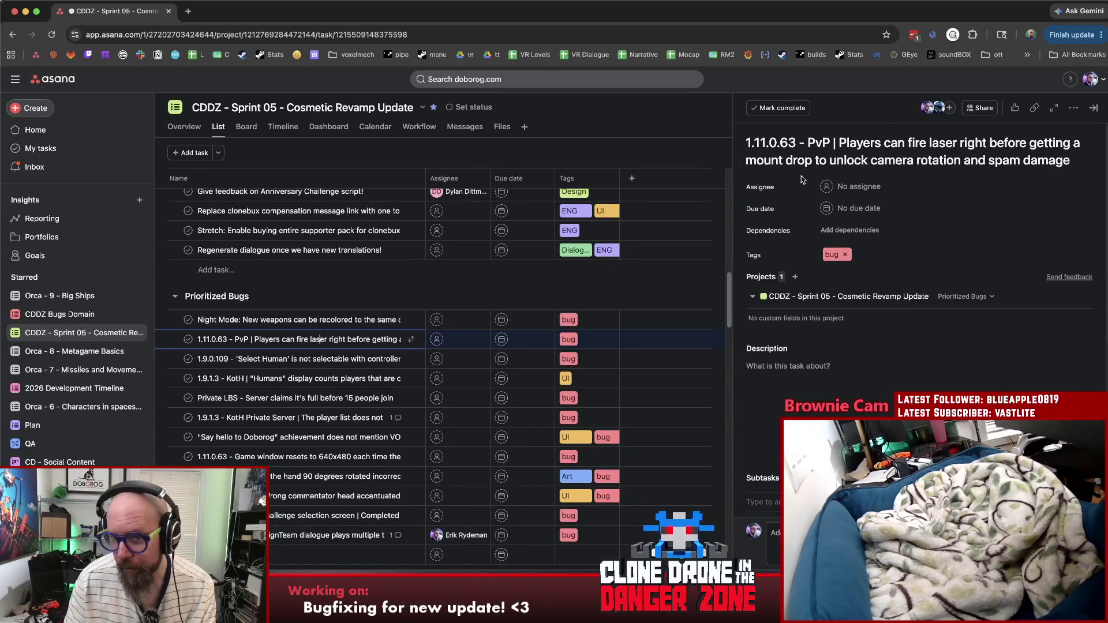
{"action": "left_click", "coordinate": [852, 187]}
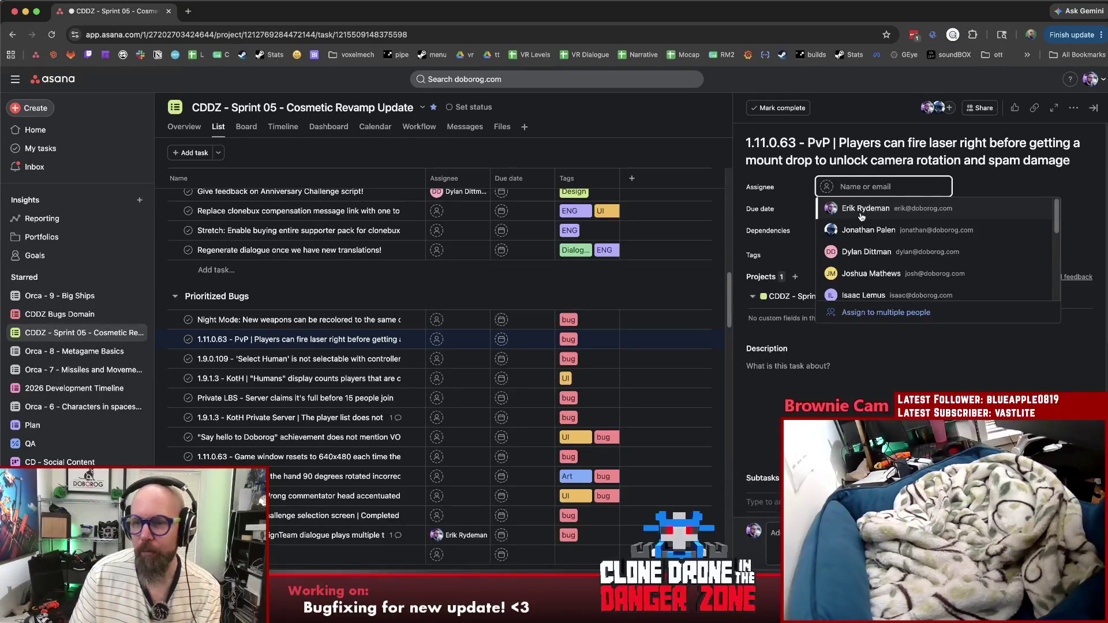
{"action": "left_click", "coordinate": [862, 208]}
{"action": "left_click", "coordinate": [961, 297]}
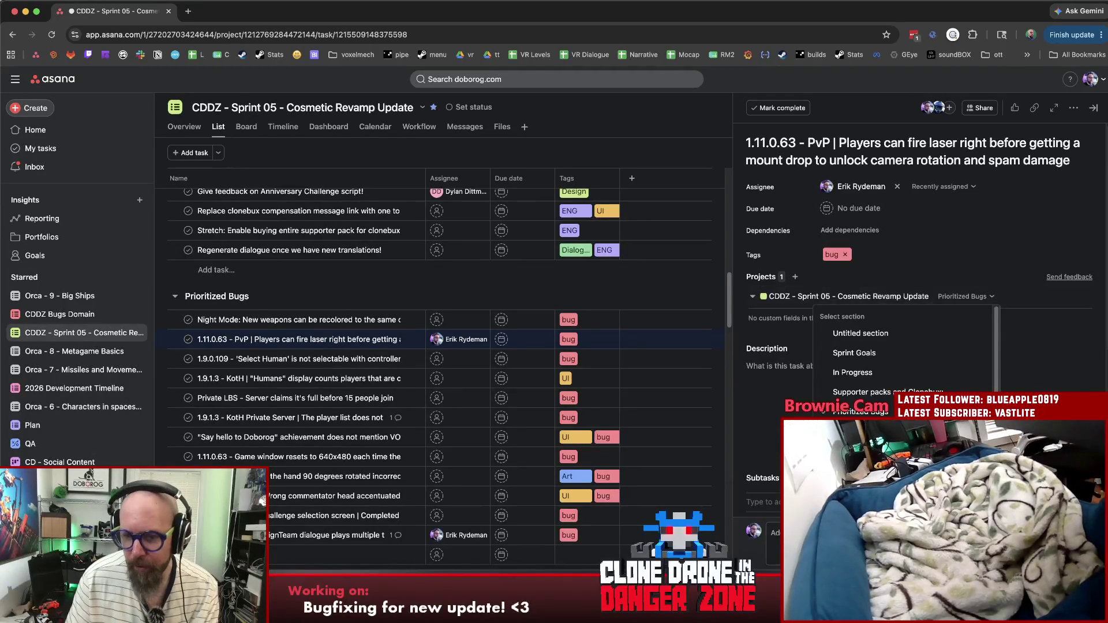
{"action": "left_click", "coordinate": [877, 373]}
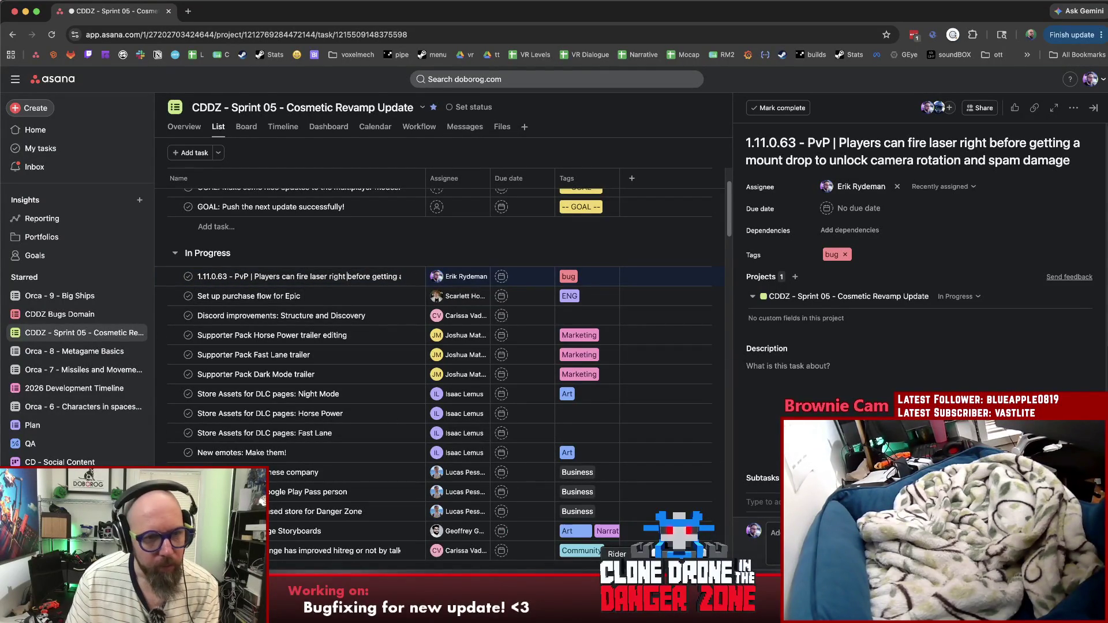
{"action": "key", "text": "super+Tab"}
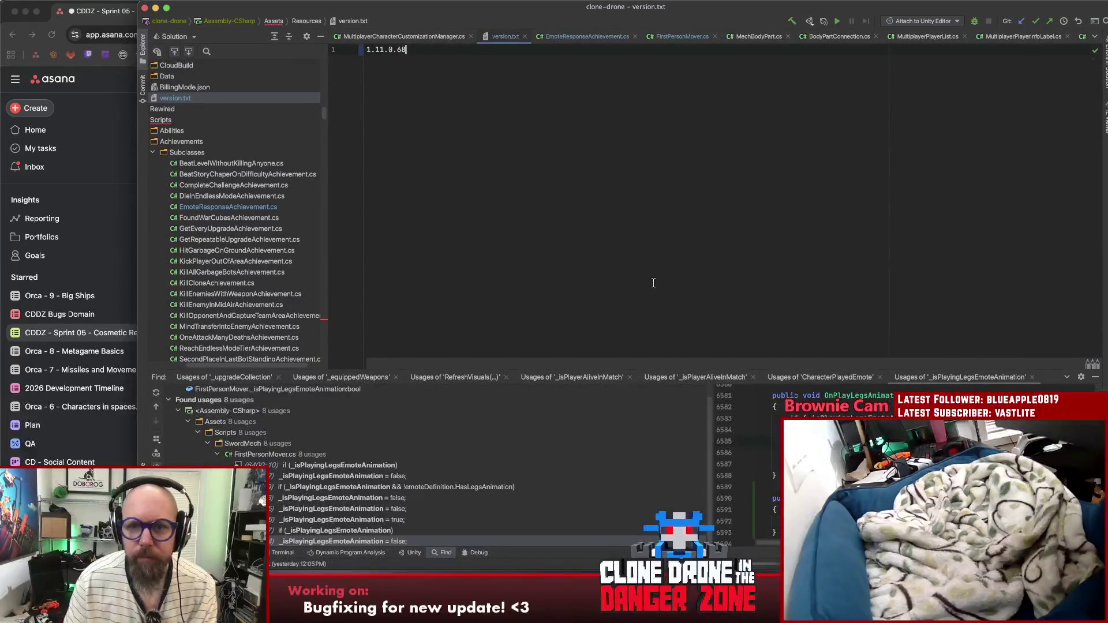
Step: Open the Character class file from FirstPersonMover.cs via Search Everywhere
{"action": "left_click", "coordinate": [684, 37]}
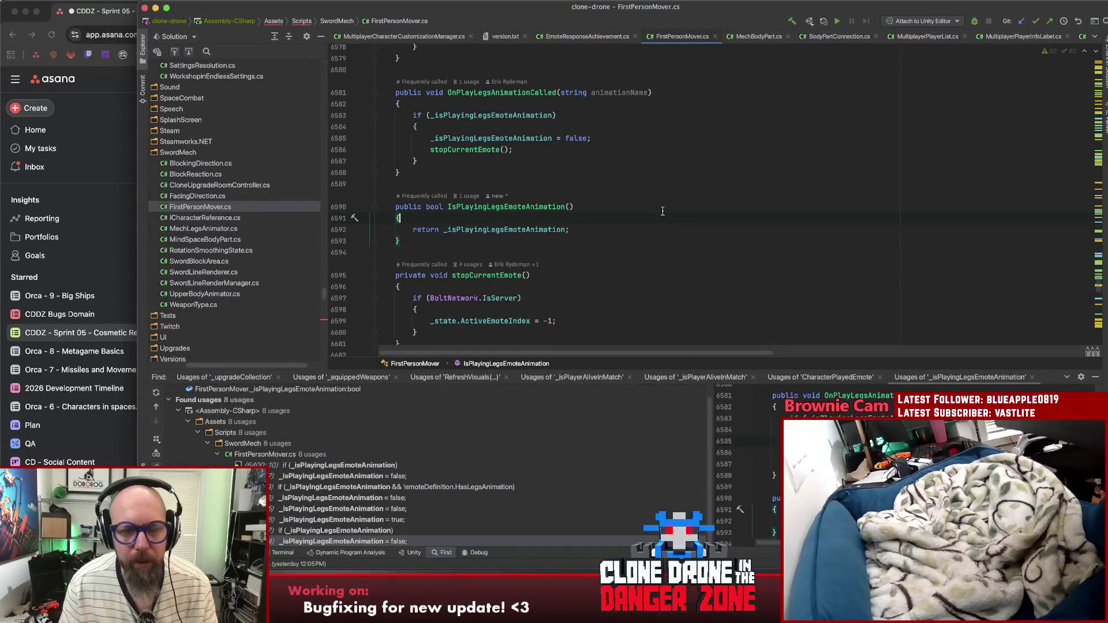
{"action": "key", "text": "super+f"}
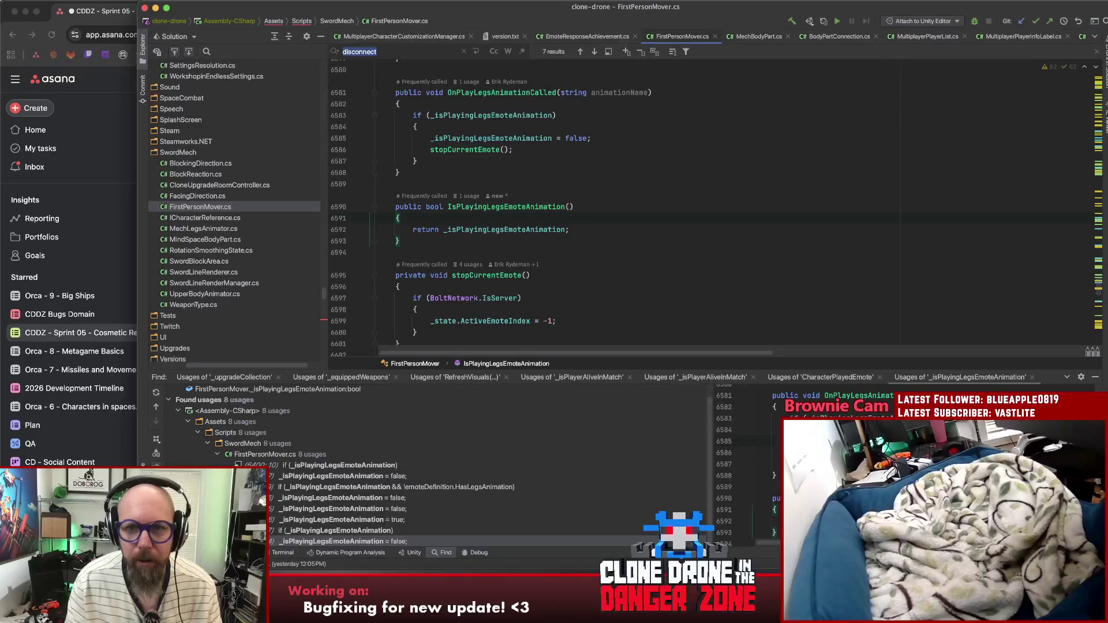
{"action": "key", "text": "Escape"}
{"action": "key", "text": "shift"}
{"action": "key", "text": "shift"}
{"action": "type", "text": "character"}
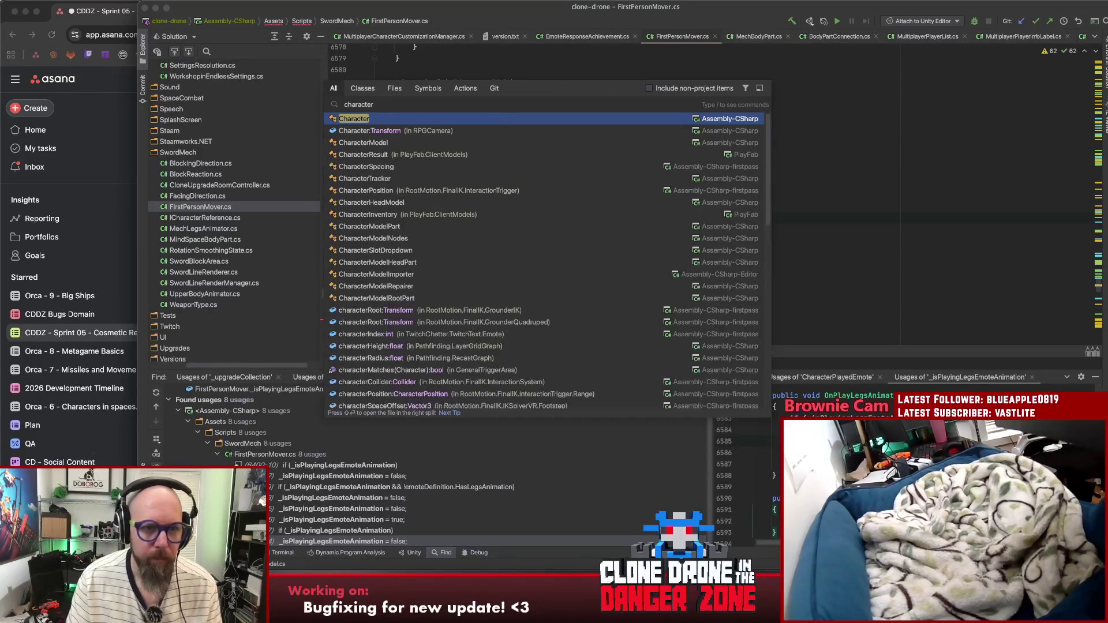
{"action": "key", "text": "Return"}
Step: Find _horizontalCursorMovement in Character.cs and list all its usages
{"action": "key", "text": "super+f"}
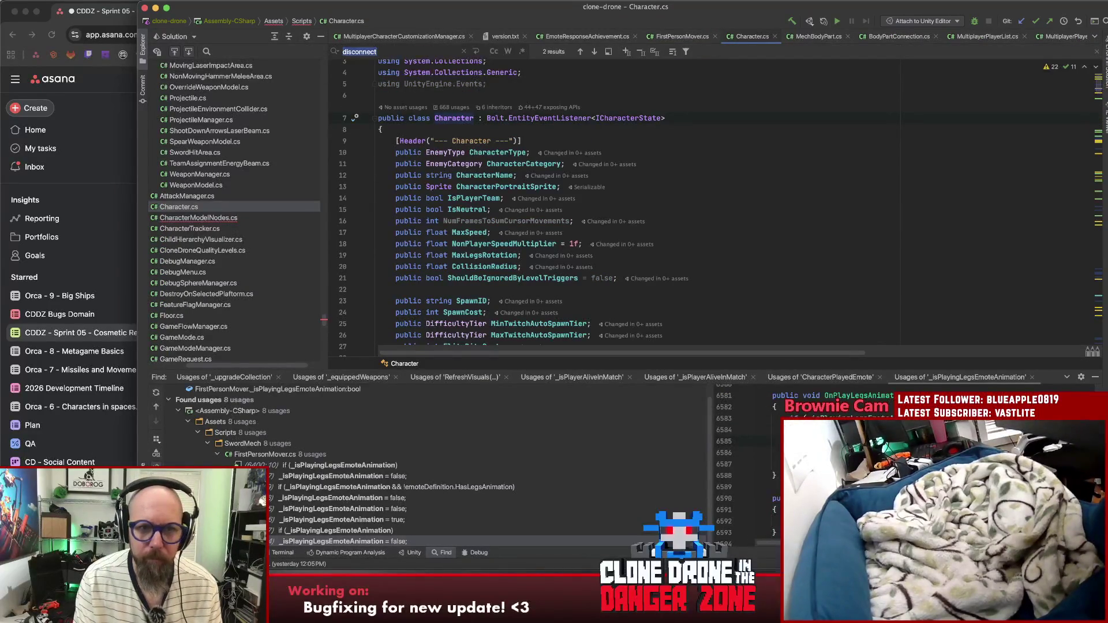
{"action": "type", "text": "horizontal"}
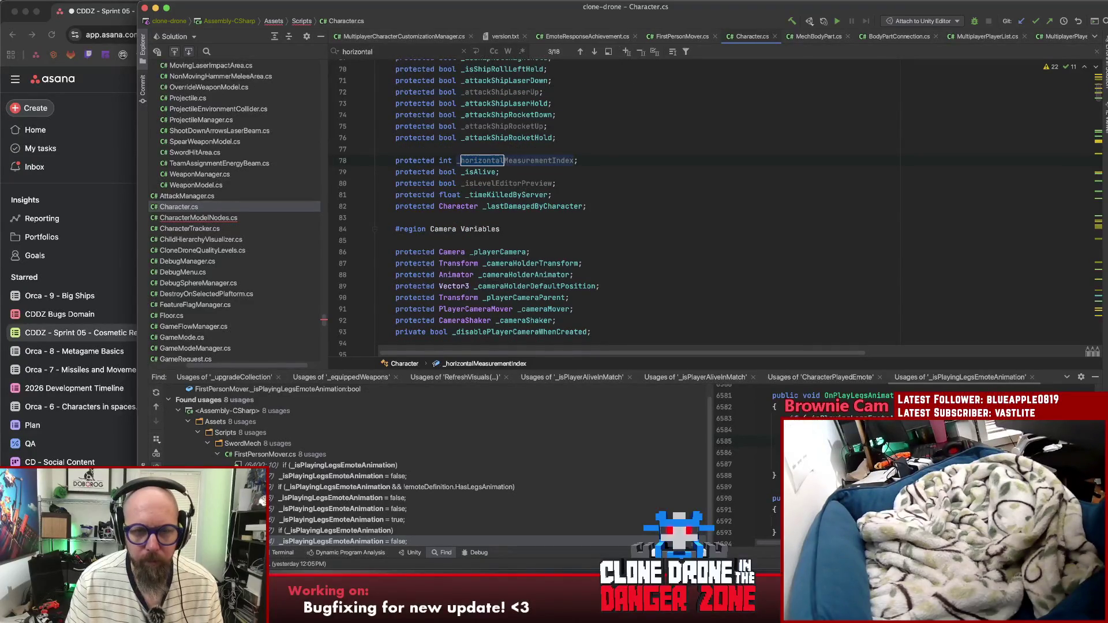
{"action": "scroll", "coordinate": [694, 248], "scroll_direction": "up", "scroll_amount": 7}
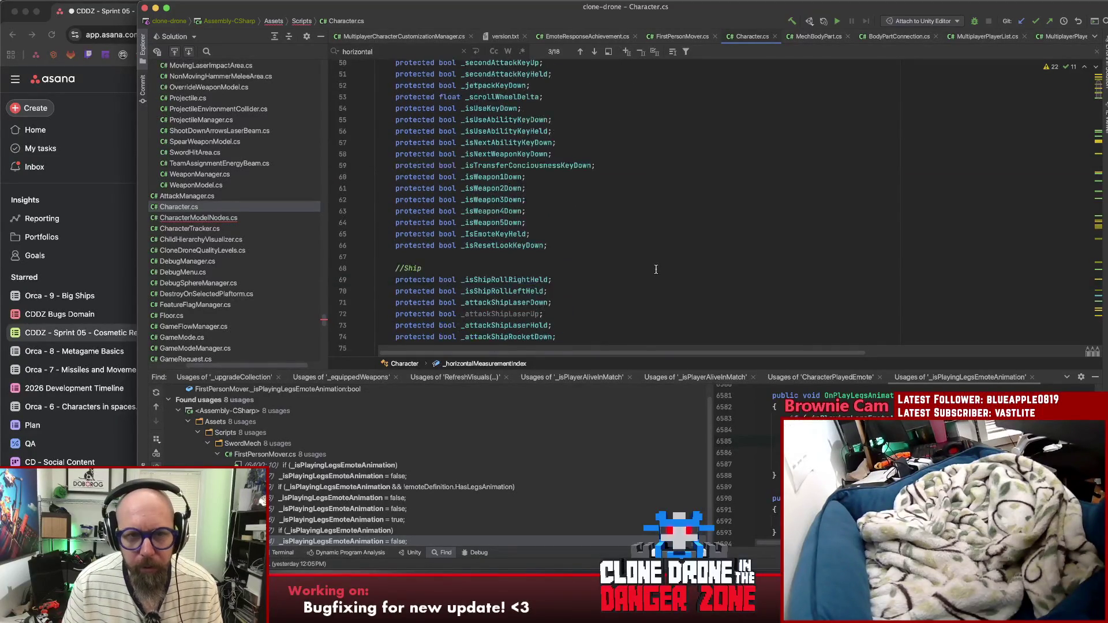
{"action": "left_click", "coordinate": [536, 152]}
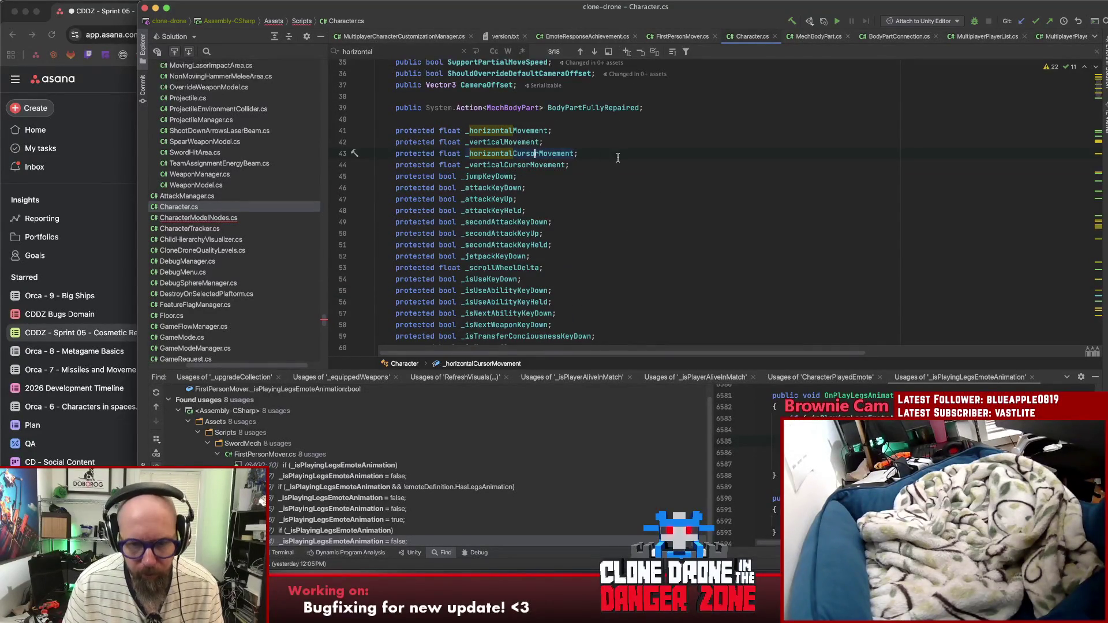
{"action": "key", "text": "alt+F7"}
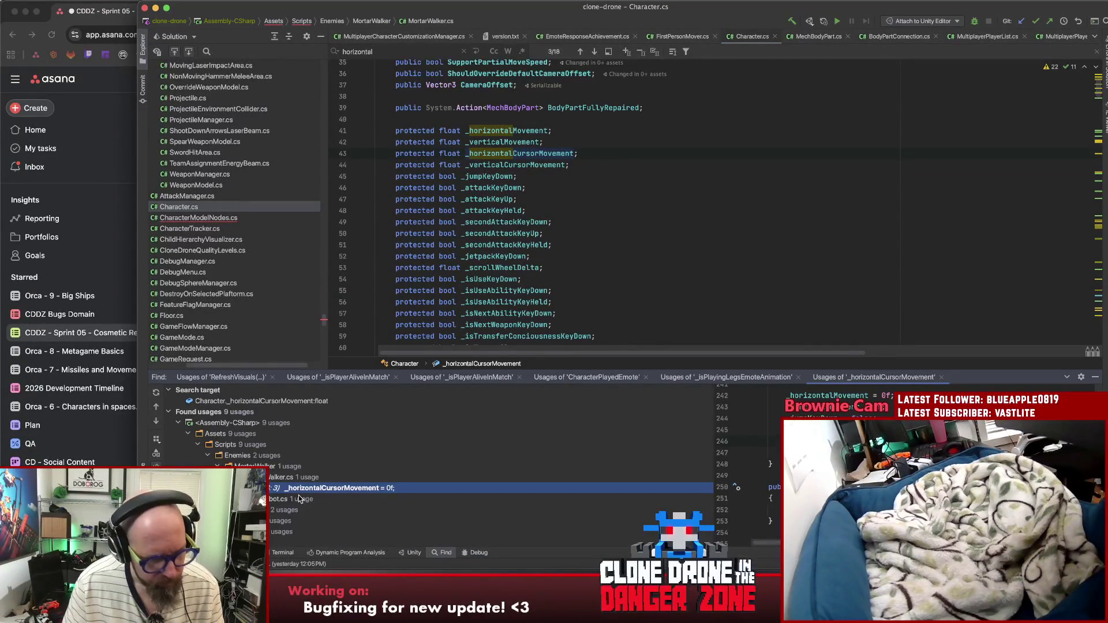
Step: Inspect the move-command assignment and rotateForMovement usages of horizontal cursor movement
{"action": "scroll", "coordinate": [270, 527], "scroll_direction": "down", "scroll_amount": 4}
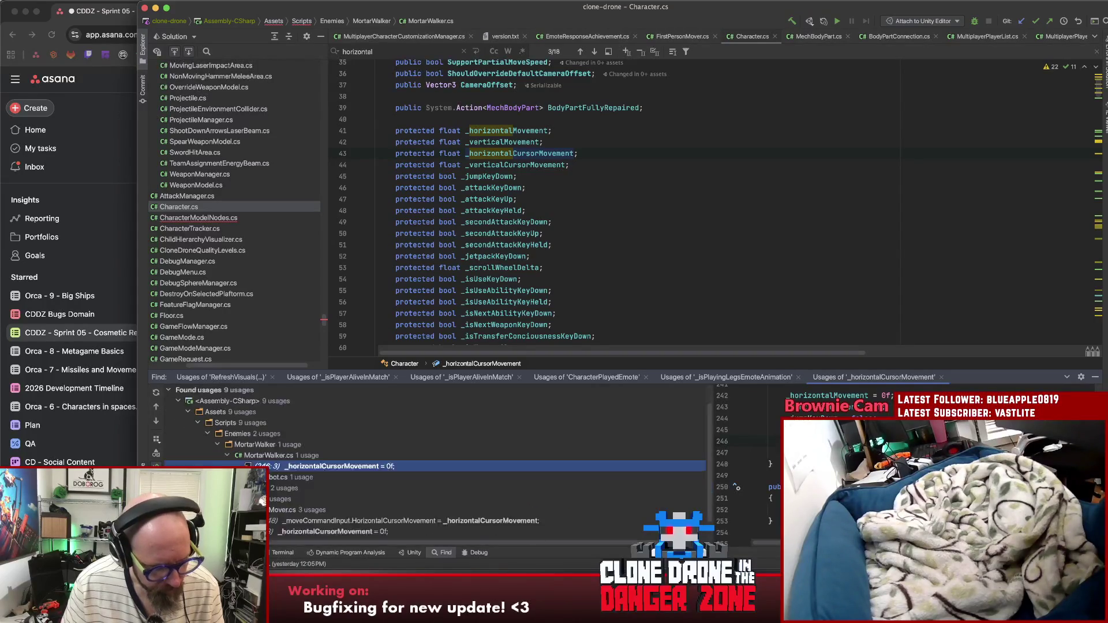
{"action": "double_click", "coordinate": [410, 502]}
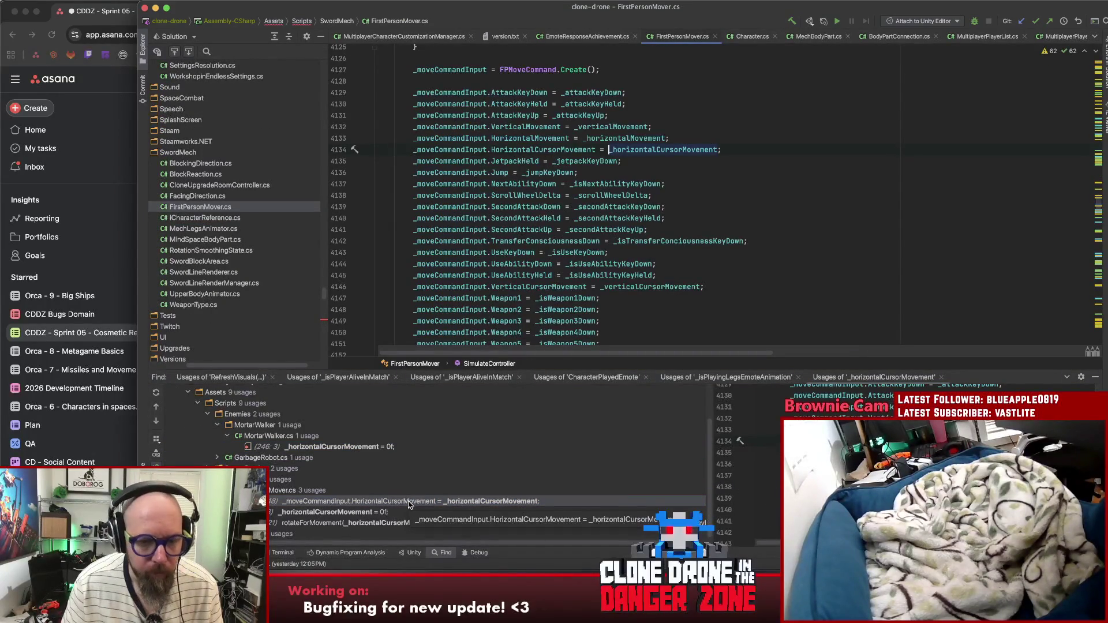
{"action": "double_click", "coordinate": [352, 524]}
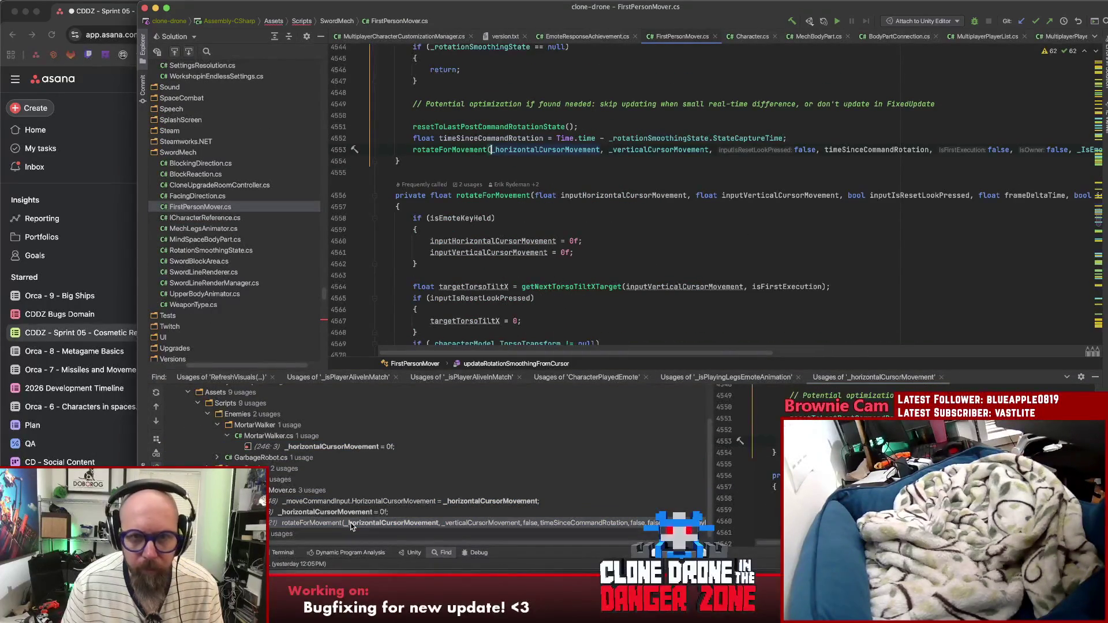
{"action": "left_click", "coordinate": [458, 502]}
{"action": "scroll", "coordinate": [596, 321], "scroll_direction": "up", "scroll_amount": 5}
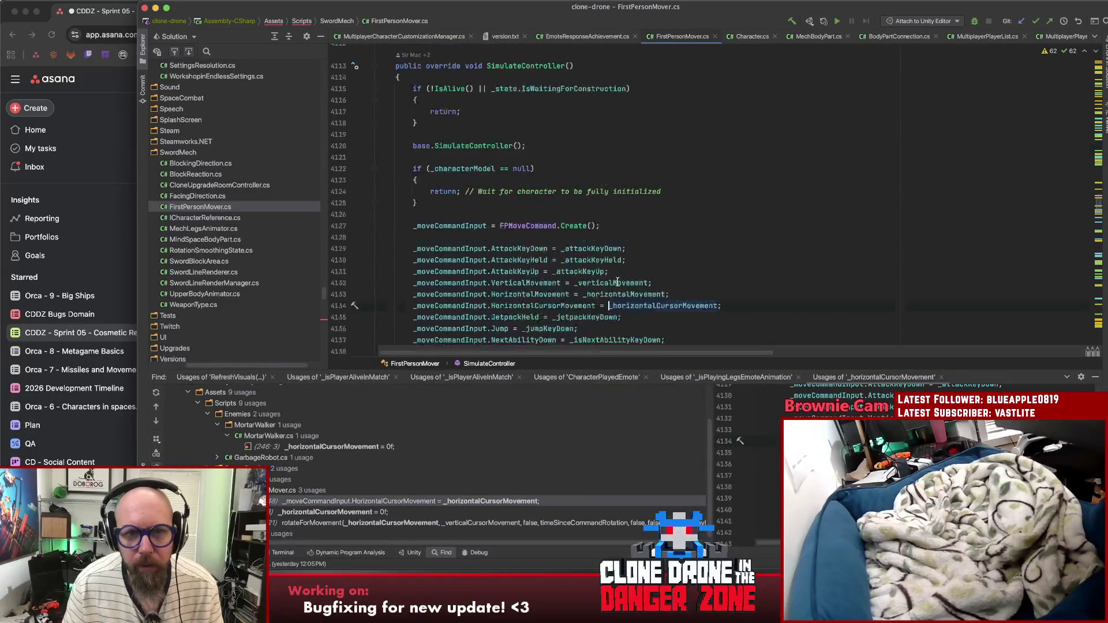
{"action": "scroll", "coordinate": [634, 288], "scroll_direction": "down", "scroll_amount": 3}
{"action": "scroll", "coordinate": [705, 262], "scroll_direction": "up", "scroll_amount": 8}
{"action": "scroll", "coordinate": [705, 261], "scroll_direction": "up", "scroll_amount": 15}
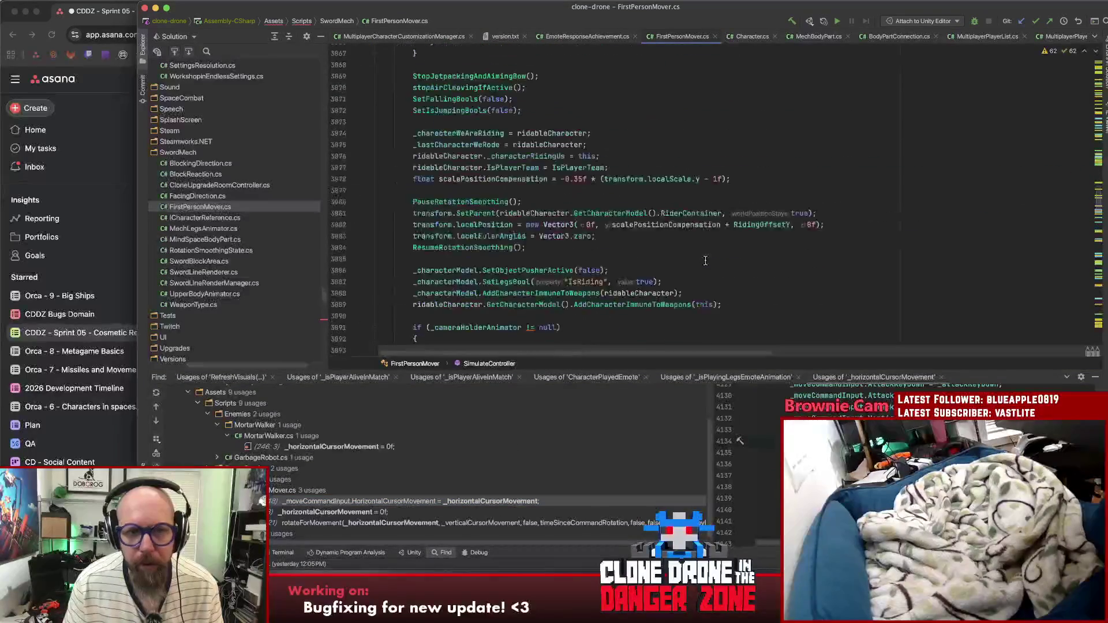
Step: Find _forwardKeysToCharacter in FirstPersonMover.cs and list its 32 usages
{"action": "key", "text": "super+f"}
{"action": "type", "text": "forwardke"}
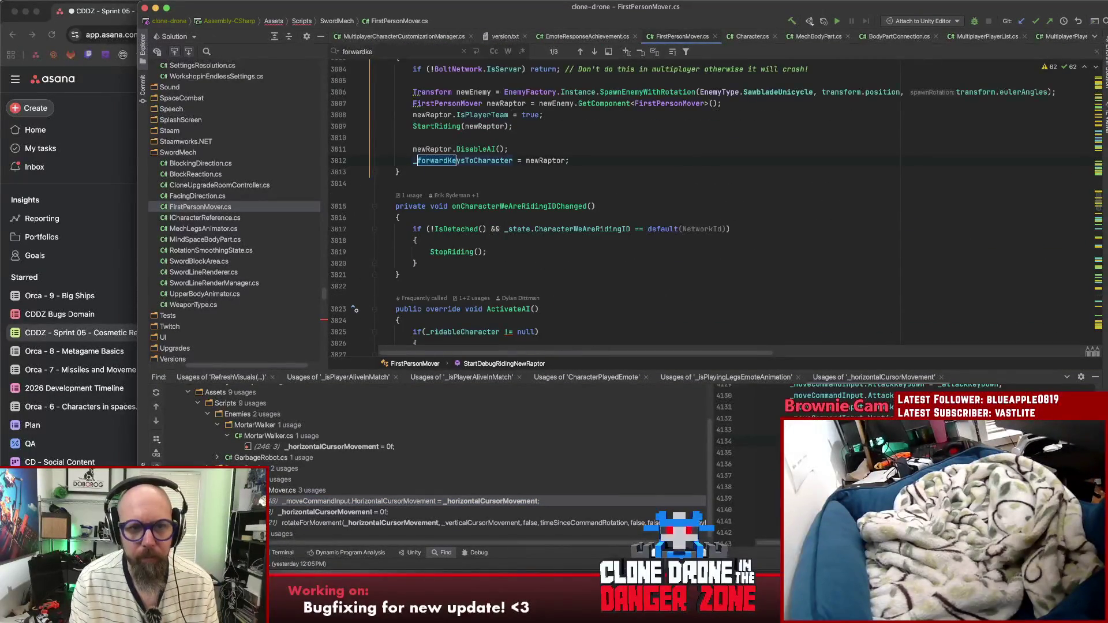
{"action": "left_click", "coordinate": [478, 162]}
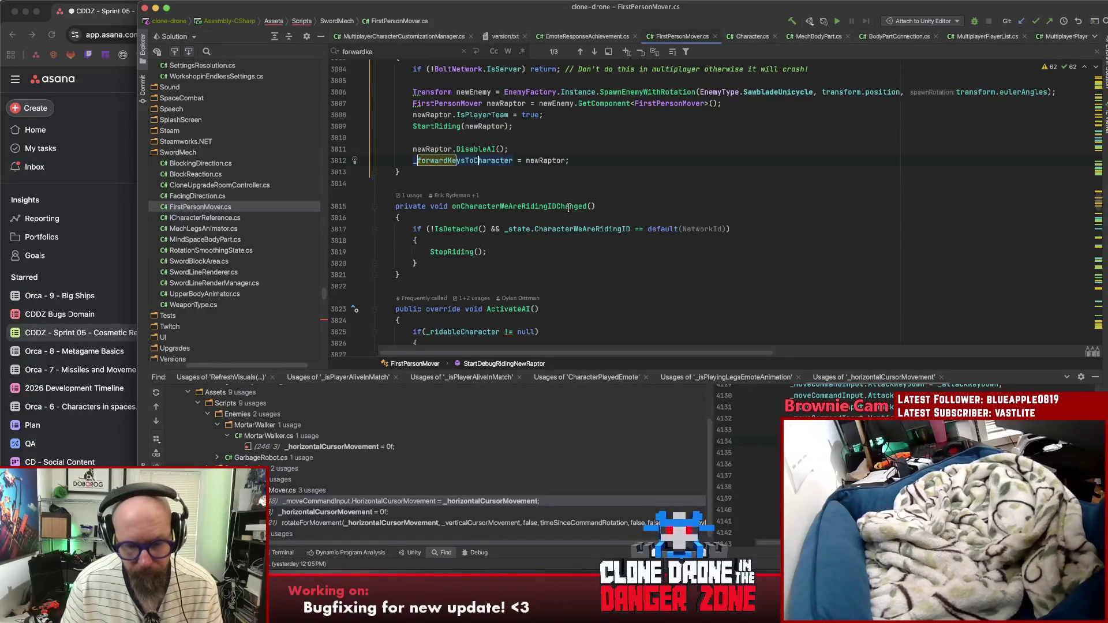
{"action": "key", "text": "alt+F7"}
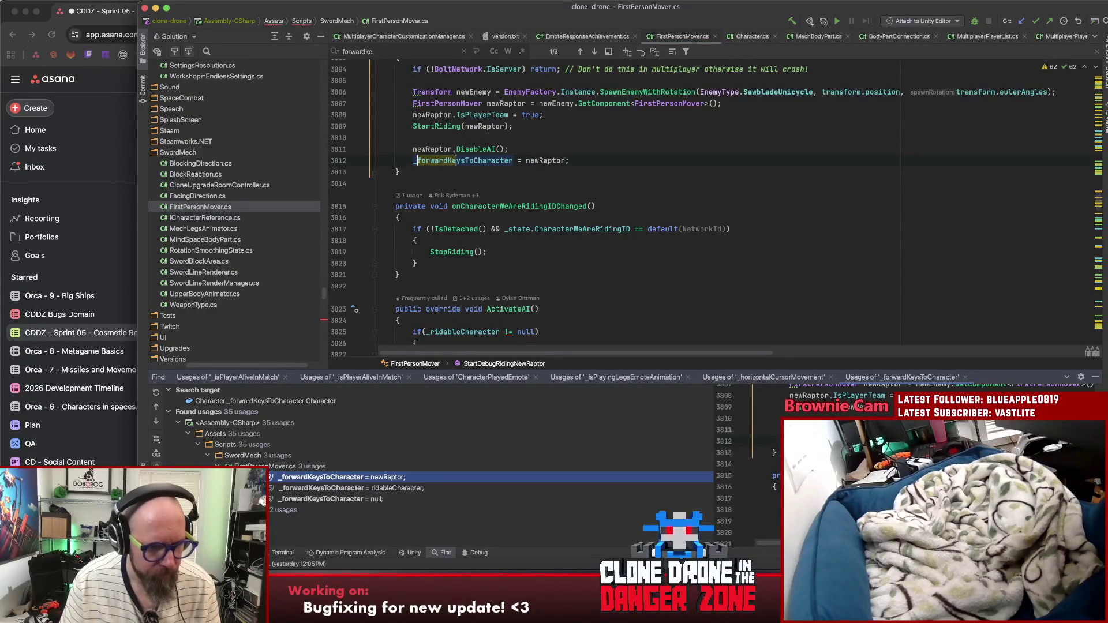
Step: Open Character.cs at the SetHorizontalCursorMovement forwarding usage
{"action": "scroll", "coordinate": [445, 488], "scroll_direction": "down", "scroll_amount": 2}
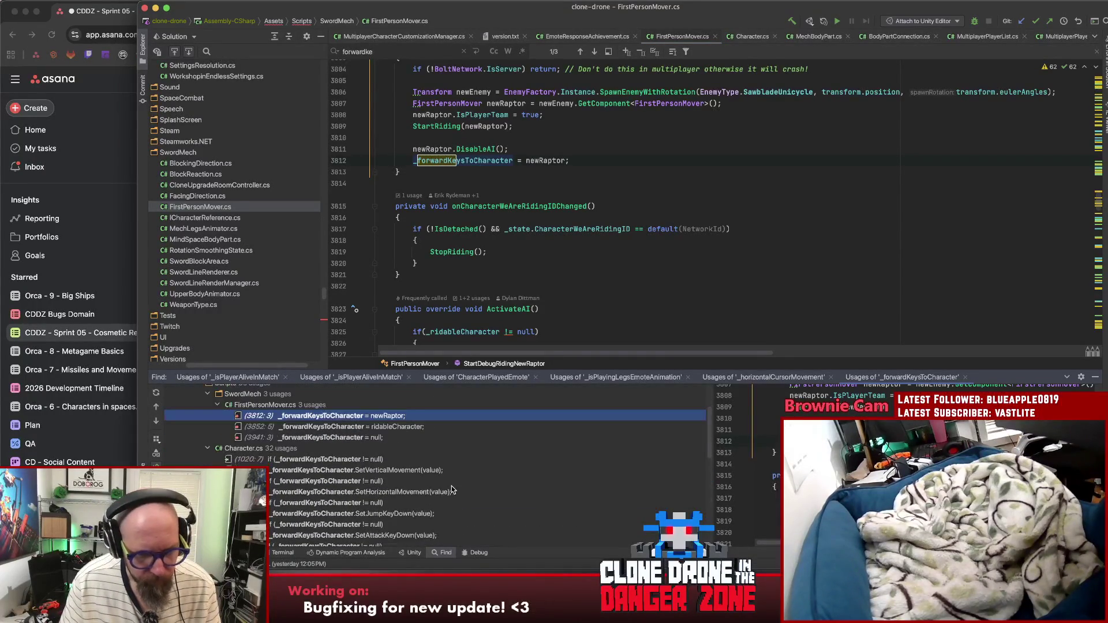
{"action": "scroll", "coordinate": [488, 476], "scroll_direction": "down", "scroll_amount": 2}
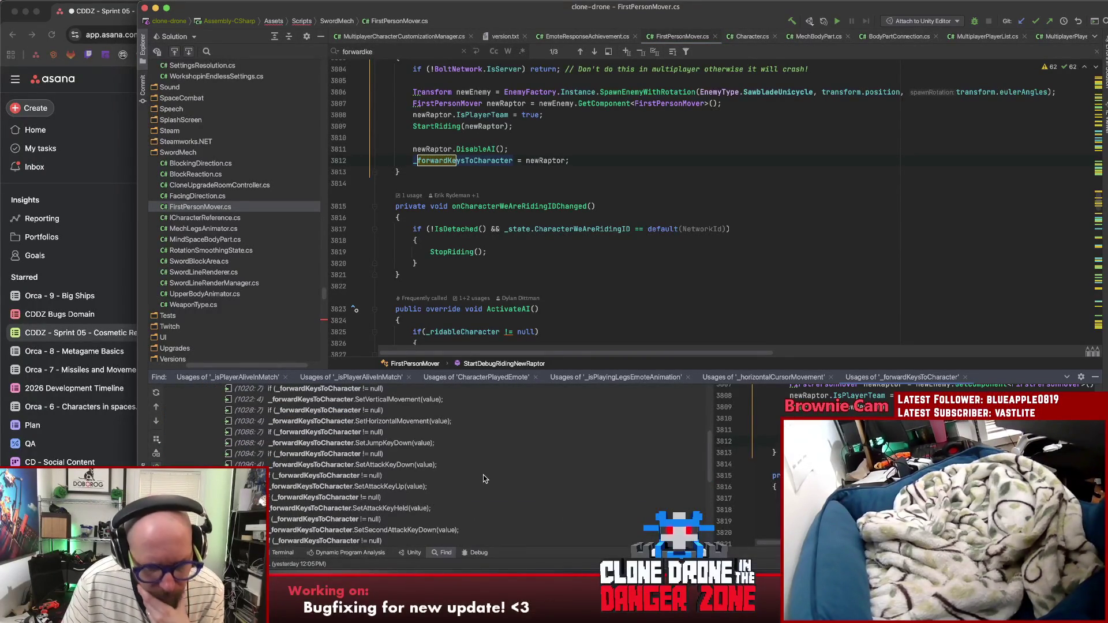
{"action": "scroll", "coordinate": [487, 469], "scroll_direction": "down", "scroll_amount": 5}
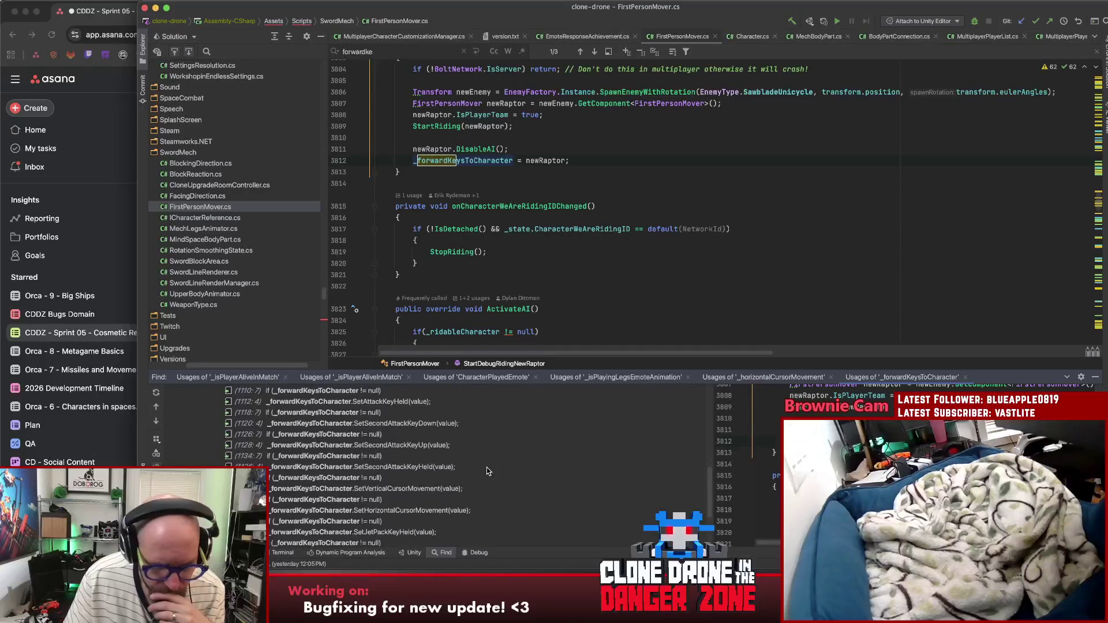
{"action": "scroll", "coordinate": [487, 469], "scroll_direction": "down", "scroll_amount": 2}
{"action": "left_click", "coordinate": [410, 434]}
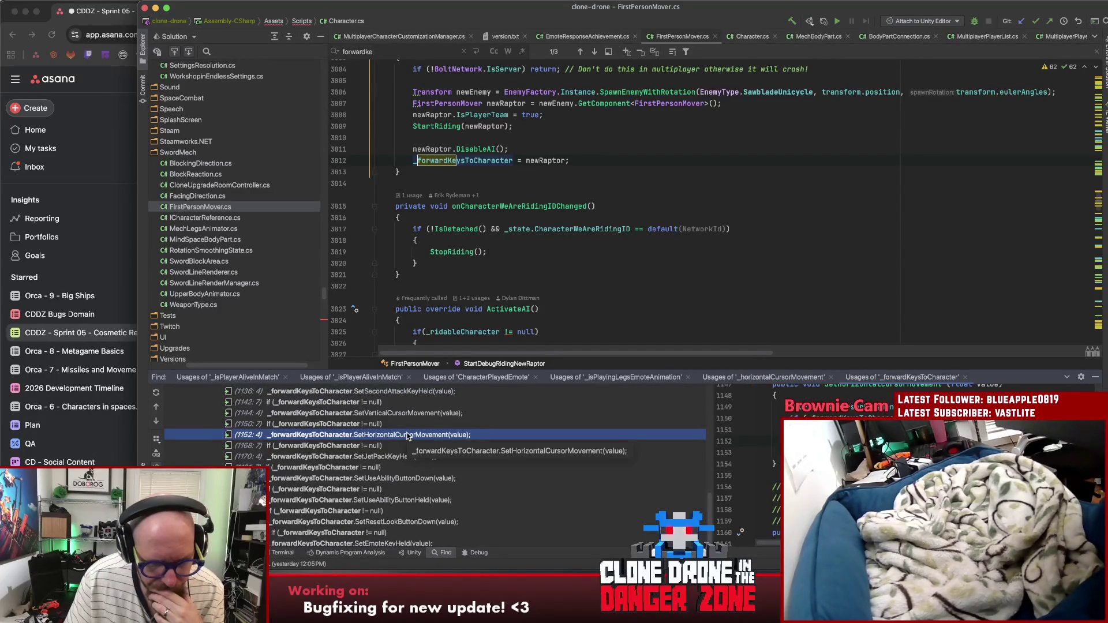
{"action": "double_click", "coordinate": [406, 435]}
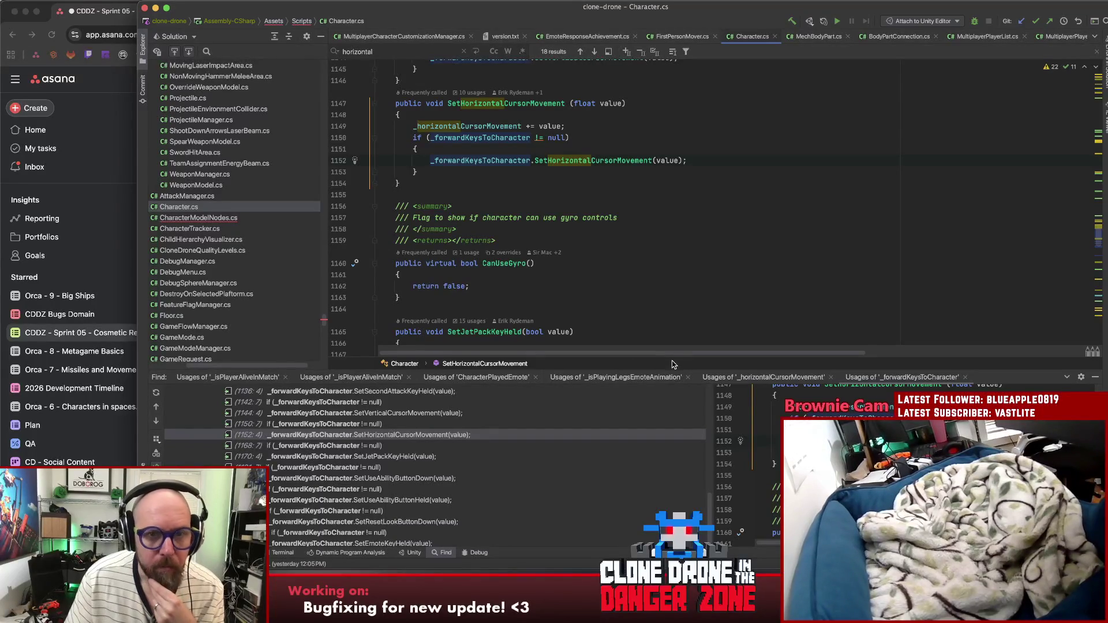
Step: Try adding an '&& !Isusi' condition to the line 1150 null check, then remove it
{"action": "left_click", "coordinate": [647, 140]}
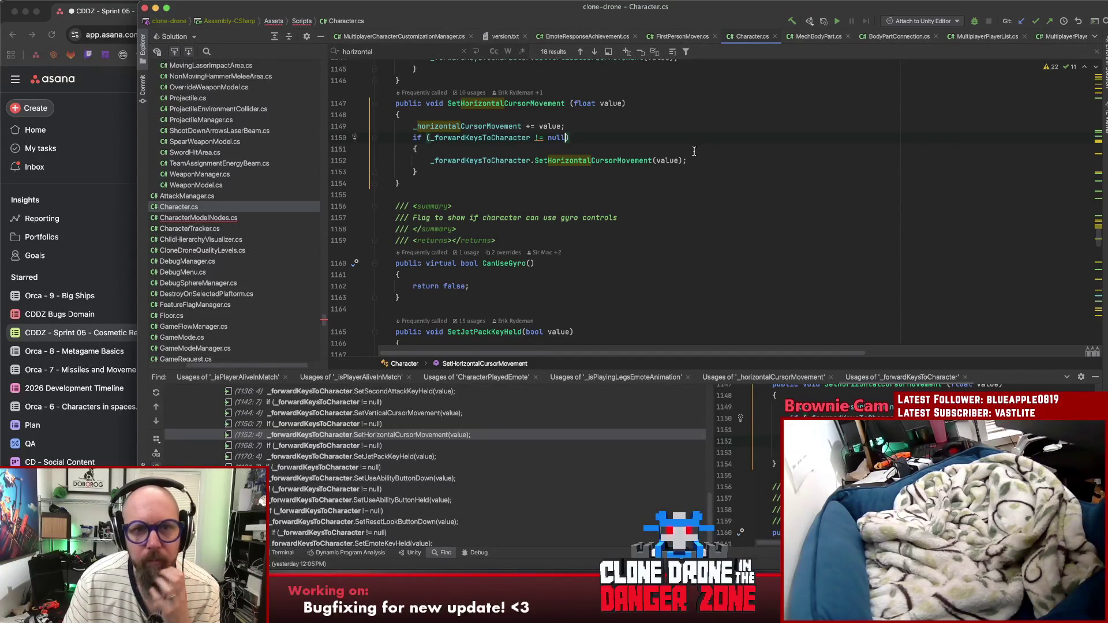
{"action": "scroll", "coordinate": [690, 141], "scroll_direction": "up", "scroll_amount": 3}
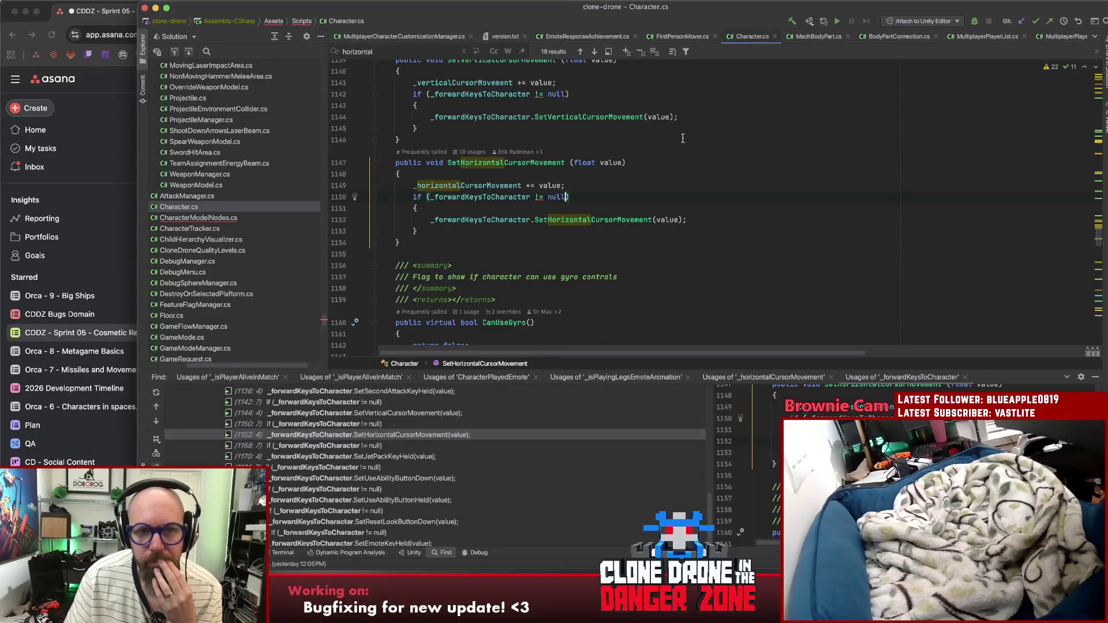
{"action": "left_click", "coordinate": [499, 163]}
{"action": "left_click", "coordinate": [661, 197]}
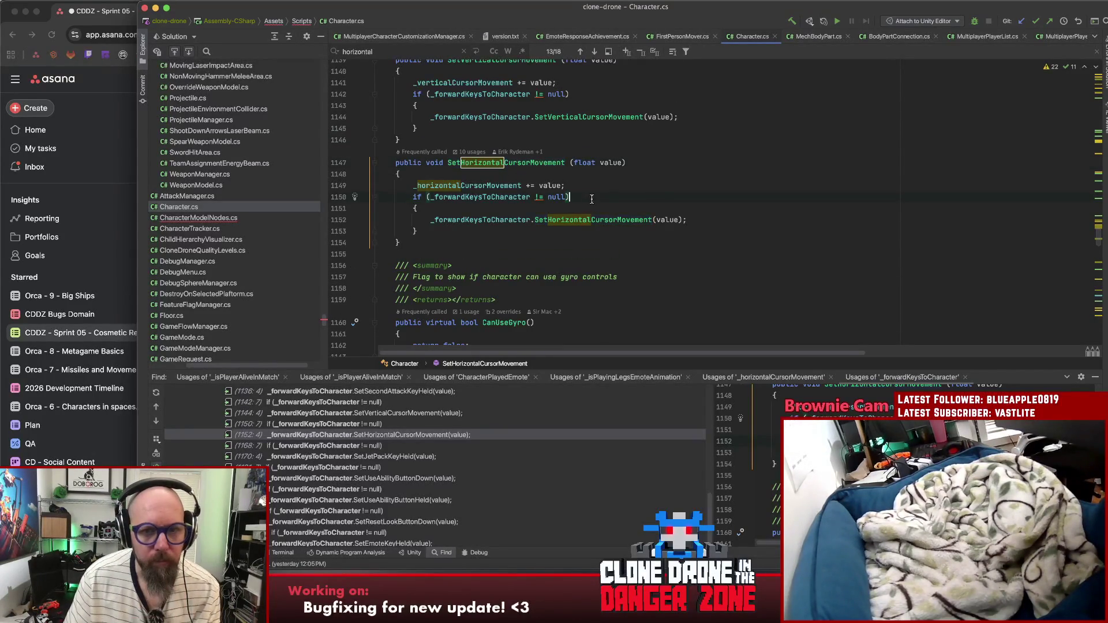
{"action": "type", "text": "&& !"}
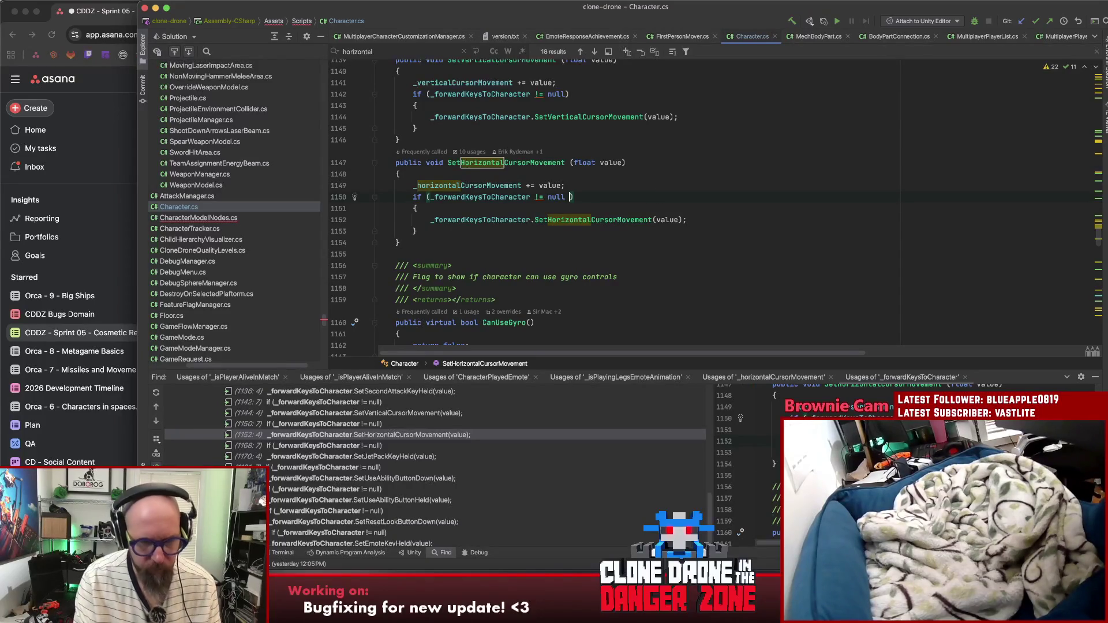
{"action": "type", "text": "Isusi"}
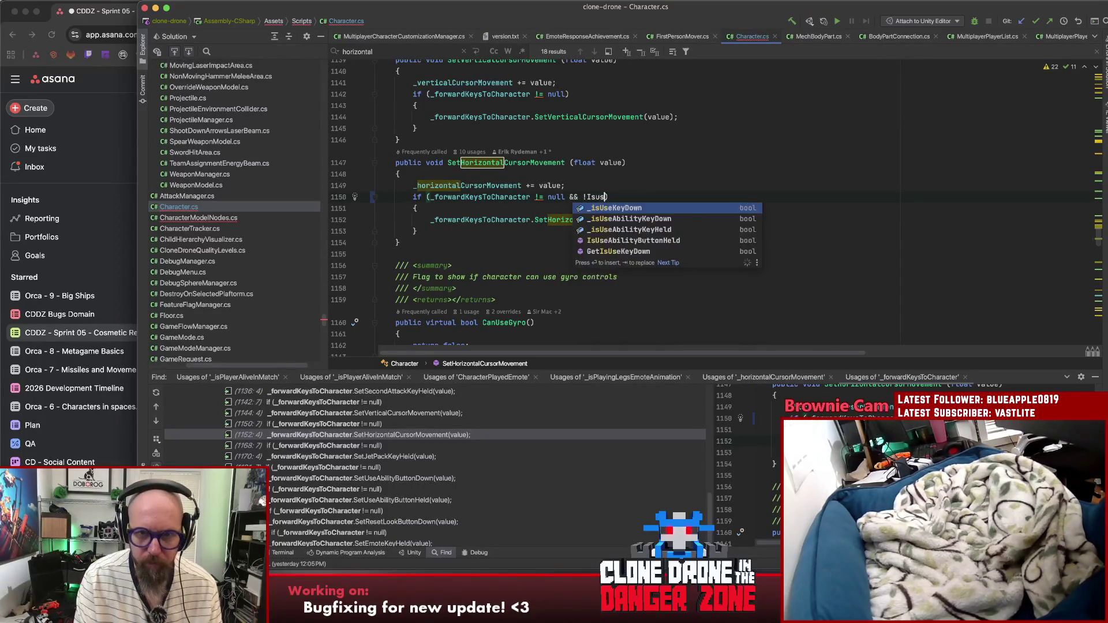
{"action": "key", "text": "BackSpace"}
{"action": "key", "text": "BackSpace"}
{"action": "key", "text": "BackSpace"}
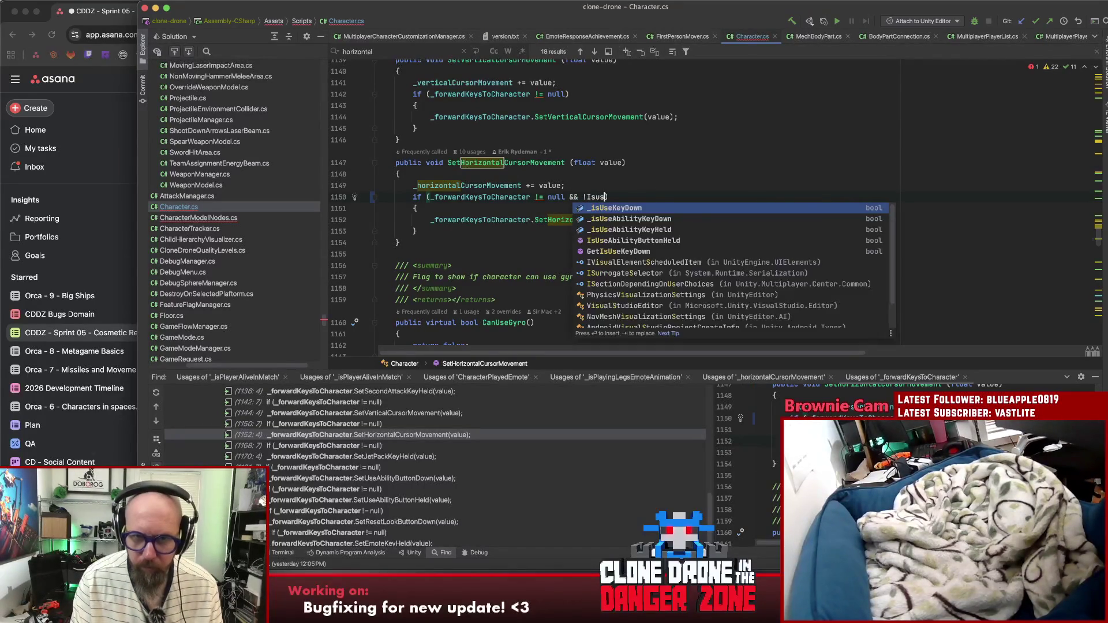
Step: Insert 'virtual' into SetHorizontalCursorMovement's signature on line 1147
{"action": "left_click", "coordinate": [655, 188]}
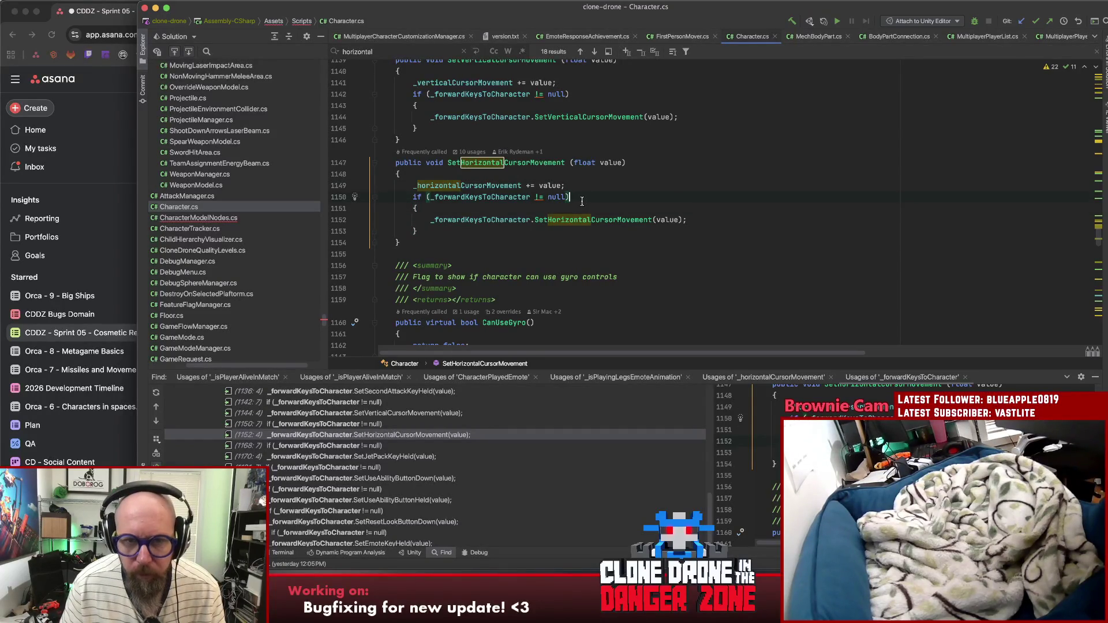
{"action": "left_click", "coordinate": [750, 229]}
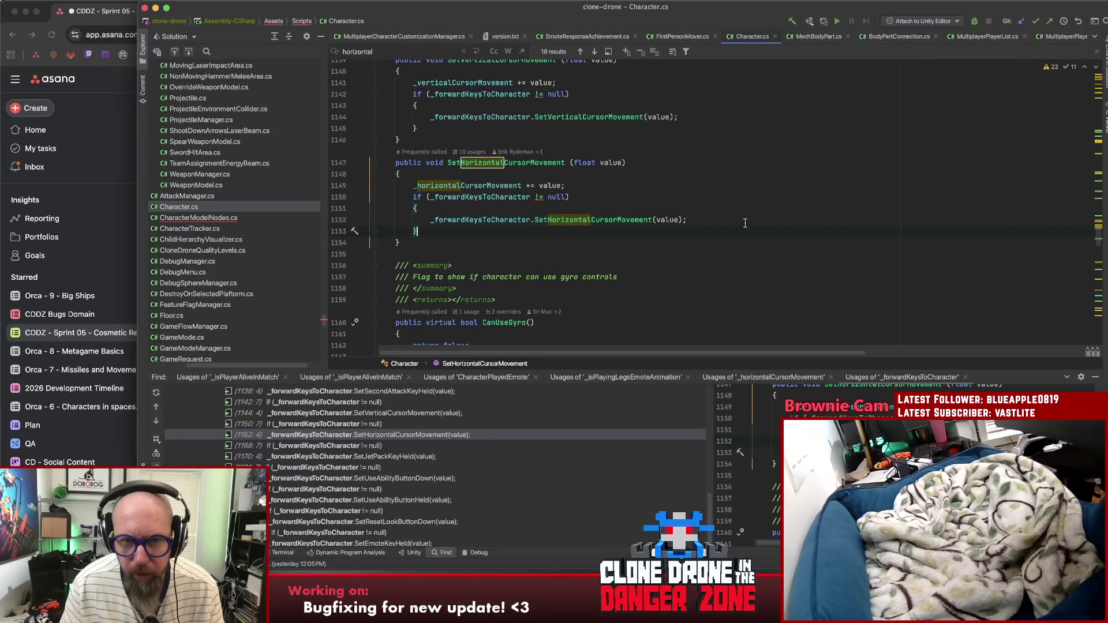
{"action": "left_click", "coordinate": [732, 213]}
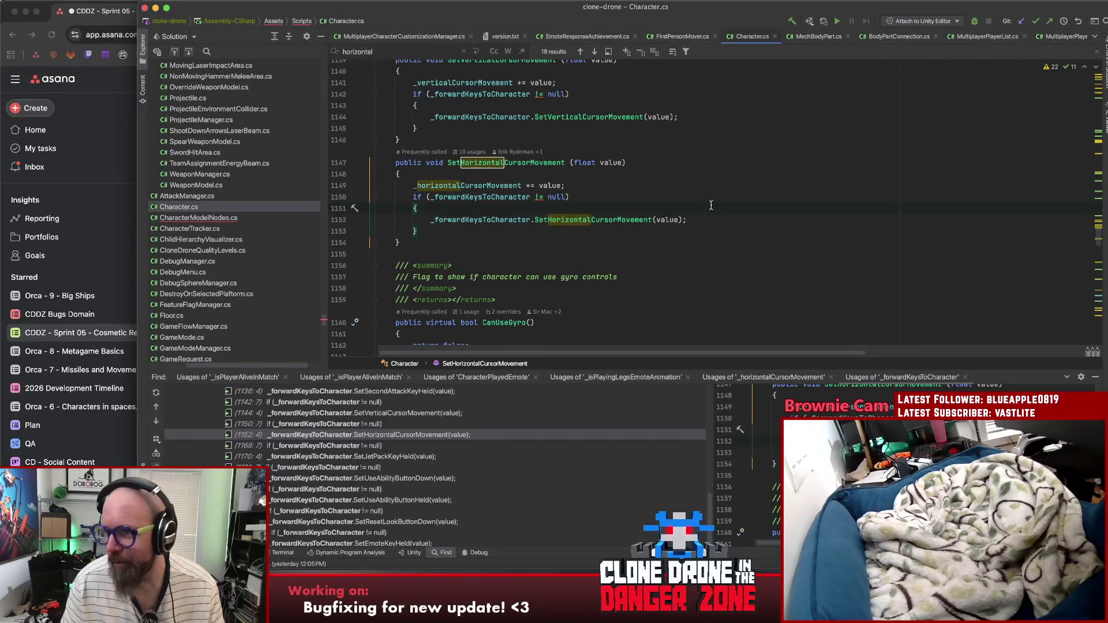
{"action": "left_click", "coordinate": [499, 225]}
{"action": "left_click", "coordinate": [463, 166]}
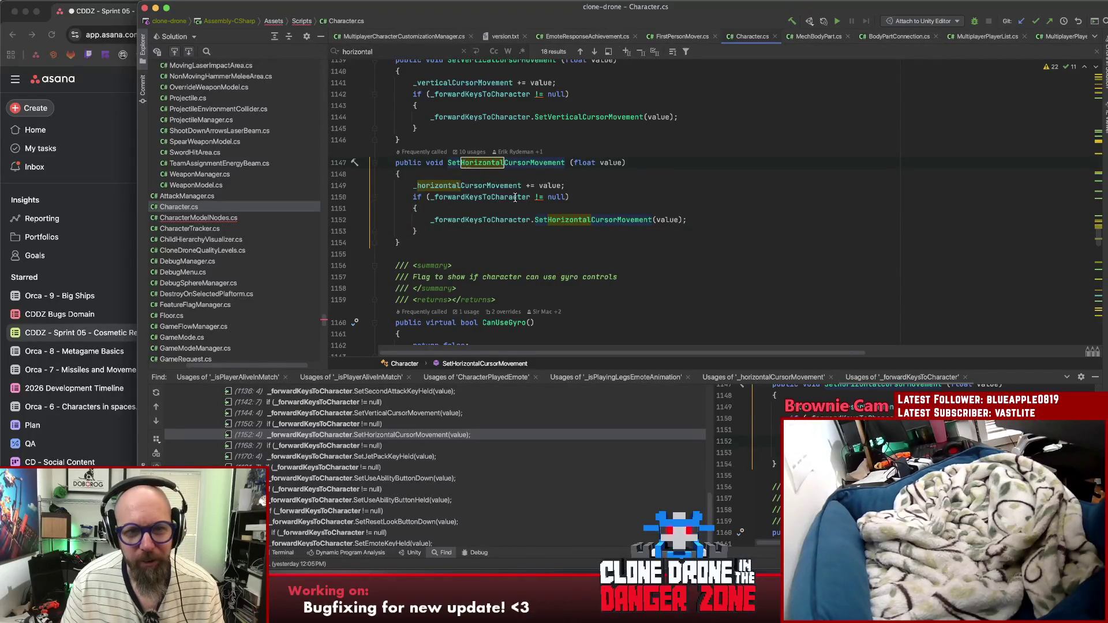
{"action": "type", "text": "virtual"}
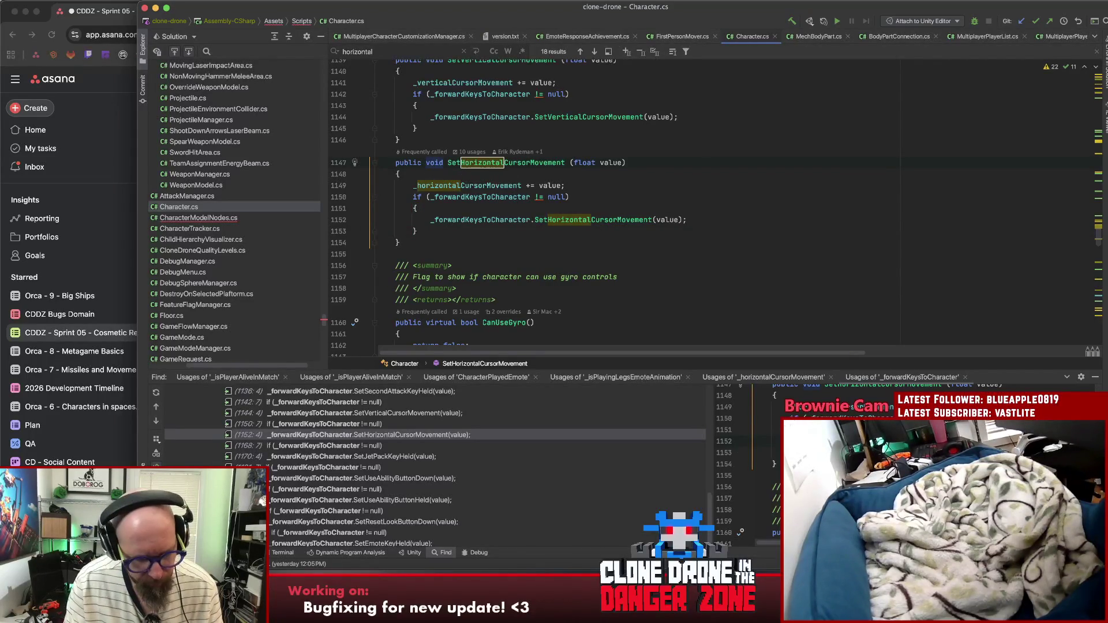
Step: Review SetHorizontalCursorMovement and its _forwardKeysToCharacter call in Character.cs
{"action": "key", "text": "Down"}
{"action": "double_click", "coordinate": [537, 163]}
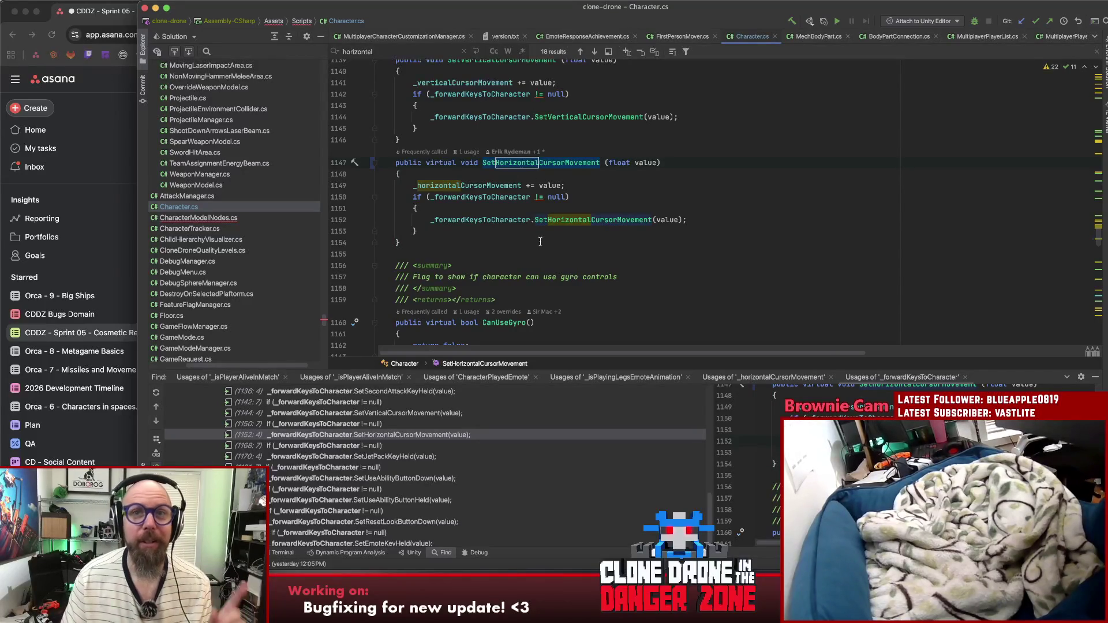
{"action": "left_click", "coordinate": [472, 198]}
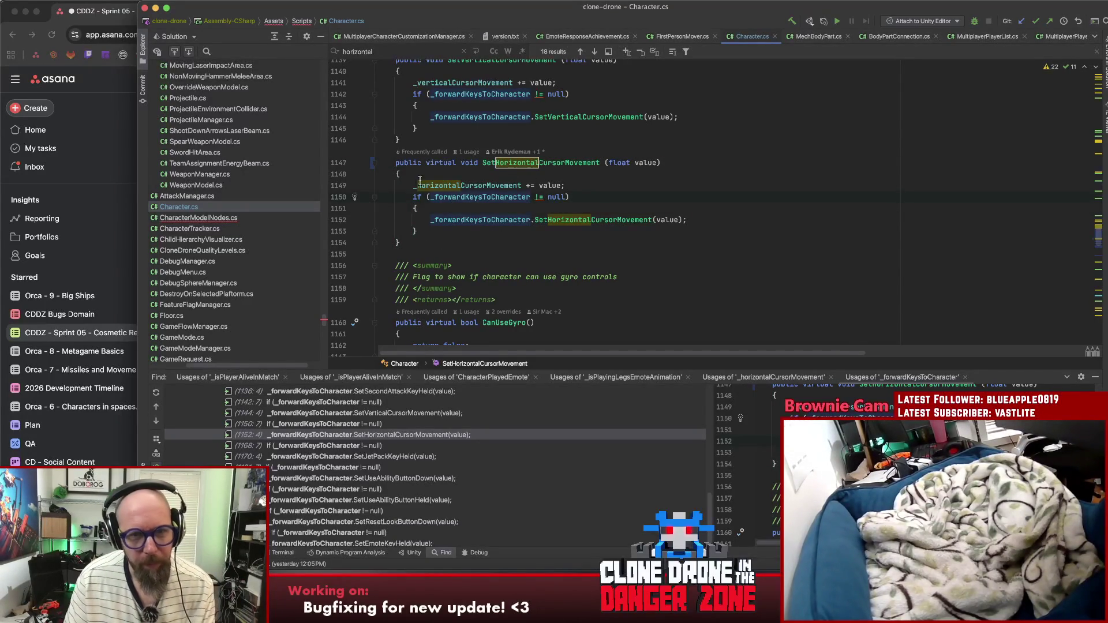
Step: Add a SetHorizontalCursorMovement override after the last method in FirstPersonMover.cs
{"action": "left_click", "coordinate": [682, 36]}
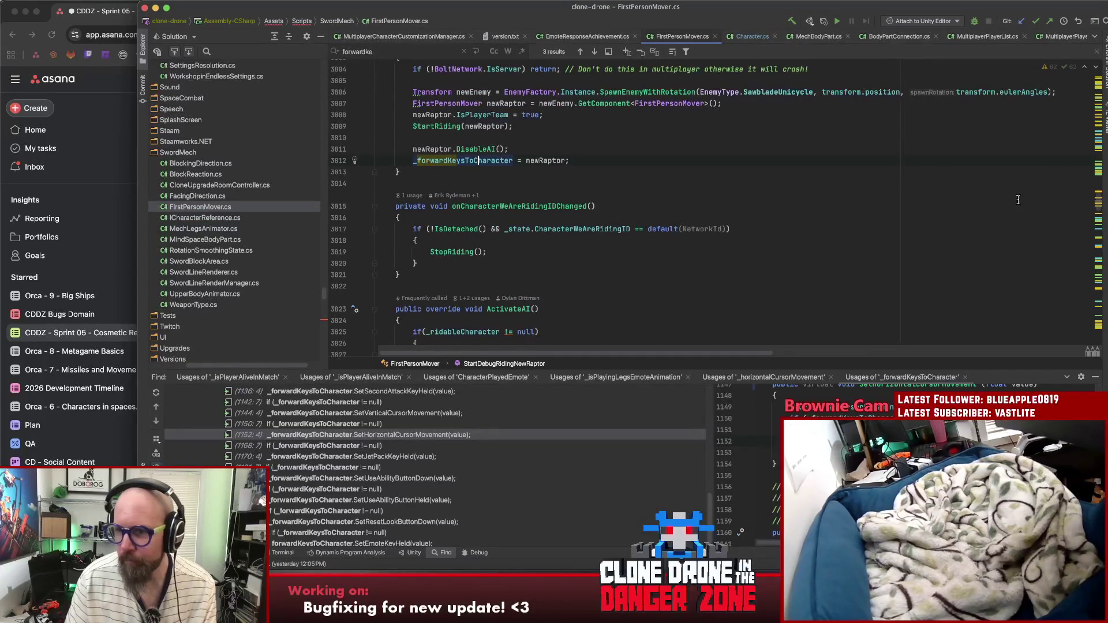
{"action": "scroll", "coordinate": [1057, 183], "scroll_direction": "down", "scroll_amount": 1}
{"action": "left_click_drag", "start_coordinate": [1098, 204], "coordinate": [1098, 340]}
{"action": "left_click", "coordinate": [588, 259]}
{"action": "key", "text": "Return"}
{"action": "key", "text": "Return"}
{"action": "type", "text": "ov"}
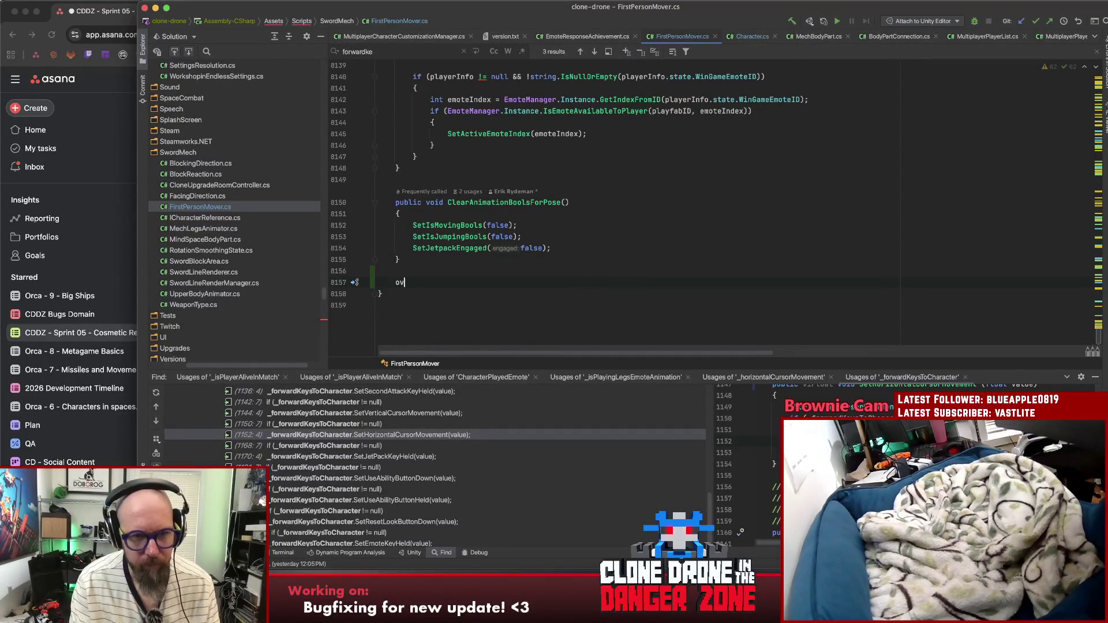
{"action": "type", "text": "erride SetH"}
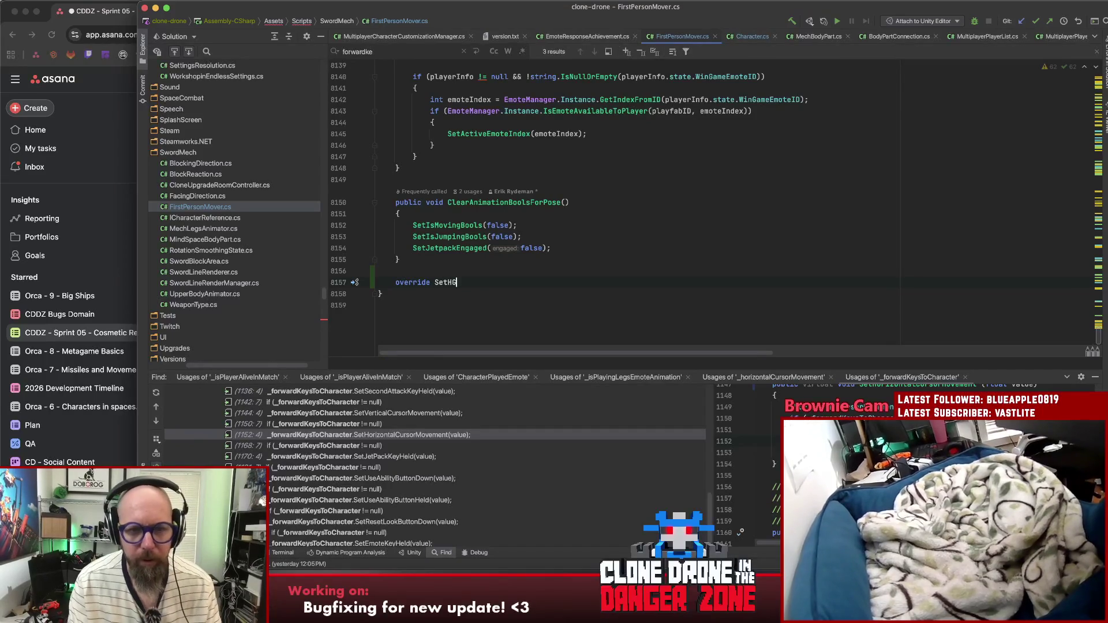
{"action": "type", "text": "or"}
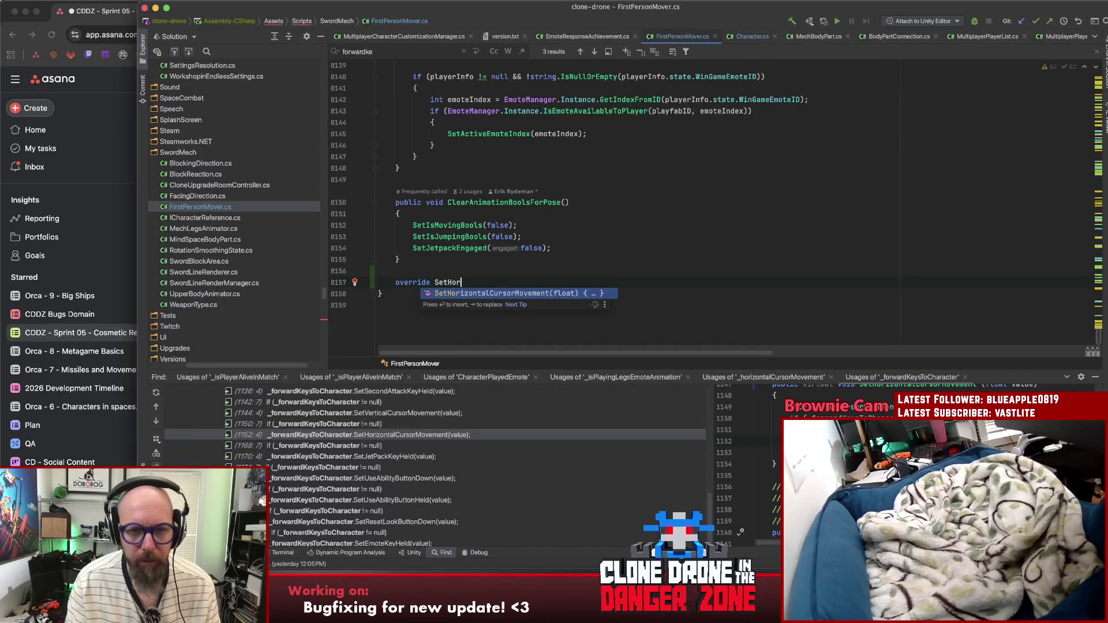
{"action": "key", "text": "Return"}
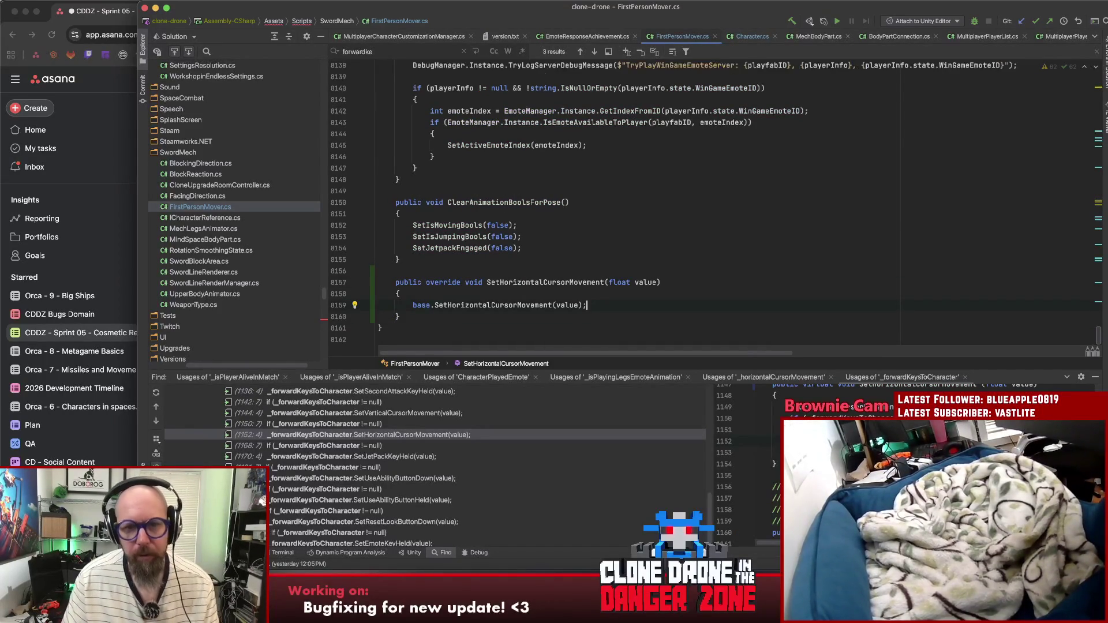
{"action": "left_click", "coordinate": [495, 294]}
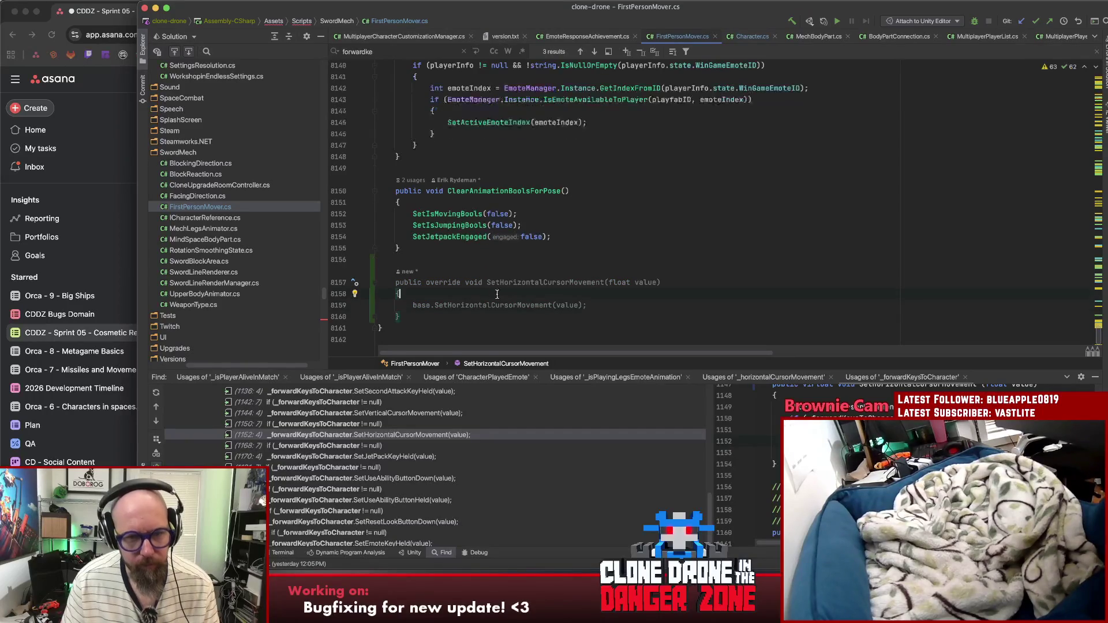
{"action": "key", "text": "Return"}
Step: Start an if checking _forwardKeysToCharacter != null && IsUsingAbility in the override
{"action": "type", "text": "if(_"}
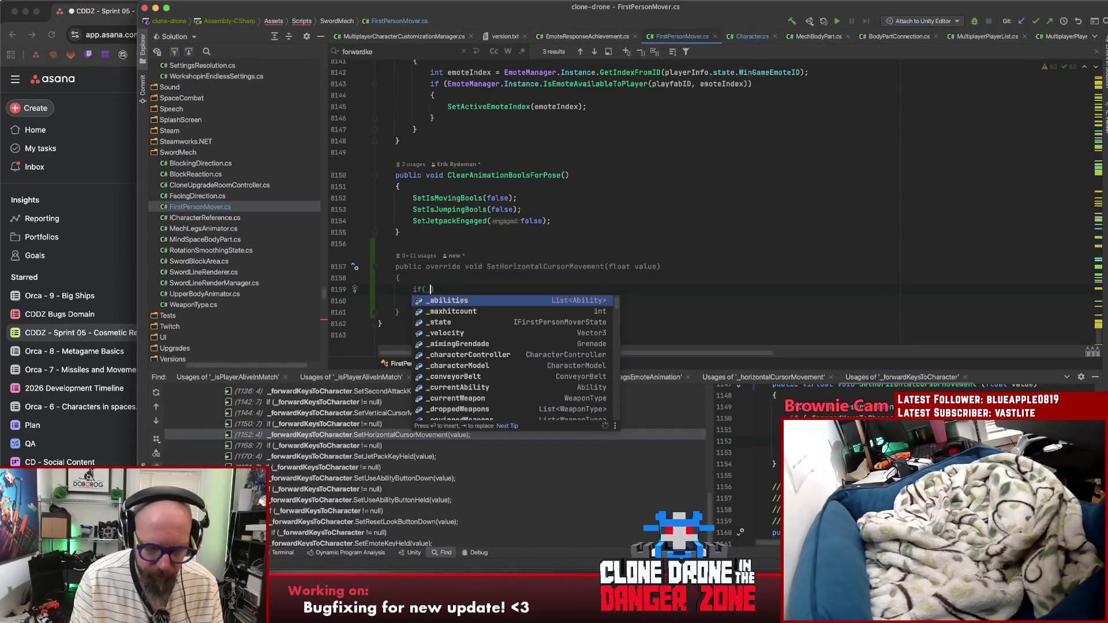
{"action": "type", "text": "fors"}
{"action": "key", "text": "BackSpace"}
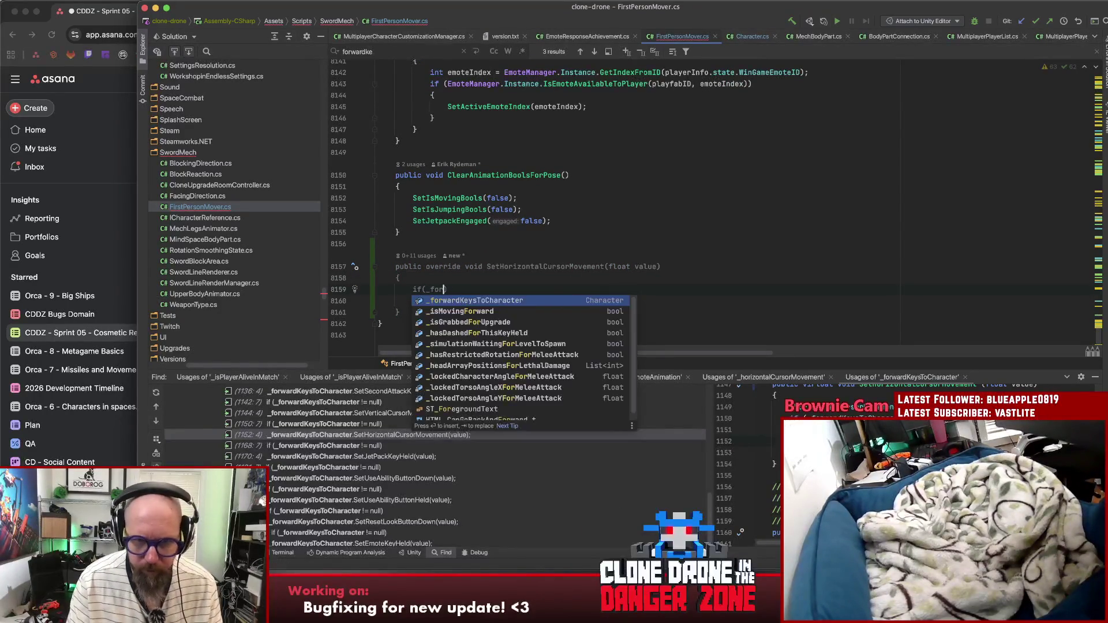
{"action": "key", "text": "Return"}
{"action": "type", "text": "!= null"}
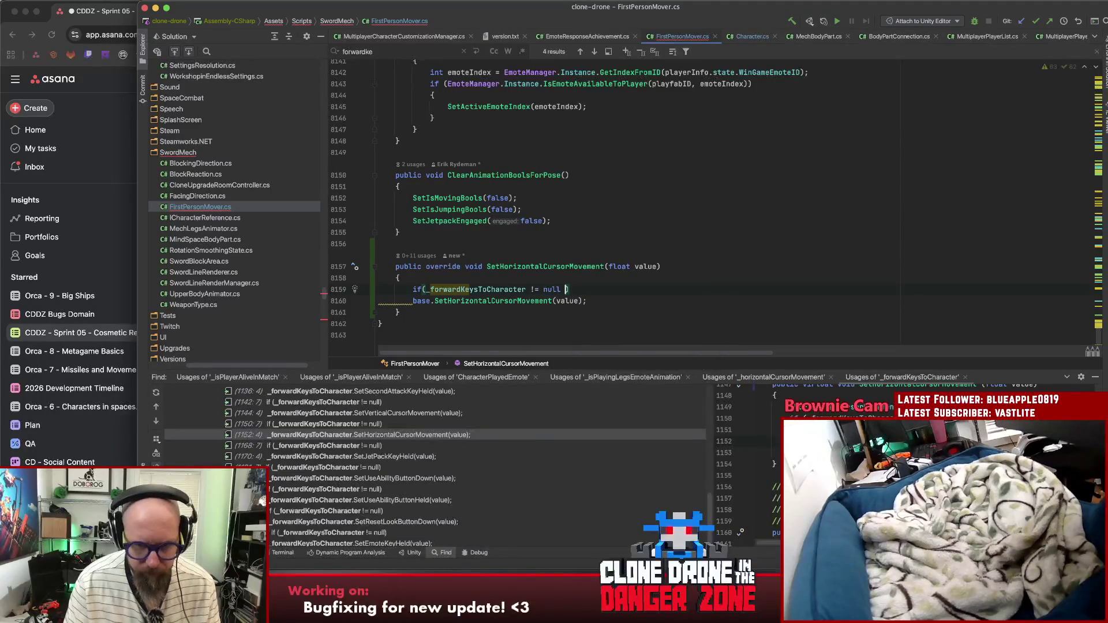
{"action": "key", "text": "BackSpace"}
{"action": "type", "text": ")"}
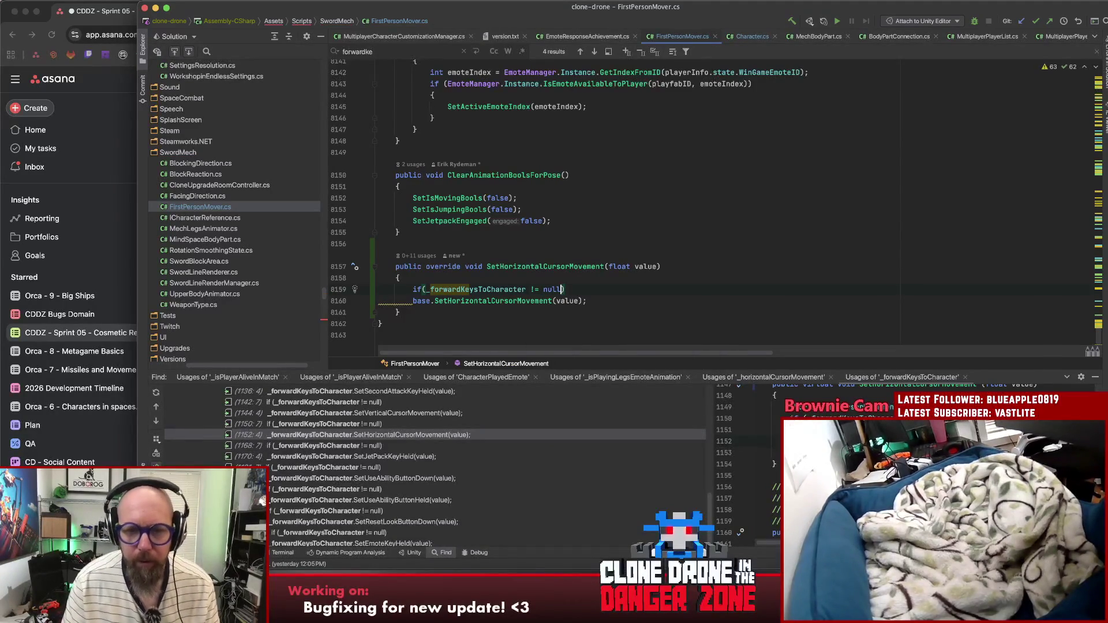
{"action": "key", "text": "Left"}
{"action": "type", "text": "&& "}
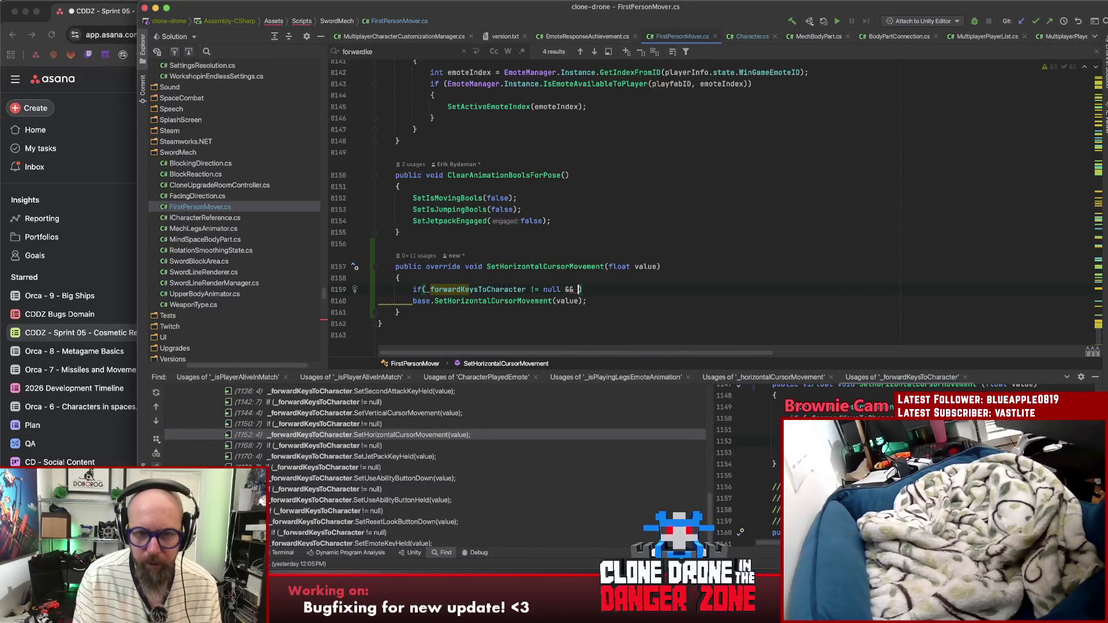
{"action": "type", "text": "Isus"}
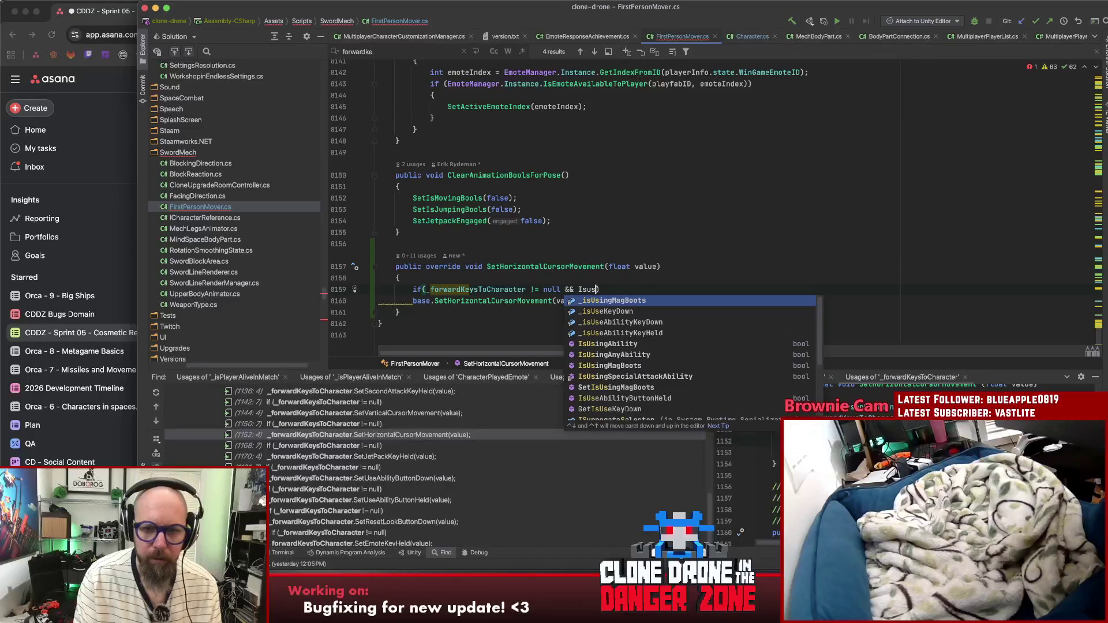
{"action": "key", "text": "BackSpace"}
{"action": "key", "text": "BackSpace"}
{"action": "key", "text": "BackSpace"}
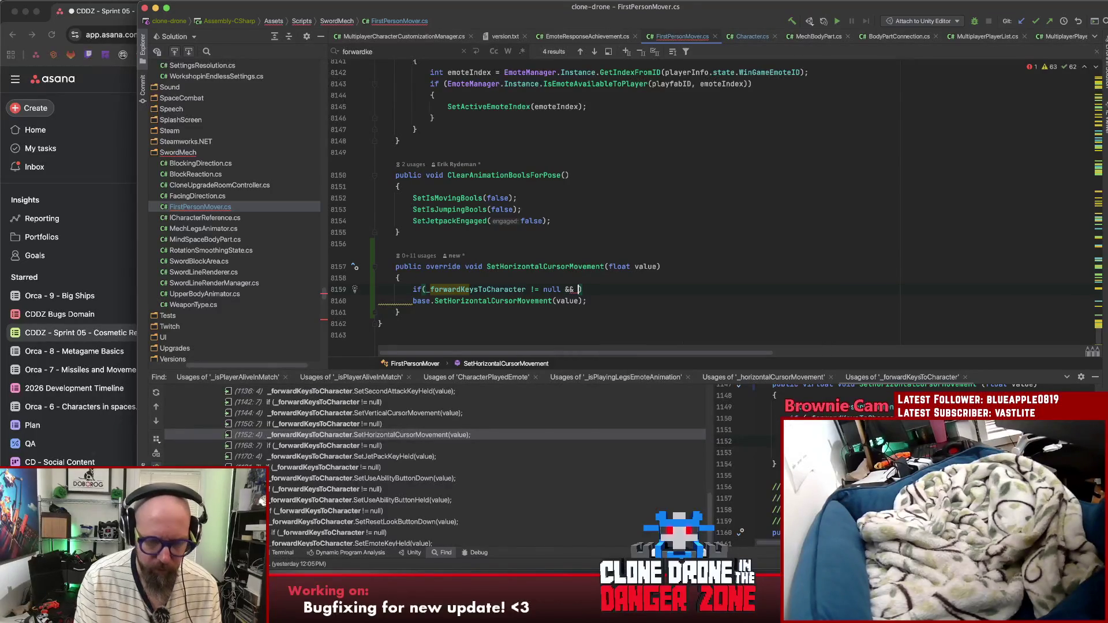
{"action": "type", "text": "ability"}
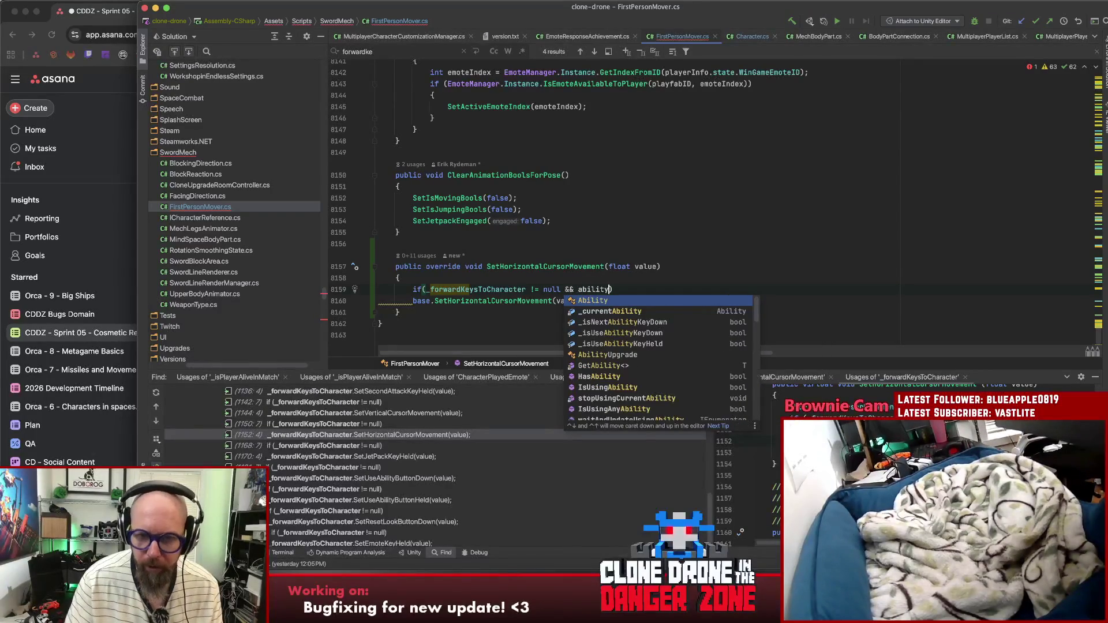
{"action": "key", "text": "Down"}
{"action": "key", "text": "Down"}
{"action": "key", "text": "Down"}
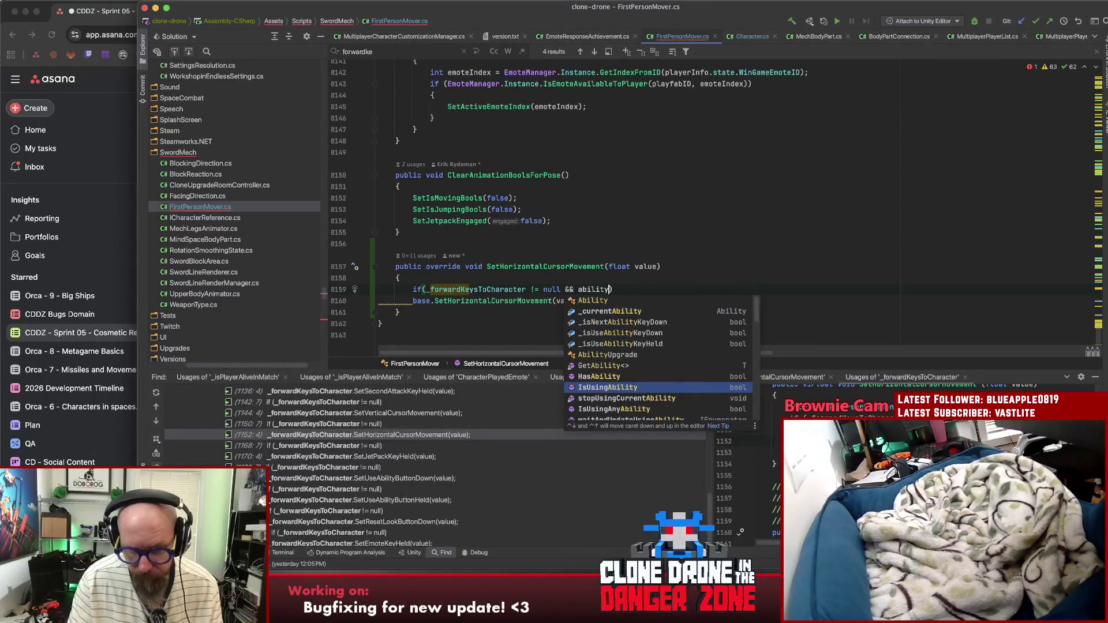
{"action": "key", "text": "Return"}
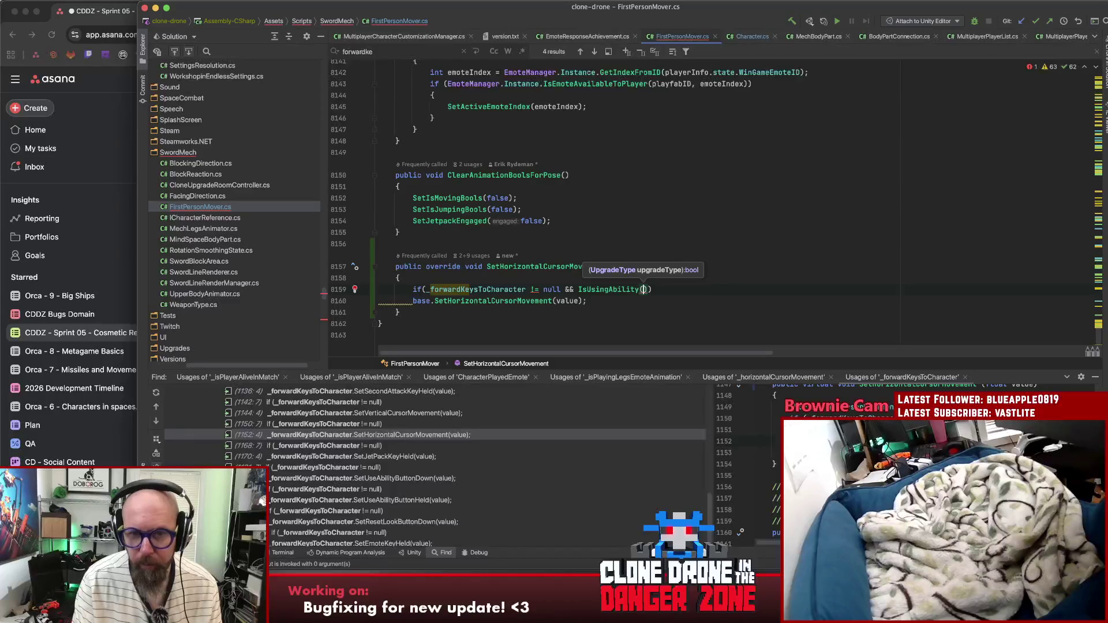
Step: Pass UpgradeType.EnergyLaser to IsUsingAbility and add 'return;' under the if
{"action": "type", "text": "Upgrade"}
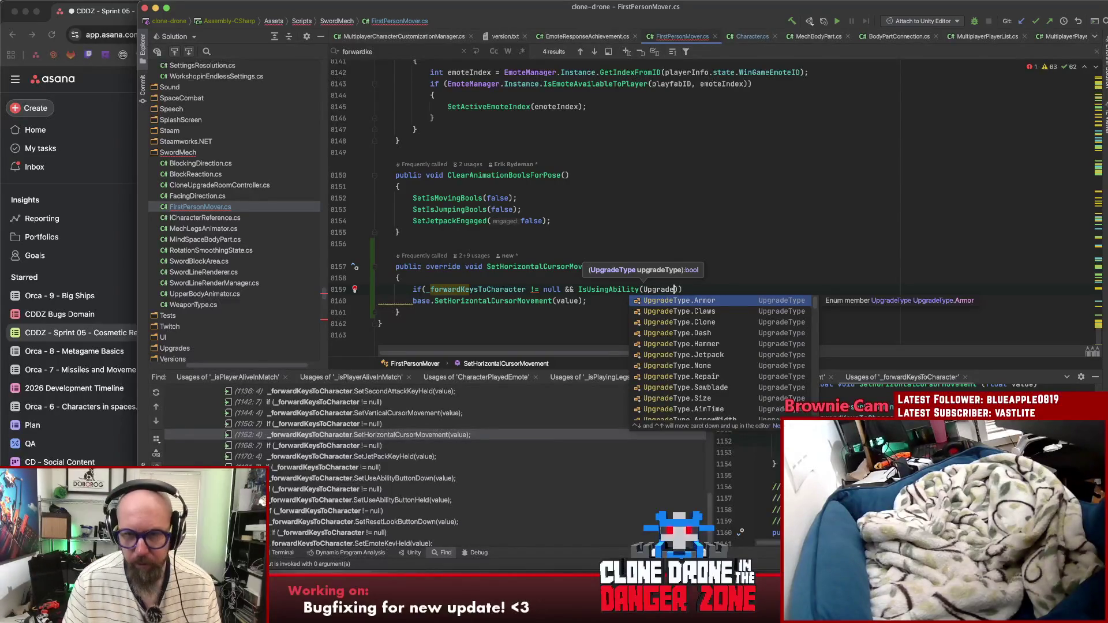
{"action": "key", "text": "Down"}
{"action": "key", "text": "Down"}
{"action": "key", "text": "Down"}
{"action": "key", "text": "Down"}
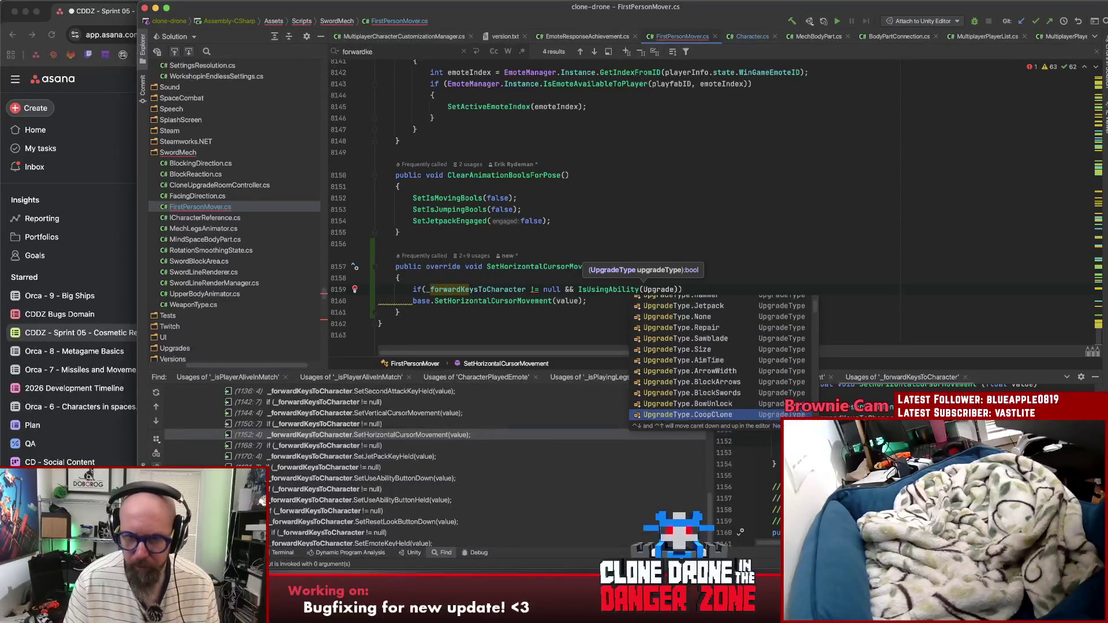
{"action": "key", "text": "Down"}
{"action": "key", "text": "Down"}
{"action": "key", "text": "Down"}
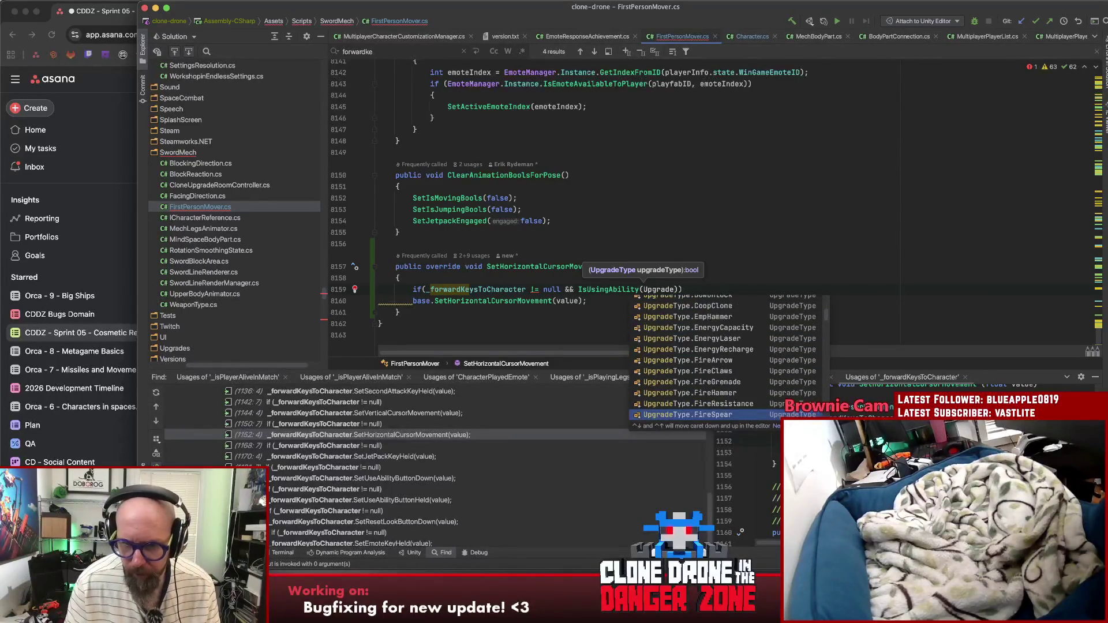
{"action": "key", "text": "Down"}
{"action": "key", "text": "Down"}
{"action": "key", "text": "Down"}
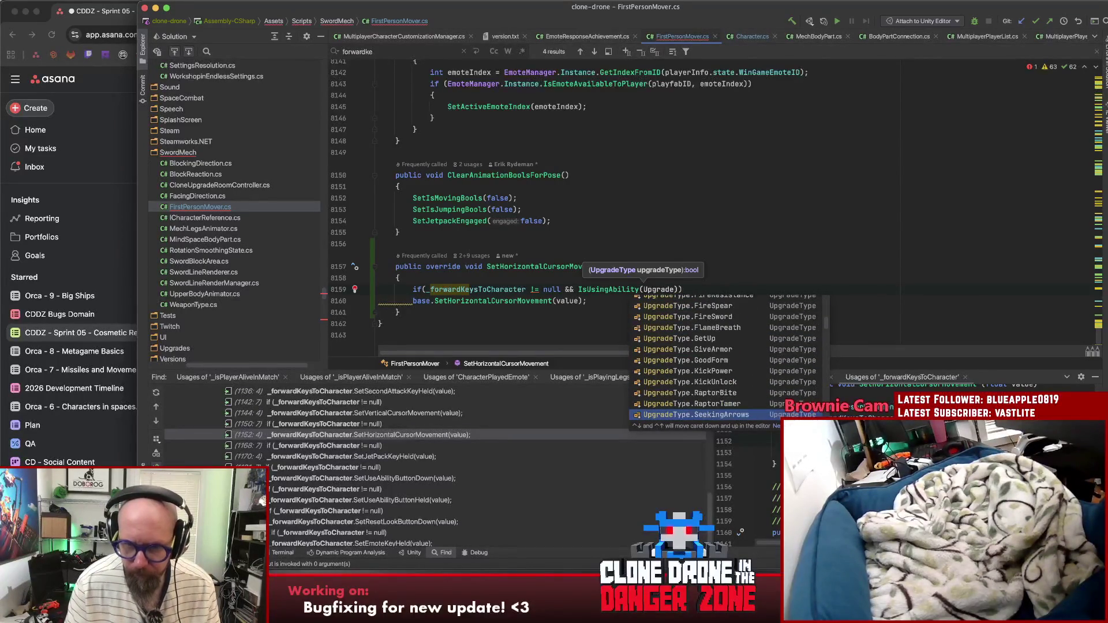
{"action": "key", "text": "Down"}
{"action": "key", "text": "Down"}
{"action": "key", "text": "Down"}
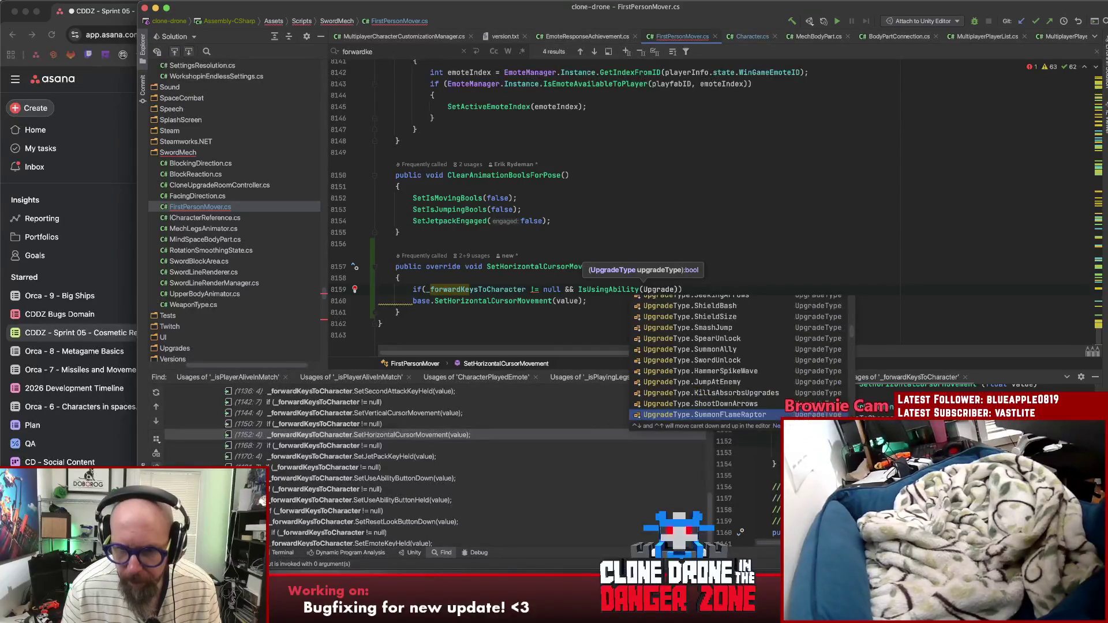
{"action": "type", "text": "Laser"}
{"action": "key", "text": "Return"}
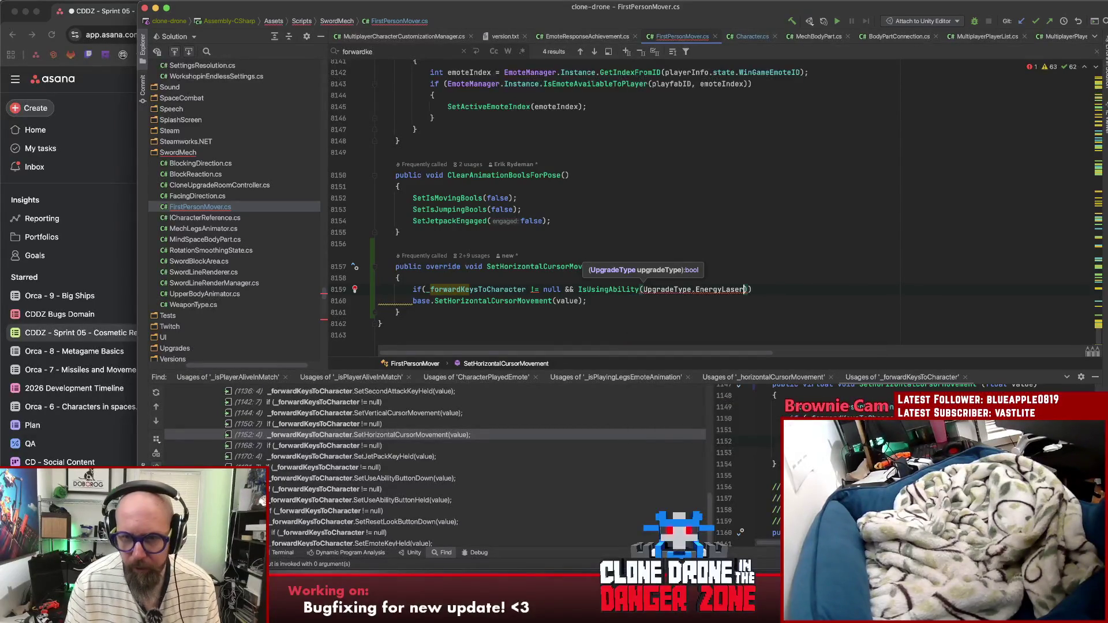
{"action": "type", "text": ")"}
{"action": "key", "text": "Return"}
{"action": "type", "text": "return"}
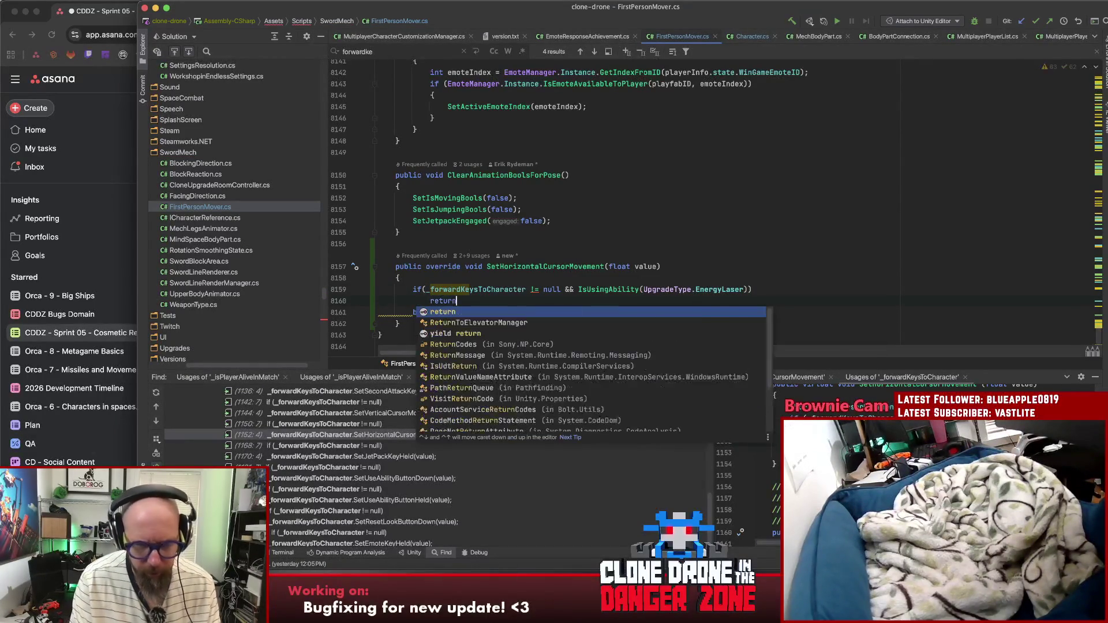
{"action": "type", "text": ";"}
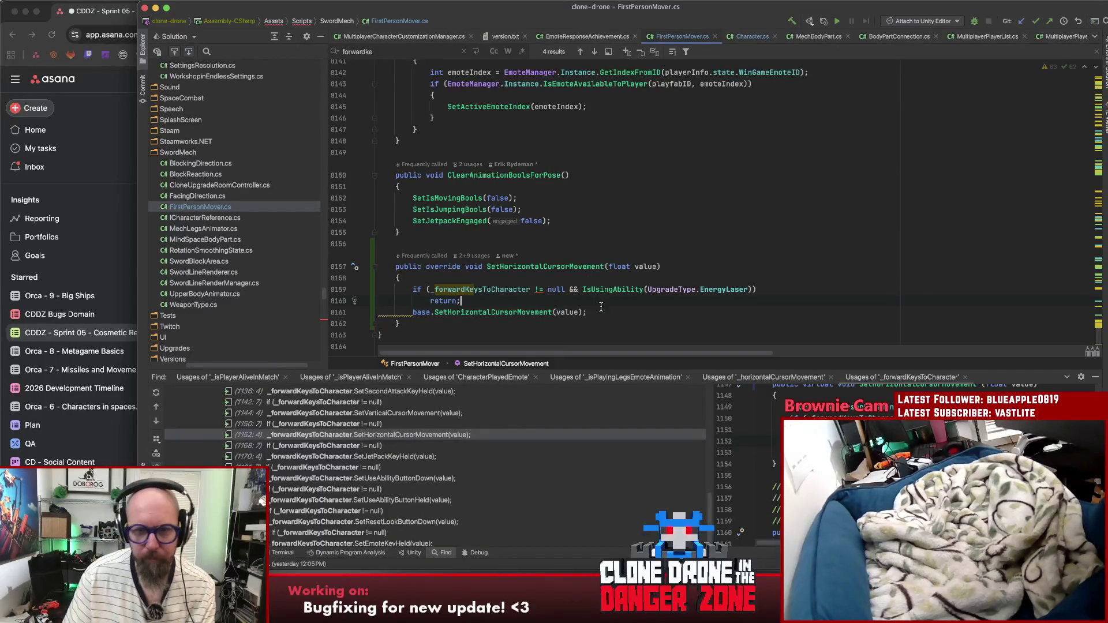
Step: Add a trailing // comment explaining the lasering-while-on-mount guard
{"action": "scroll", "coordinate": [732, 273], "scroll_direction": "down", "scroll_amount": 2}
{"action": "type", "text": "// If ypou"}
{"action": "key", "text": "BackSpace"}
{"action": "key", "text": "BackSpace"}
{"action": "key", "text": "BackSpace"}
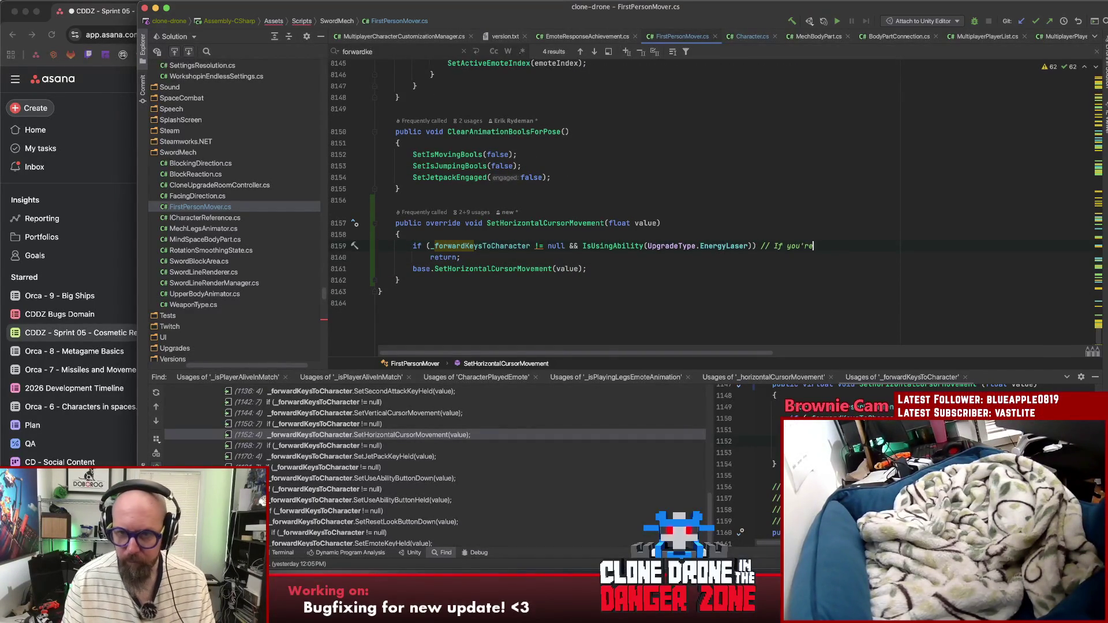
{"action": "type", "text": "las"}
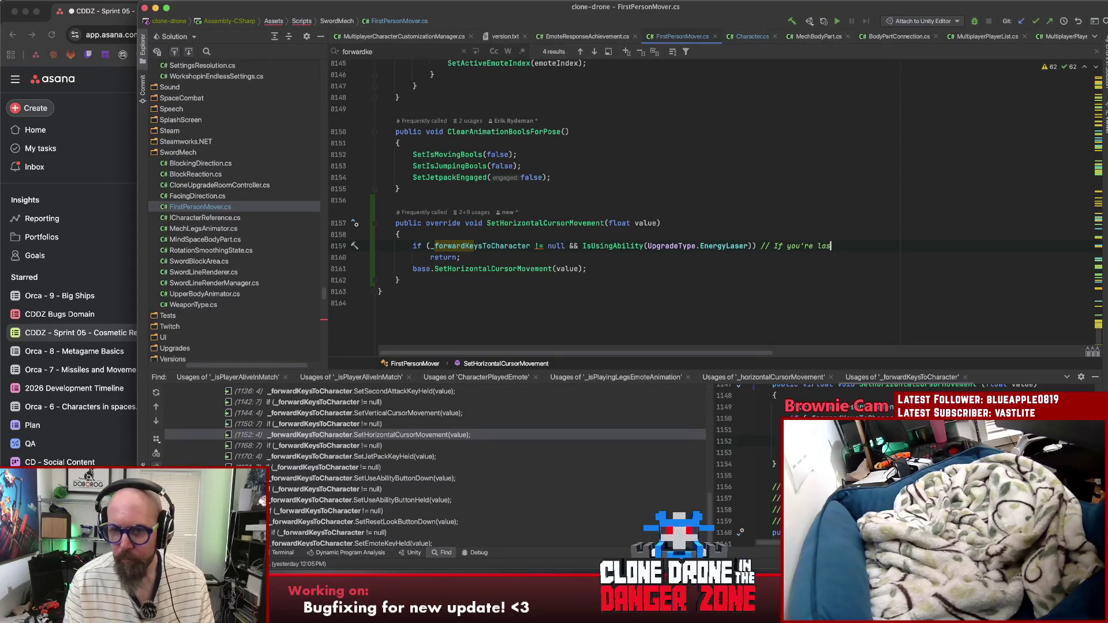
{"action": "type", "text": "ering wile d"}
{"action": "key", "text": "BackSpace"}
{"action": "key", "text": "BackSpace"}
{"action": "key", "text": "BackSpace"}
{"action": "key", "text": "BackSpace"}
{"action": "key", "text": "BackSpace"}
{"action": "type", "text": "hile on a"}
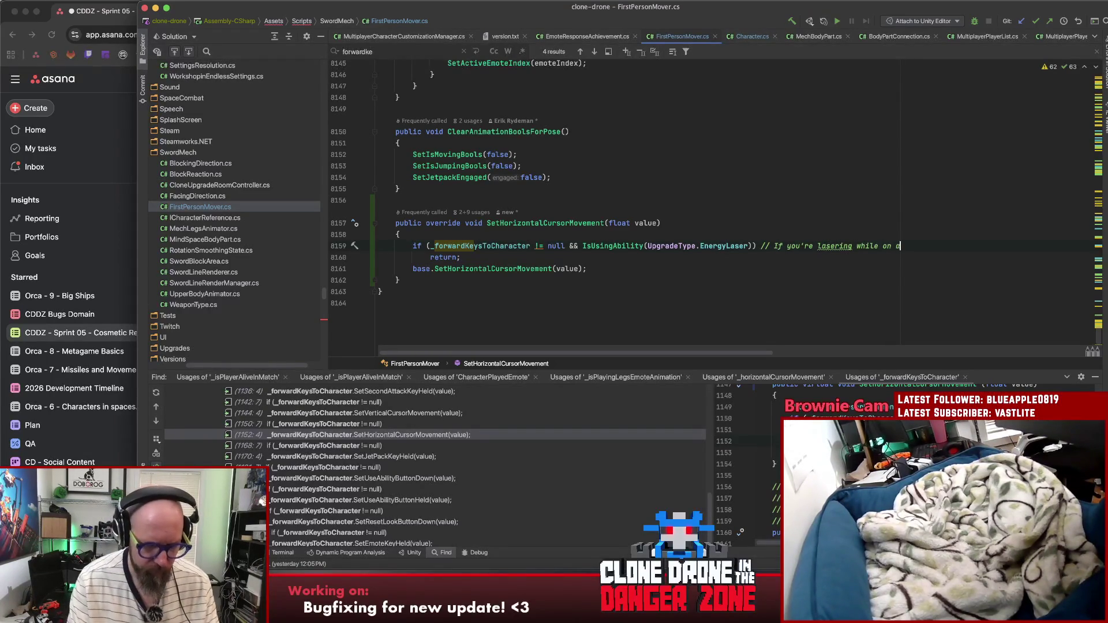
{"action": "type", "text": "ock "}
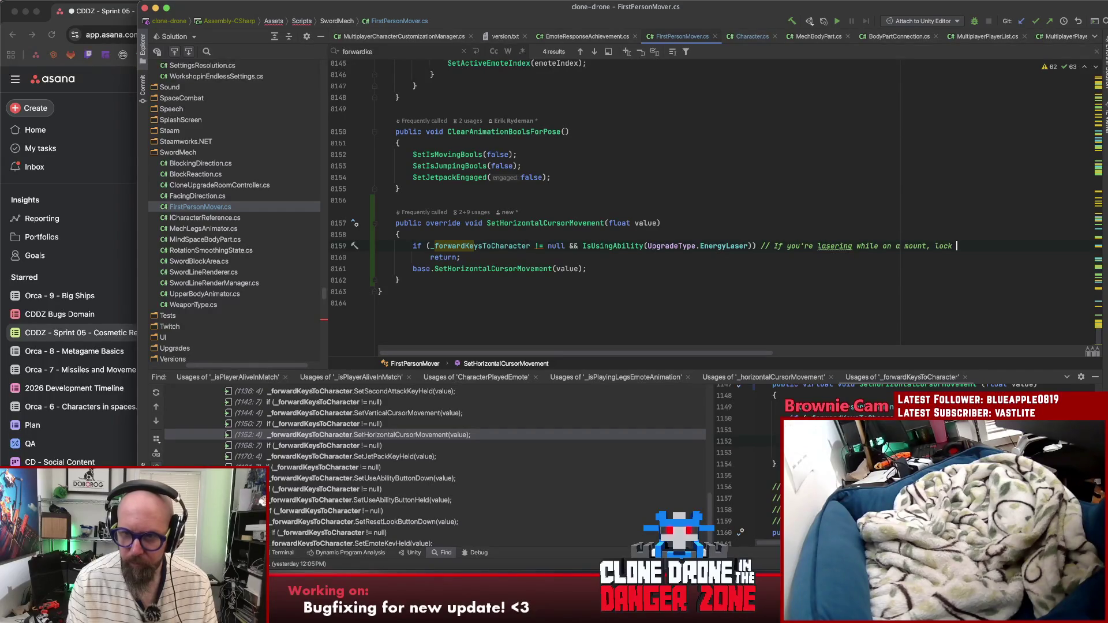
{"action": "type", "text": "ement"}
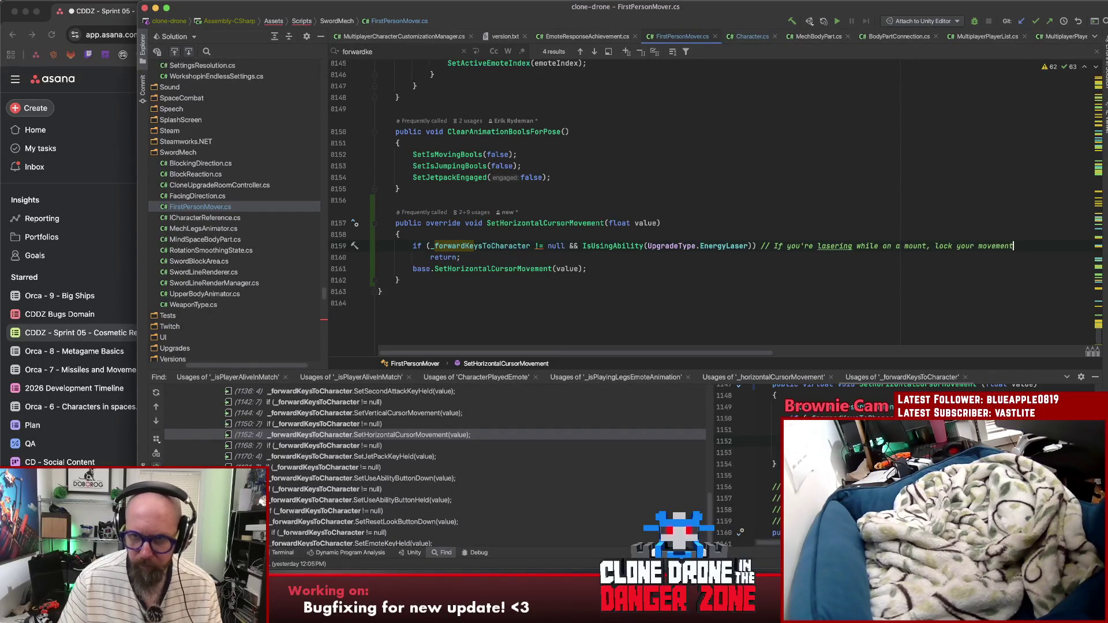
{"action": "left_click", "coordinate": [400, 234]}
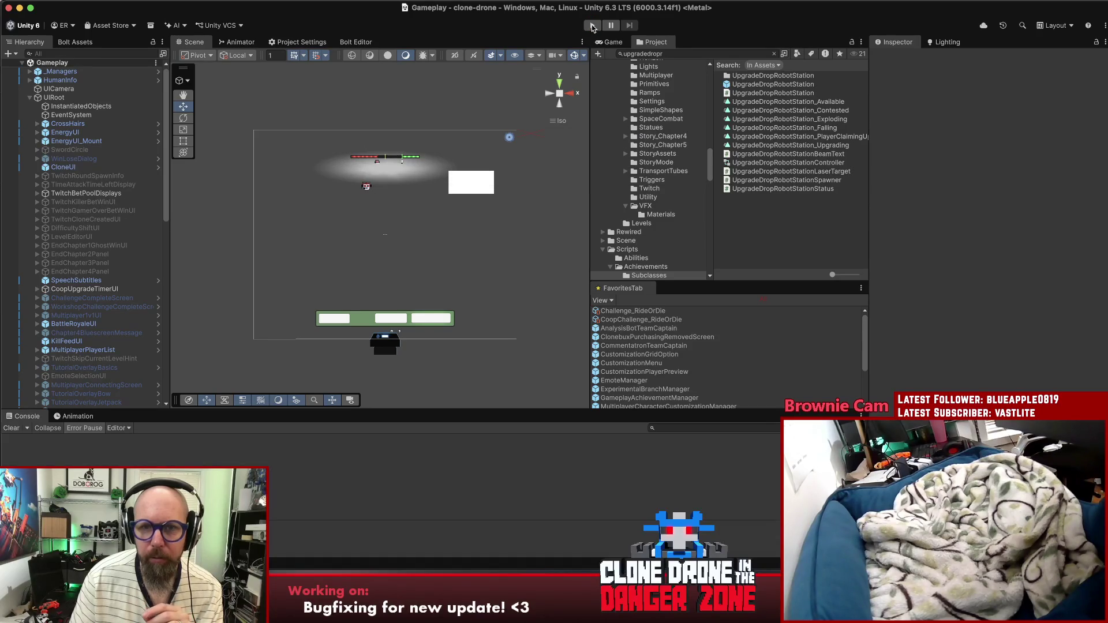
Step: Run the game maximised in play mode and open the Last Bot Standing rules page
{"action": "left_click", "coordinate": [592, 25]}
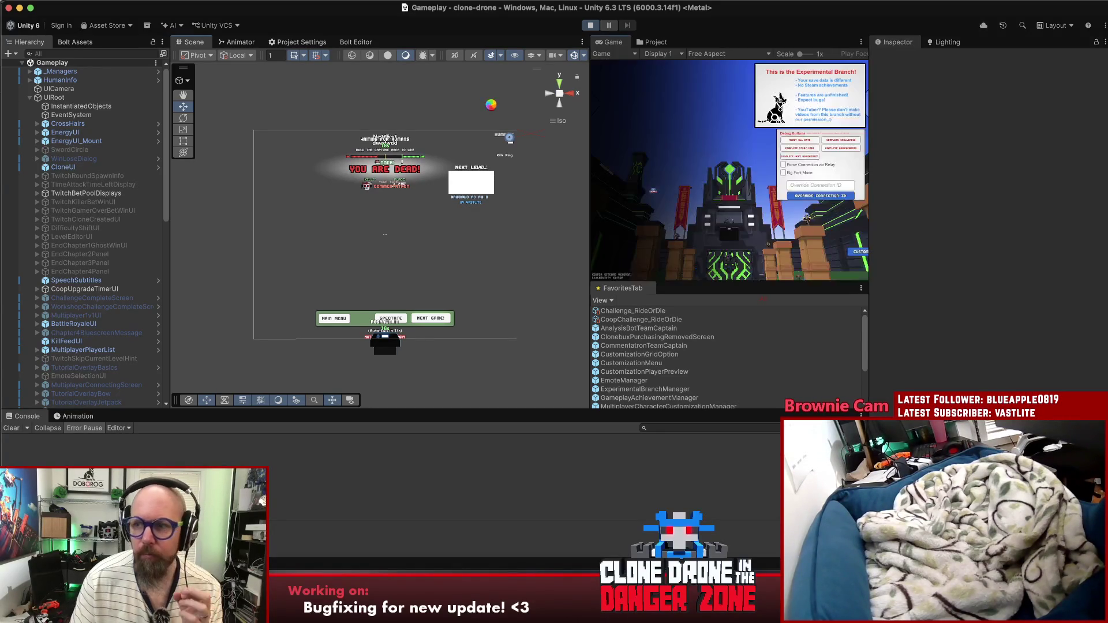
{"action": "double_click", "coordinate": [615, 46]}
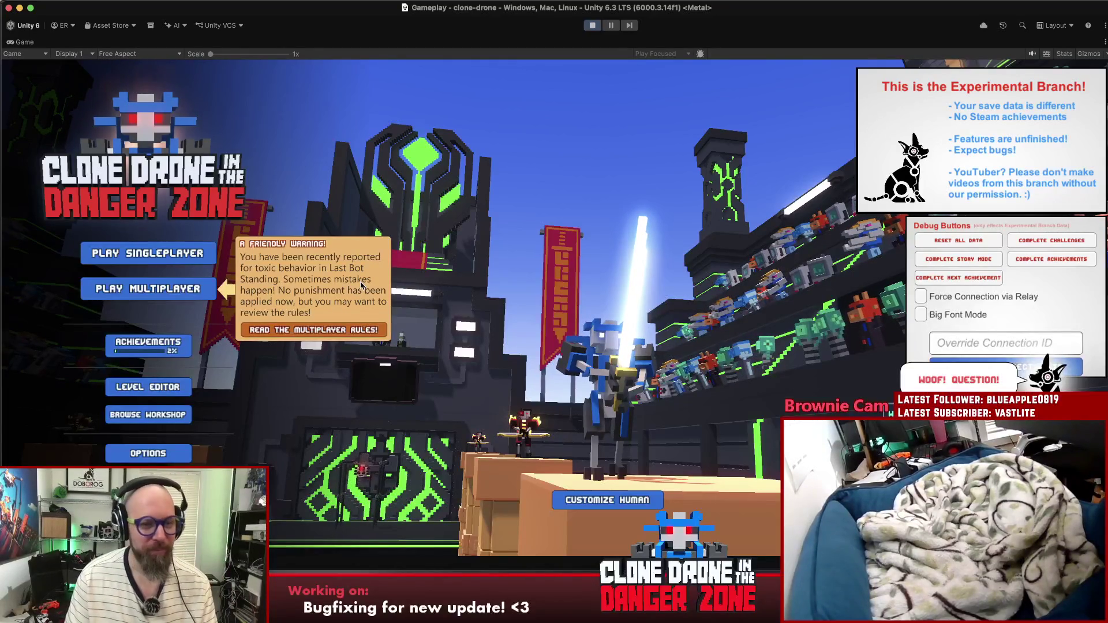
{"action": "left_click", "coordinate": [337, 330]}
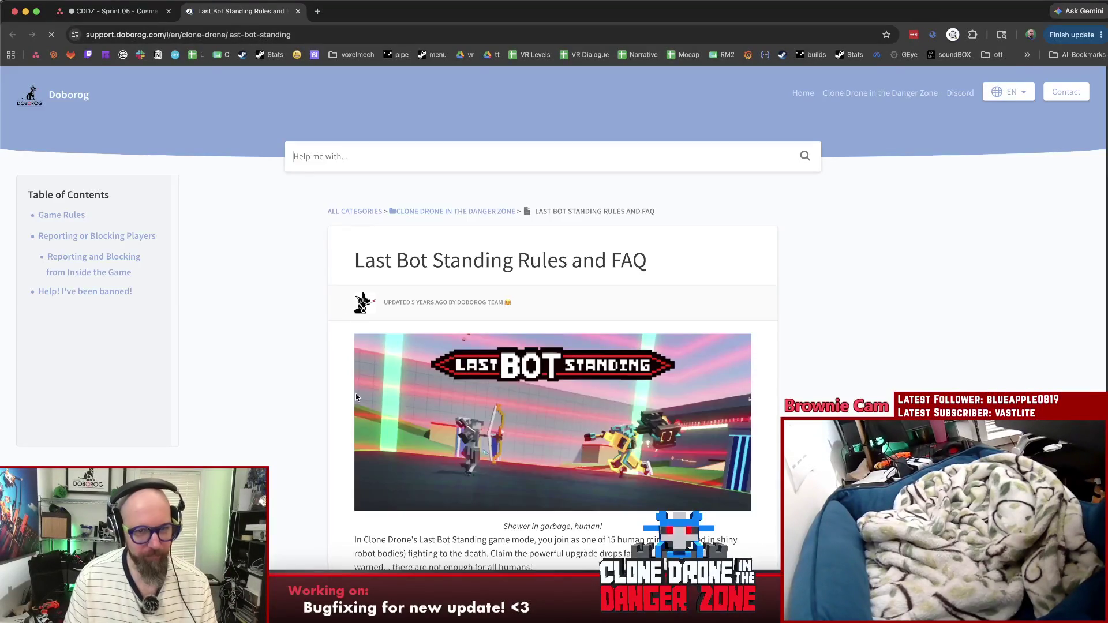
{"action": "scroll", "coordinate": [357, 395], "scroll_direction": "down", "scroll_amount": 10}
{"action": "scroll", "coordinate": [493, 432], "scroll_direction": "down", "scroll_amount": 5}
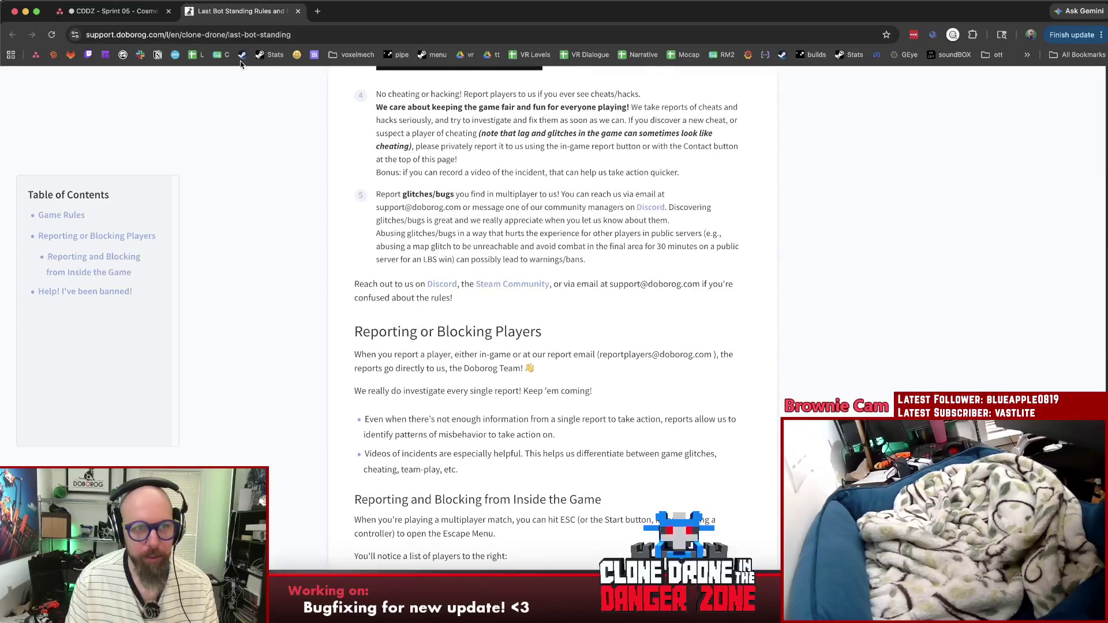
{"action": "key", "text": "super+w"}
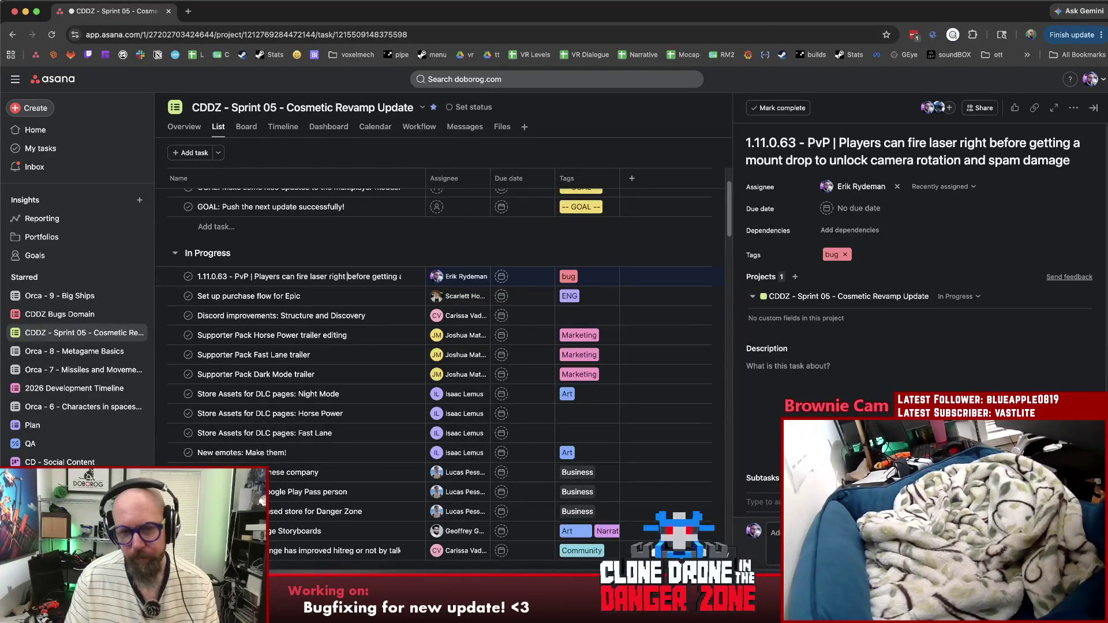
{"action": "key", "text": "super+Tab"}
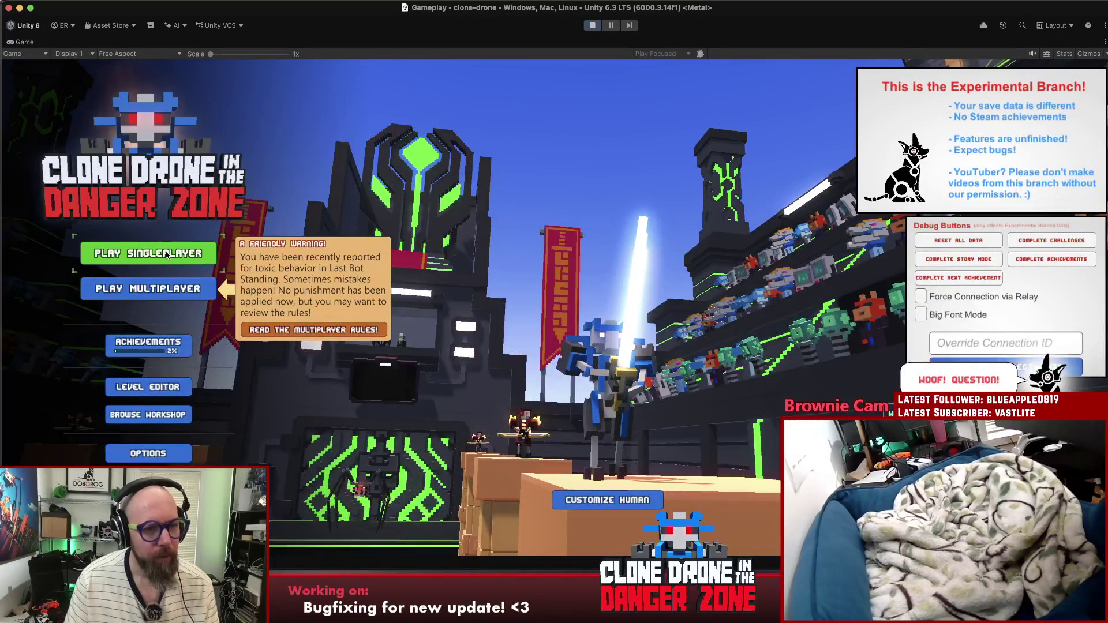
Step: Launch the Laser Challenge from Play Singleplayer > Challenges
{"action": "left_click", "coordinate": [166, 254]}
{"action": "left_click", "coordinate": [624, 299]}
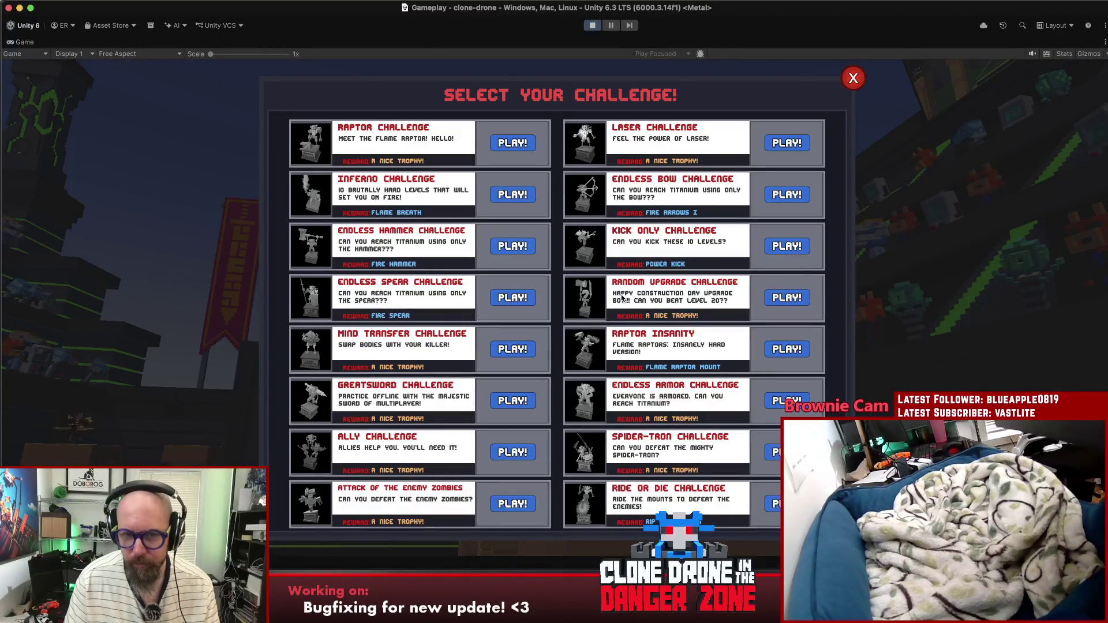
{"action": "left_click", "coordinate": [793, 143]}
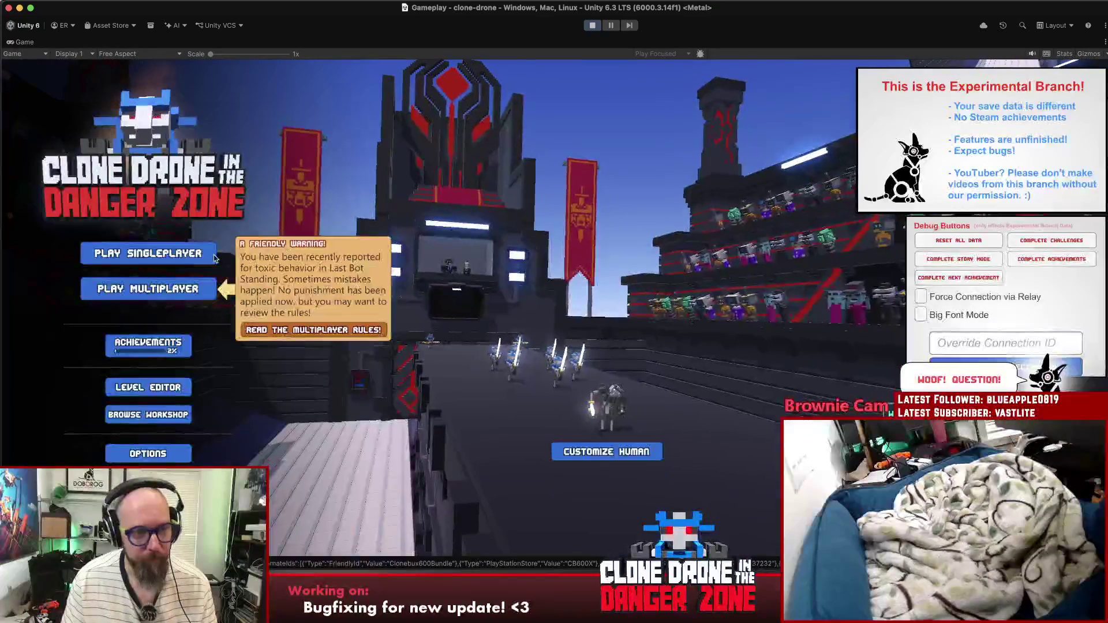
Step: Relaunch the Laser Challenge from the main menu, leaving it on the loading screen
{"action": "left_click", "coordinate": [174, 255]}
{"action": "left_click", "coordinate": [627, 235]}
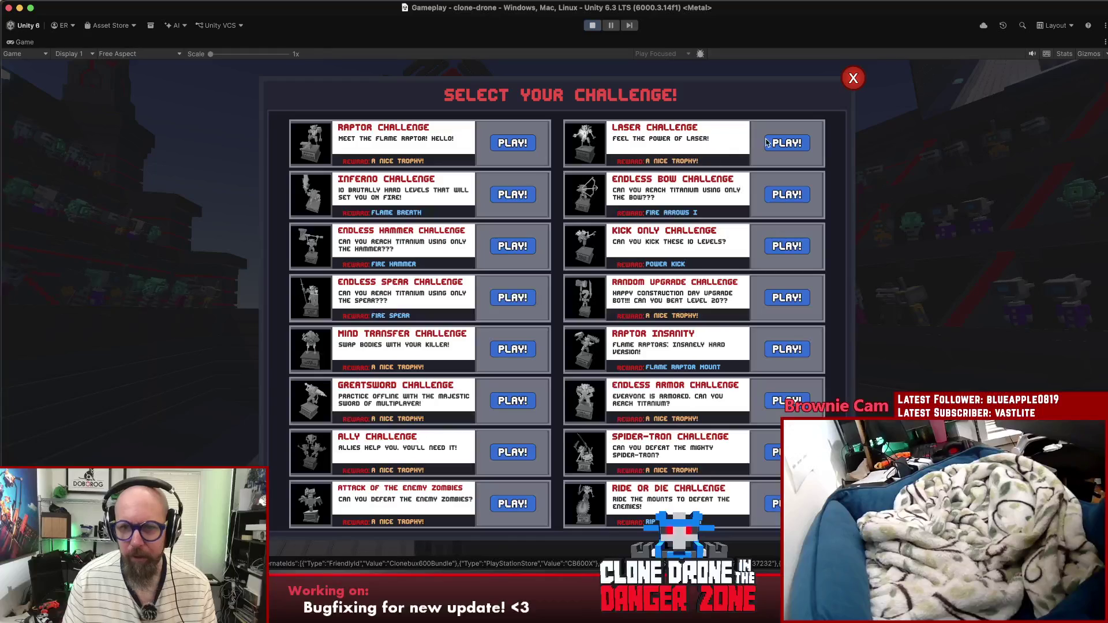
{"action": "left_click", "coordinate": [785, 144]}
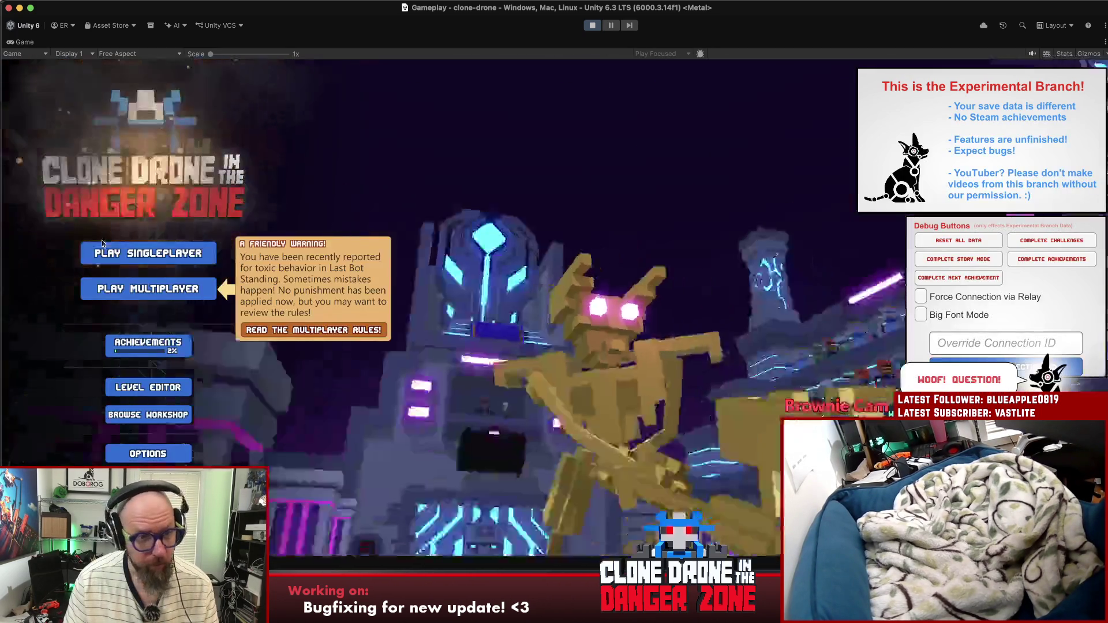
Step: Run another challenge, then reopen Play Singleplayer with Endless Mode selected
{"action": "left_click", "coordinate": [153, 254]}
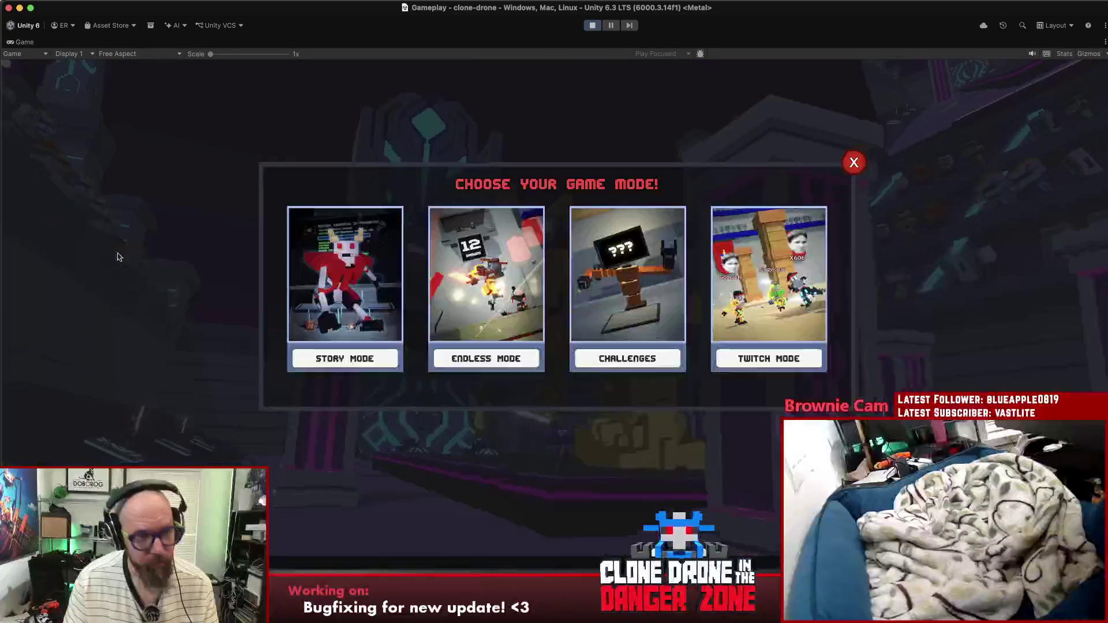
{"action": "left_click", "coordinate": [584, 254]}
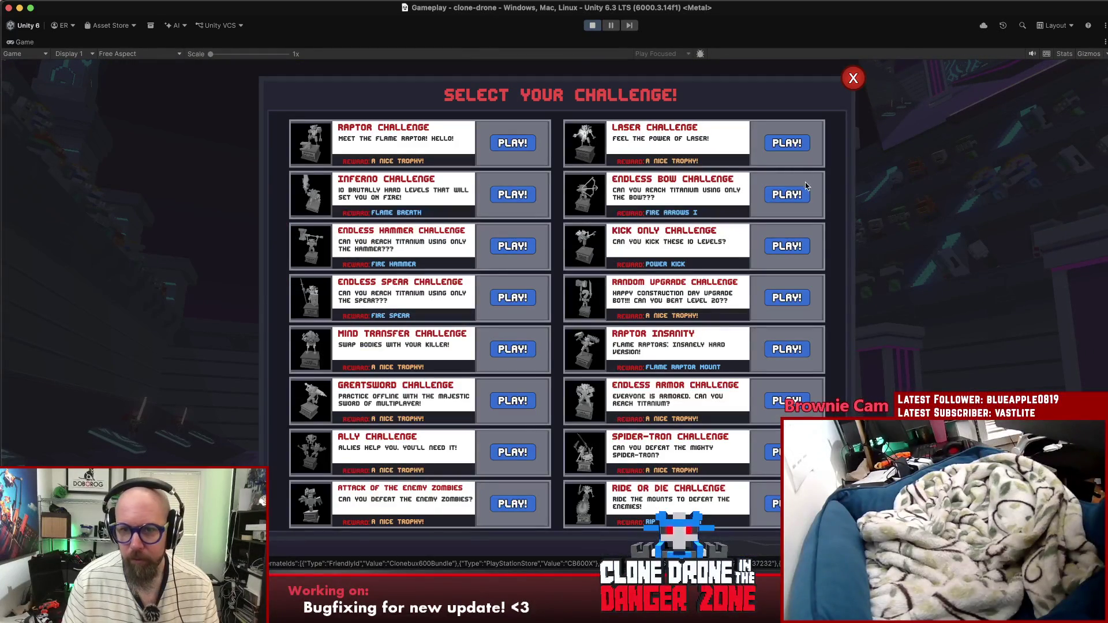
{"action": "left_click", "coordinate": [788, 192]}
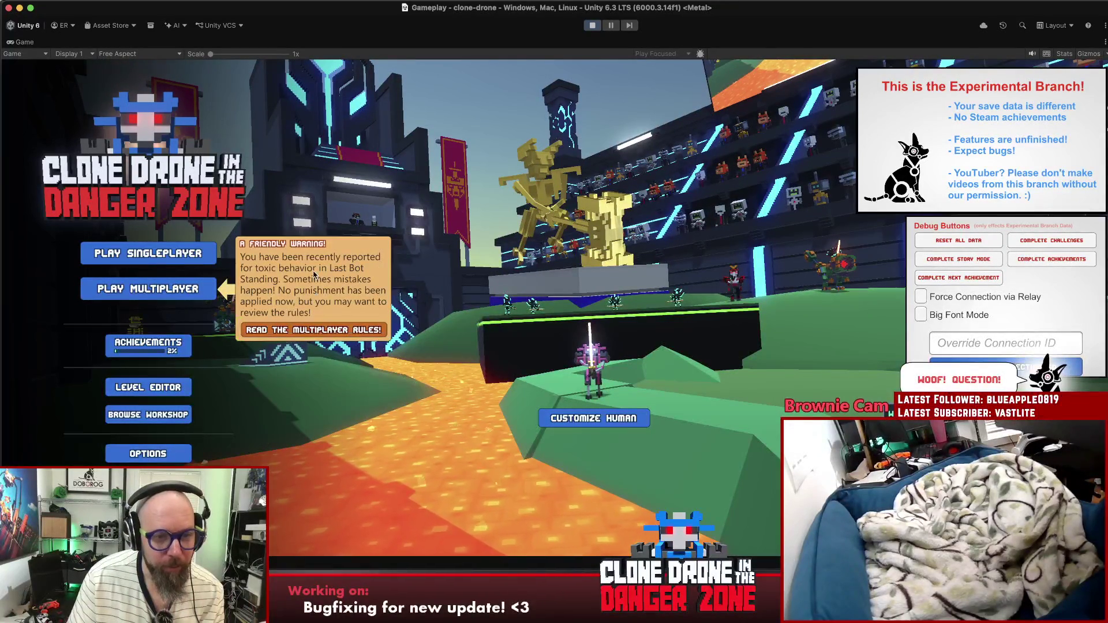
{"action": "left_click", "coordinate": [171, 257]}
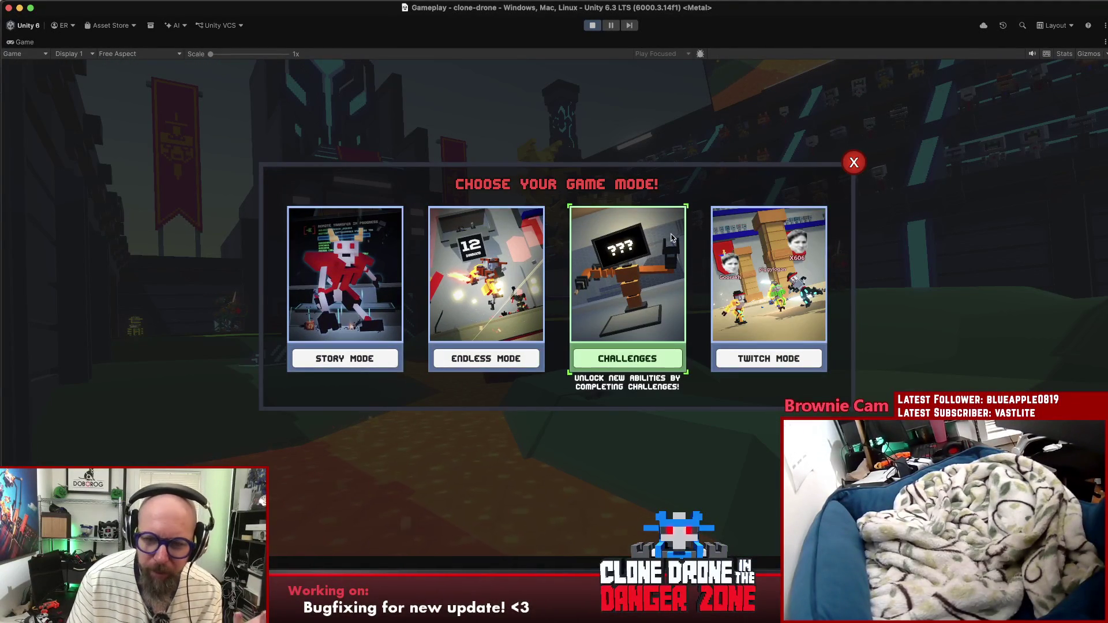
{"action": "key", "text": "Left"}
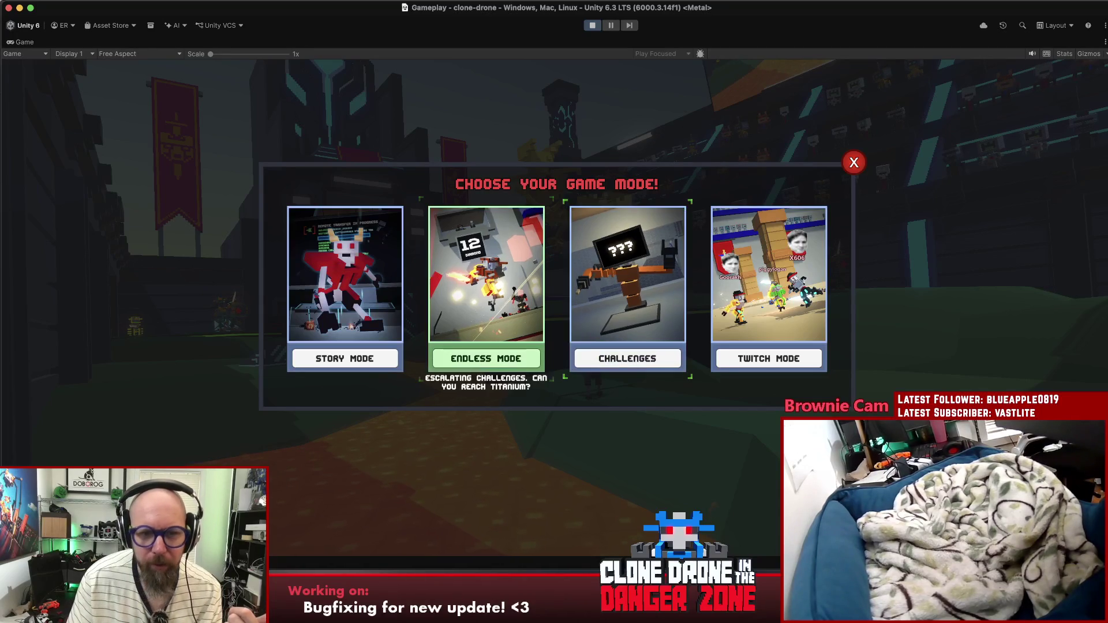